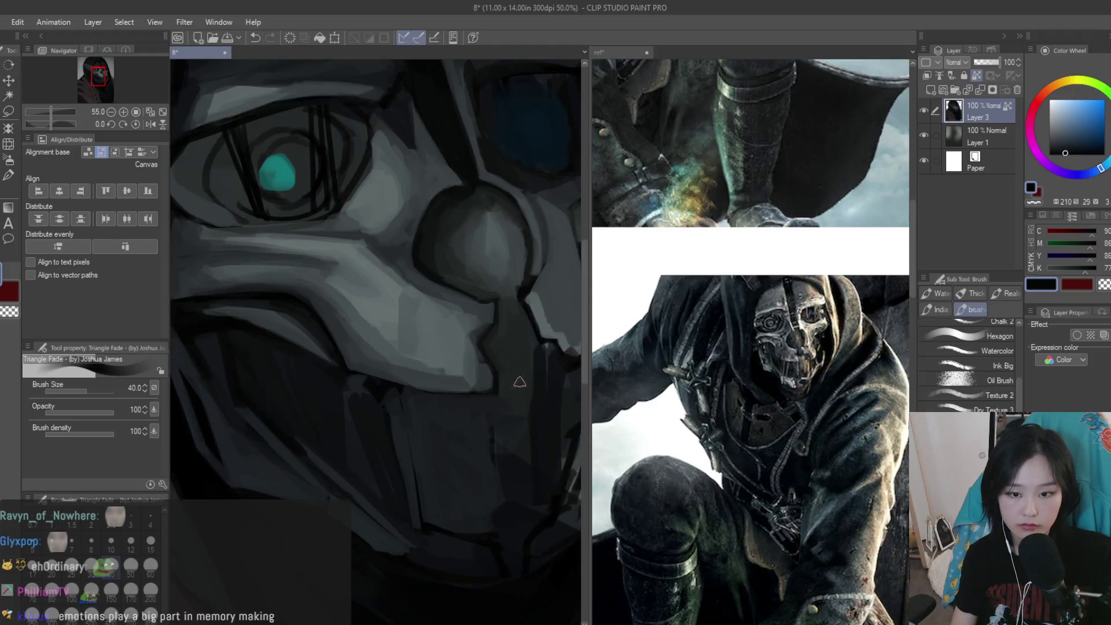
Paint dark vertical shading strokes down the mask's lower jaw using greys sampled from the canvas
scroll(430, 434, "down", 2)
mouse_move(428, 425)
left_mouse_down()
mouse_move(426, 530)
mouse_move(443, 522)
left_mouse_up()
left_click(459, 471, "alt")
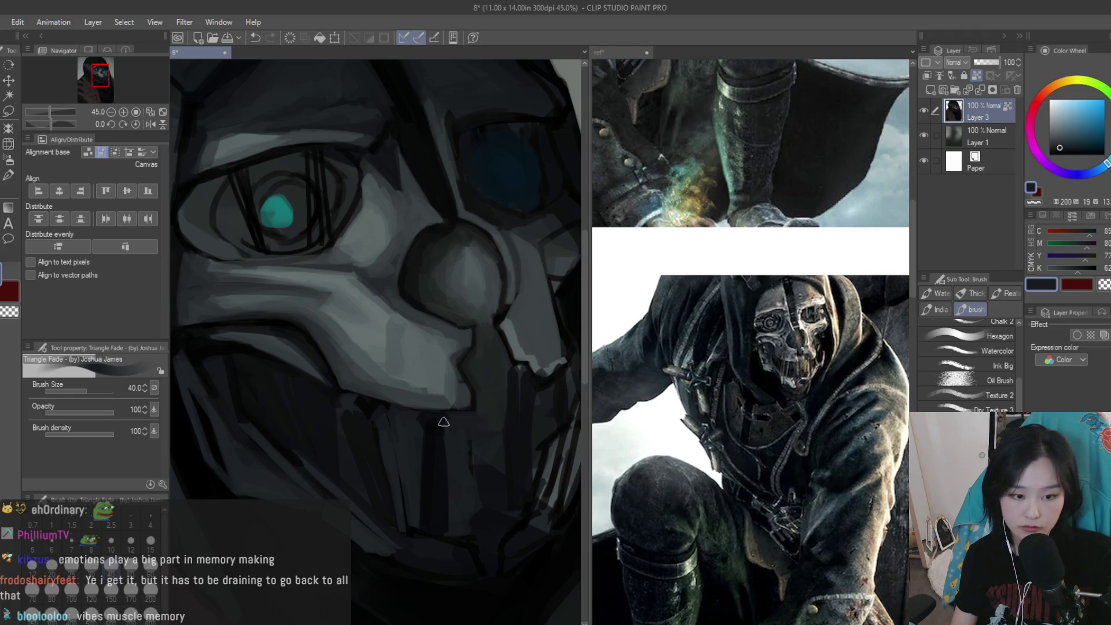
left_click(431, 410, "alt")
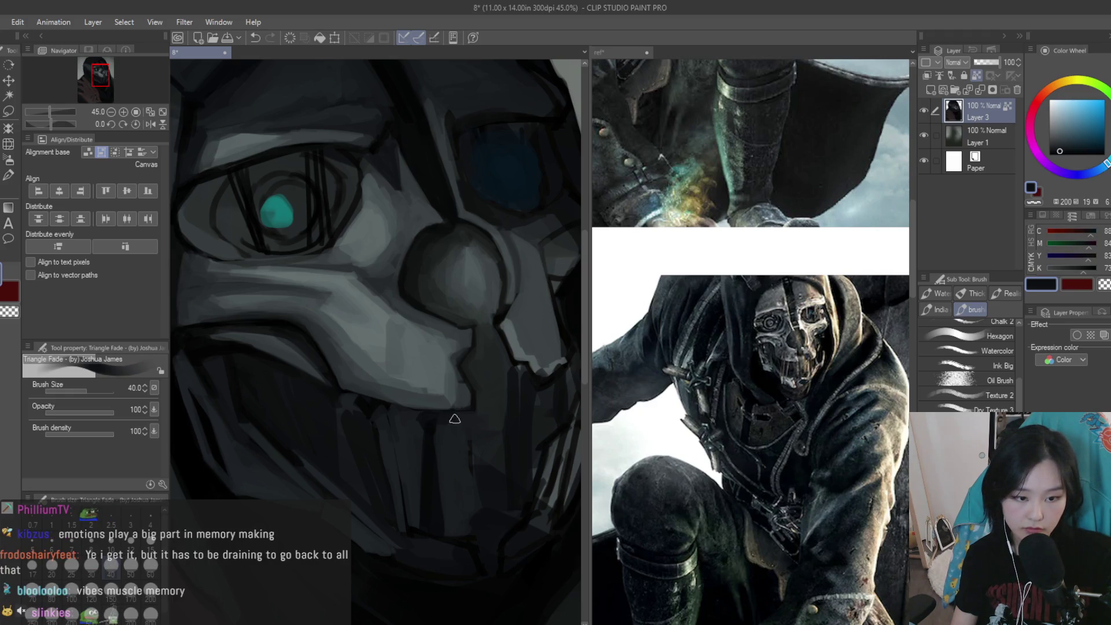
left_click(454, 477, "alt")
left_click_drag(480, 469, 502, 533)
scroll(444, 375, "down", 4)
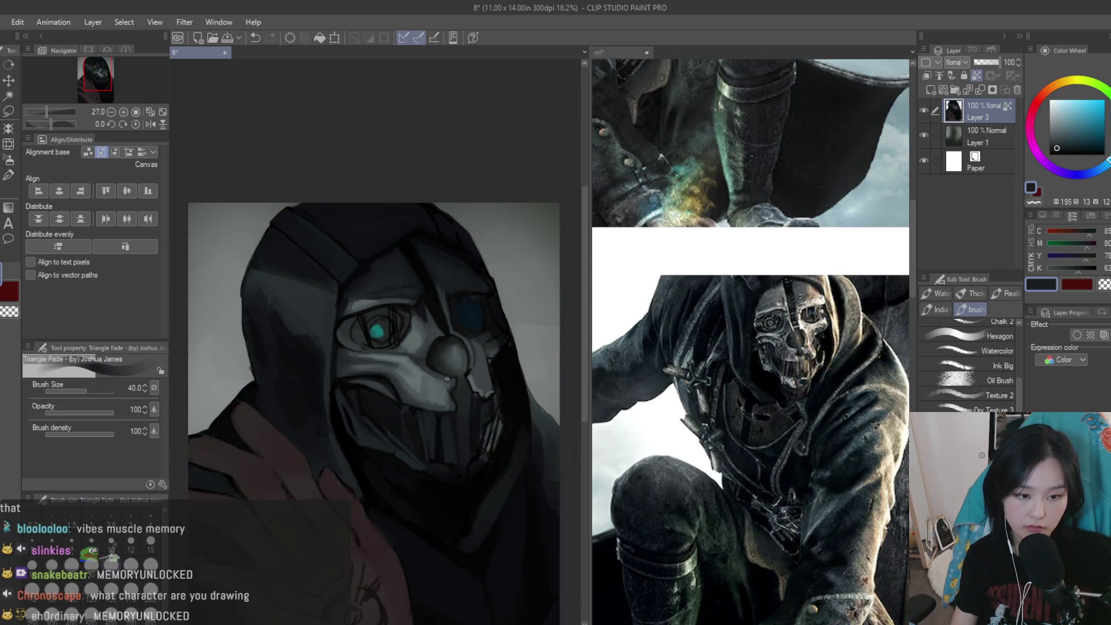
scroll(444, 375, "down", 2)
scroll(458, 382, "up", 1)
scroll(466, 391, "up", 3)
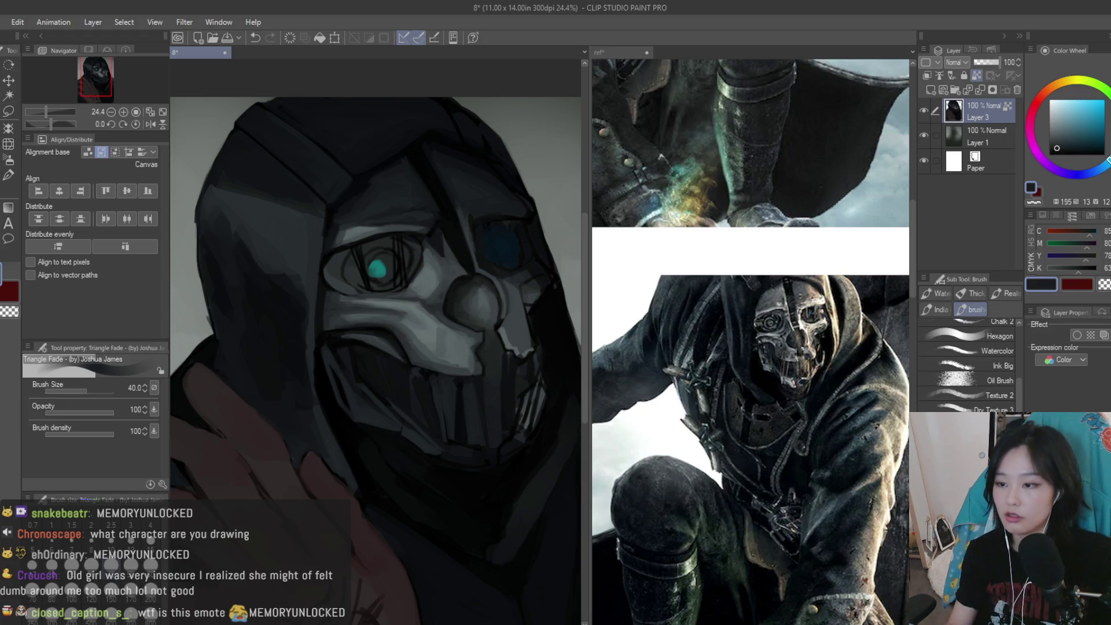
key("ctrl+plus")
key("ctrl+plus")
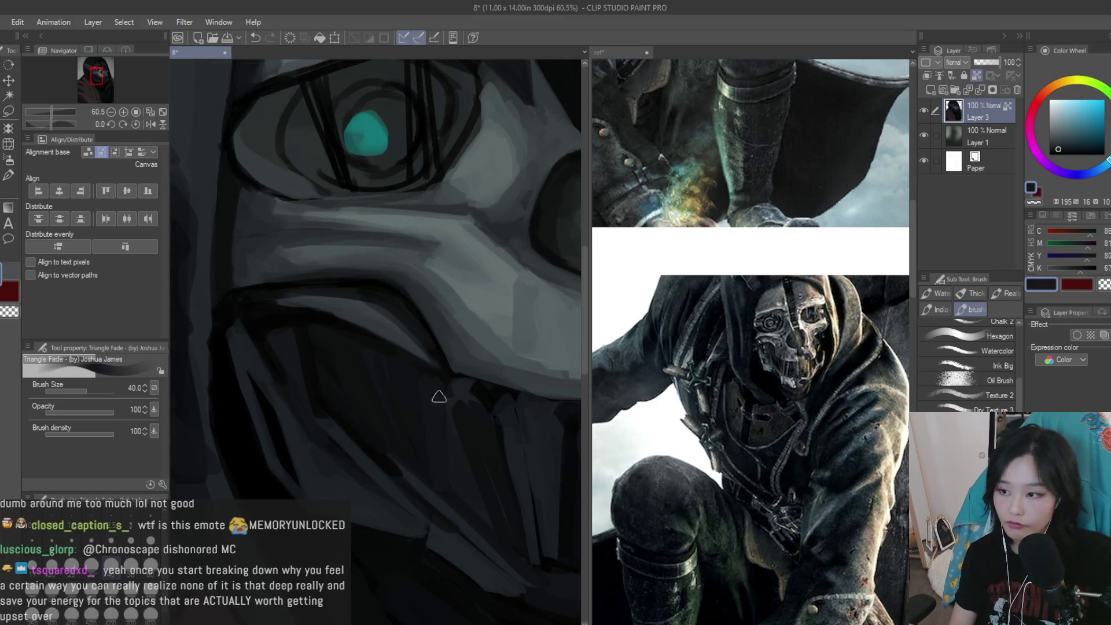
Sample near-black and dark blue-grey shadow tones from the mask for the mouth area
left_click(390, 401, "alt")
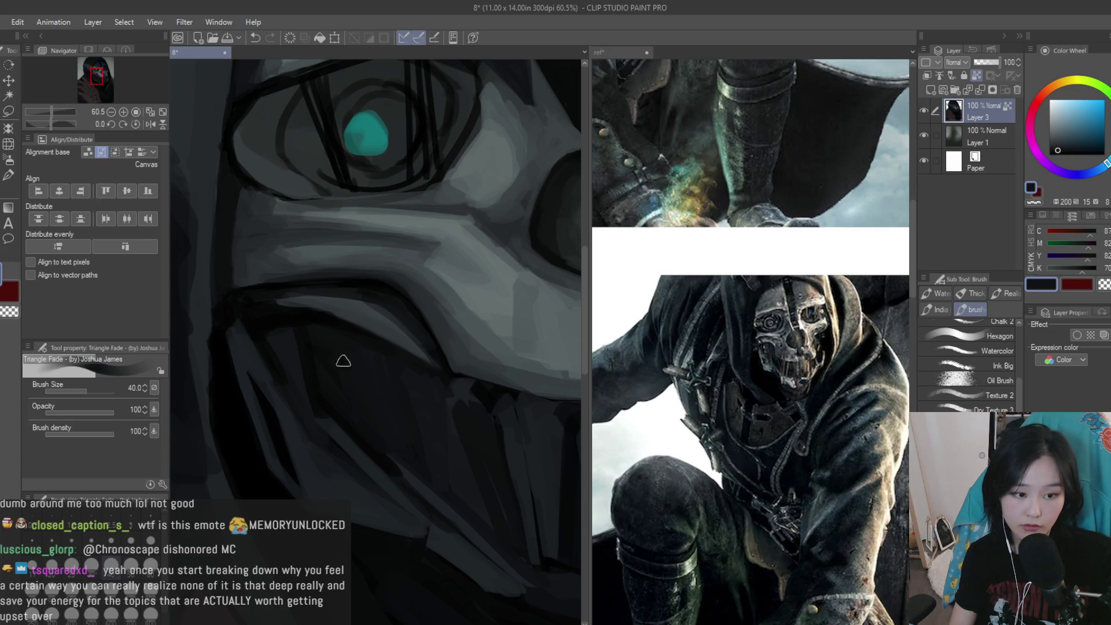
left_click(308, 329, "alt")
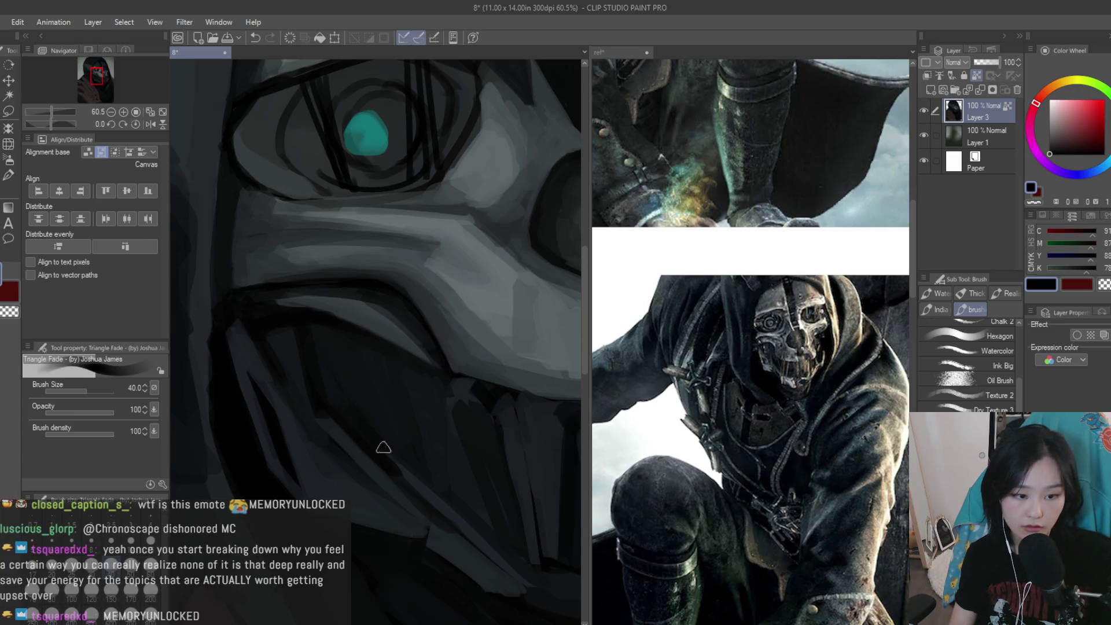
left_click(363, 354, "alt")
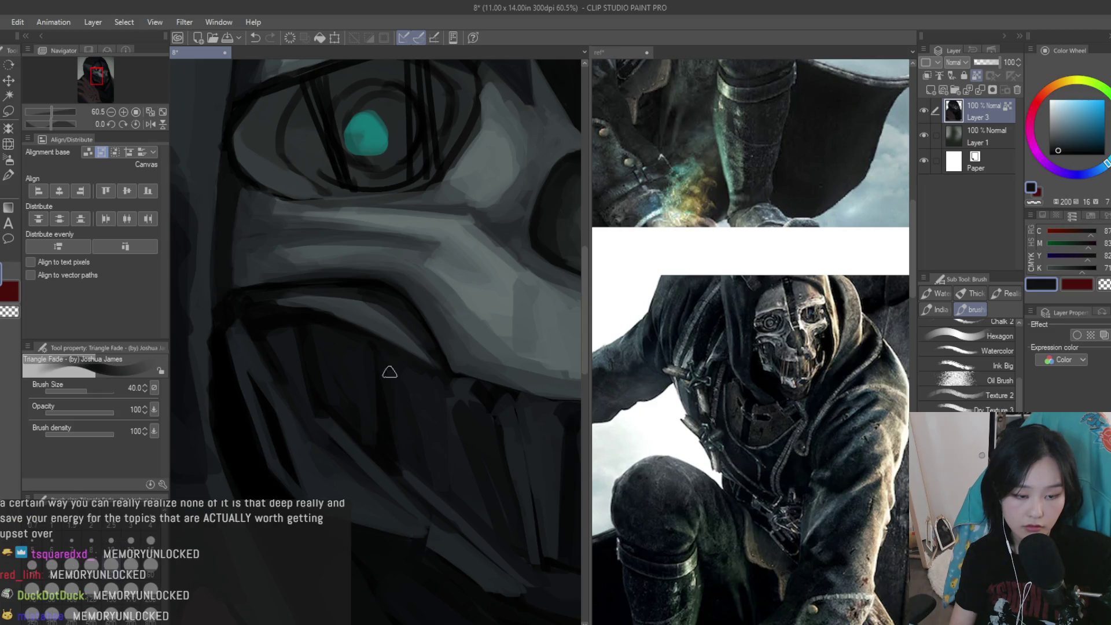
left_click(326, 397, "alt")
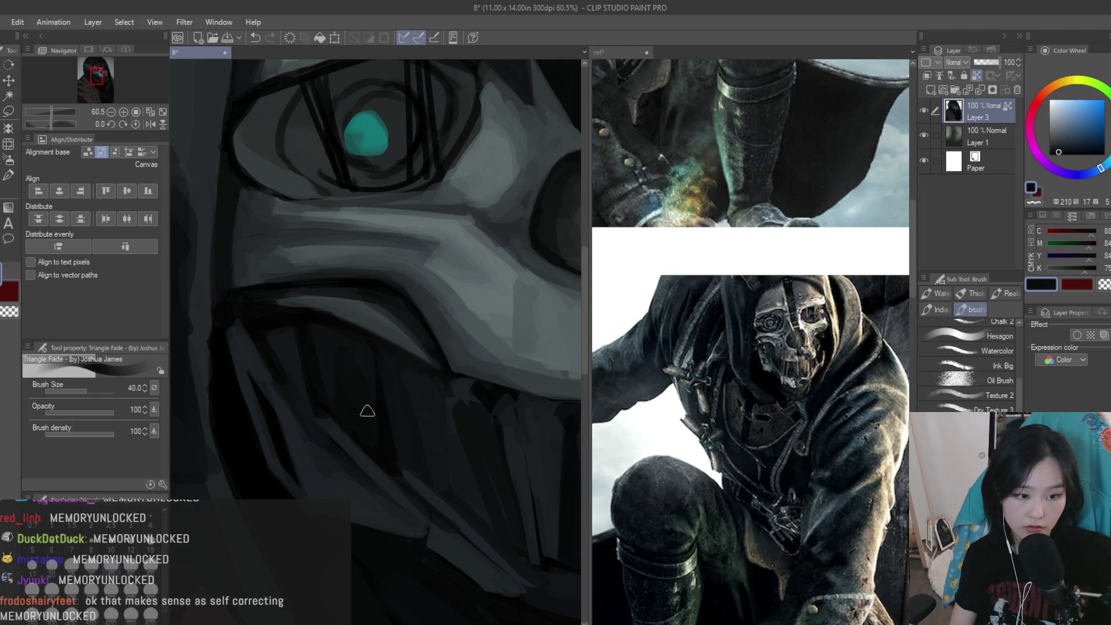
scroll(366, 395, "down", 3)
scroll(366, 395, "down", 3)
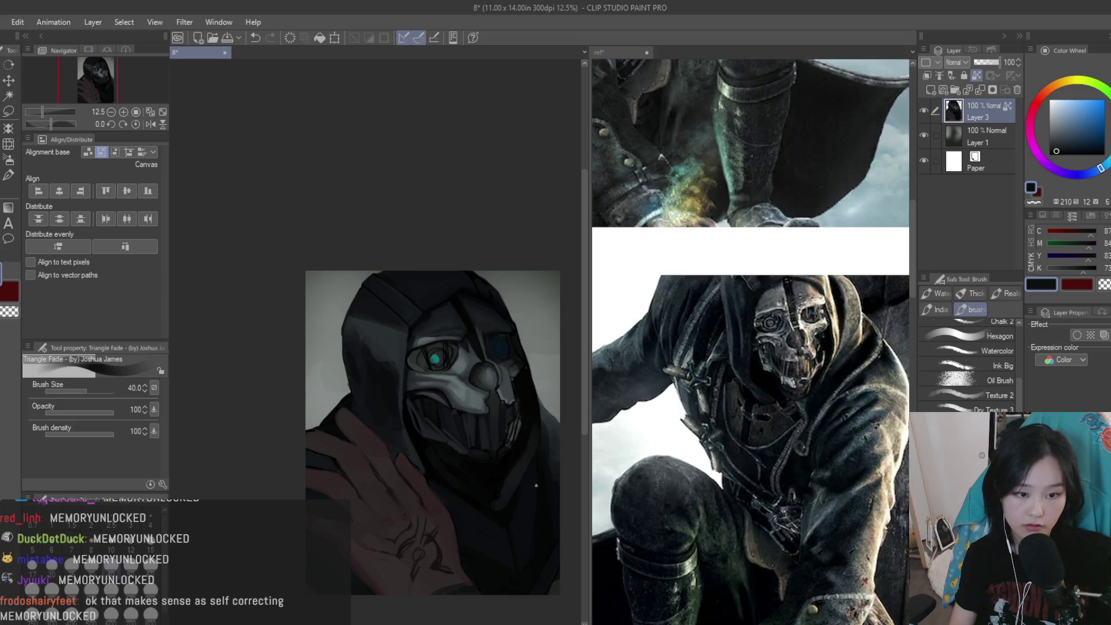
scroll(512, 420, "up", 3)
scroll(511, 420, "up", 3)
Deepen the shadow below the nose and around the mouth with re-sampled dark greys
left_click(426, 369, "alt")
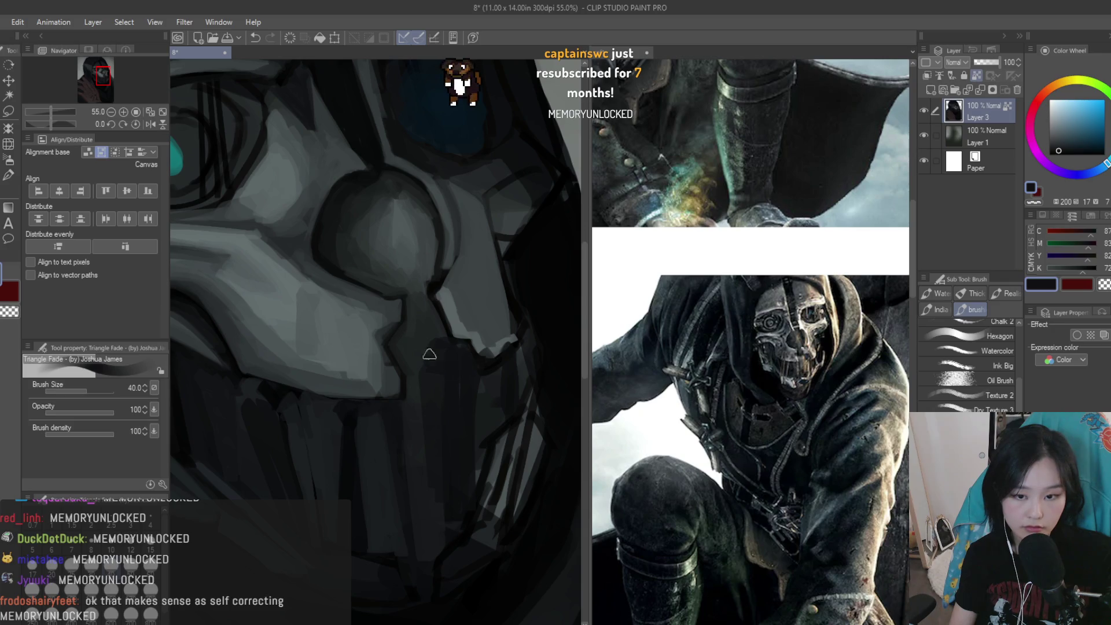
left_click(415, 333, "alt")
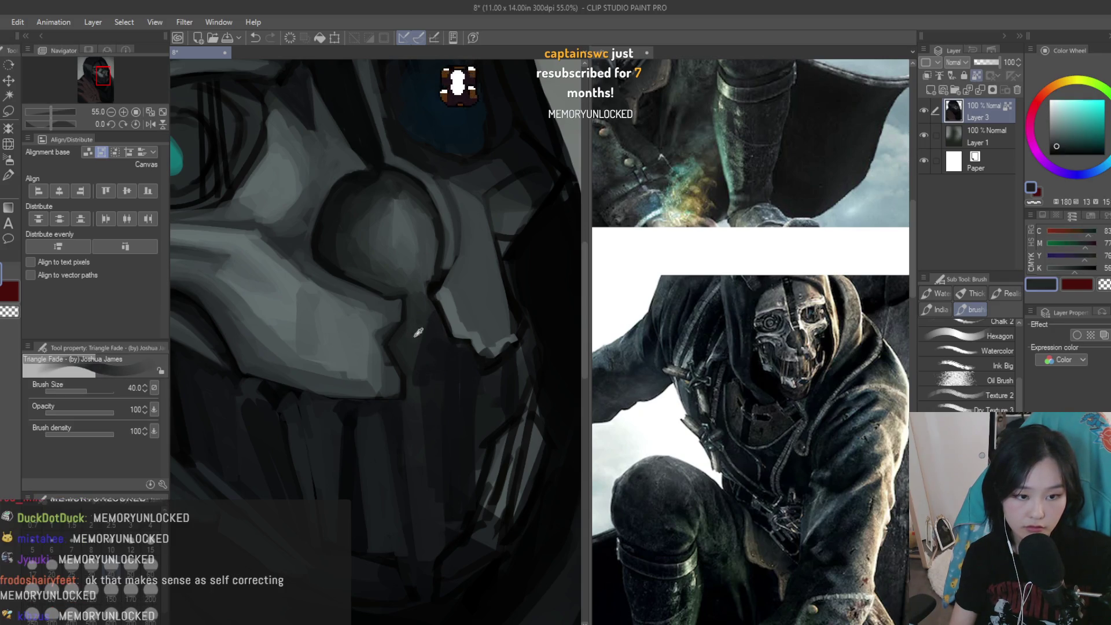
left_click(434, 382, "alt")
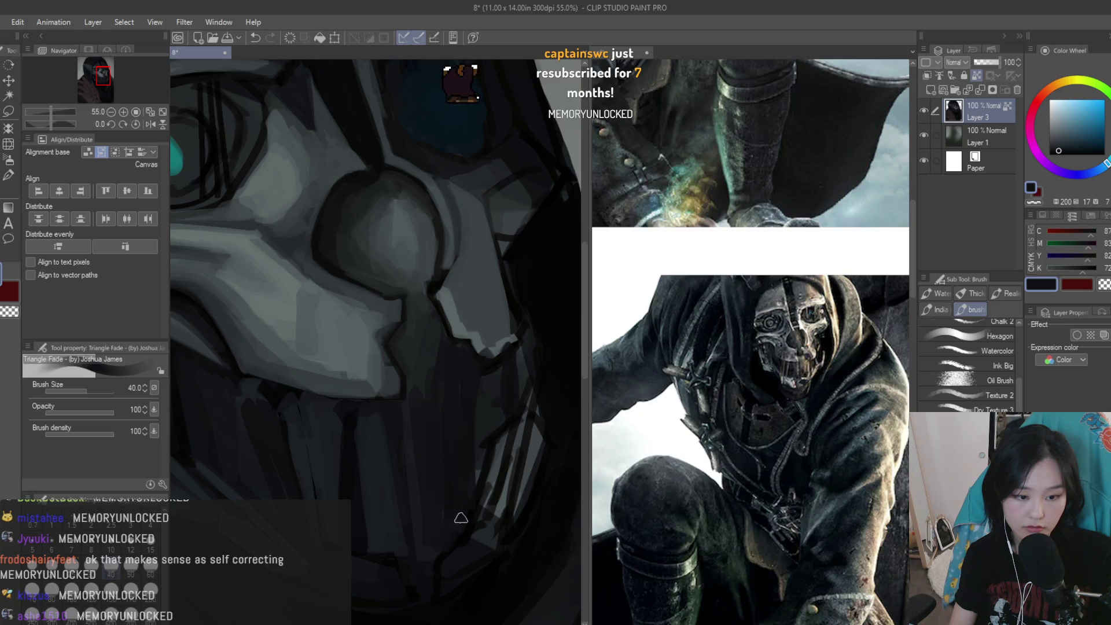
left_click(417, 355, "alt")
left_click(434, 397, "alt")
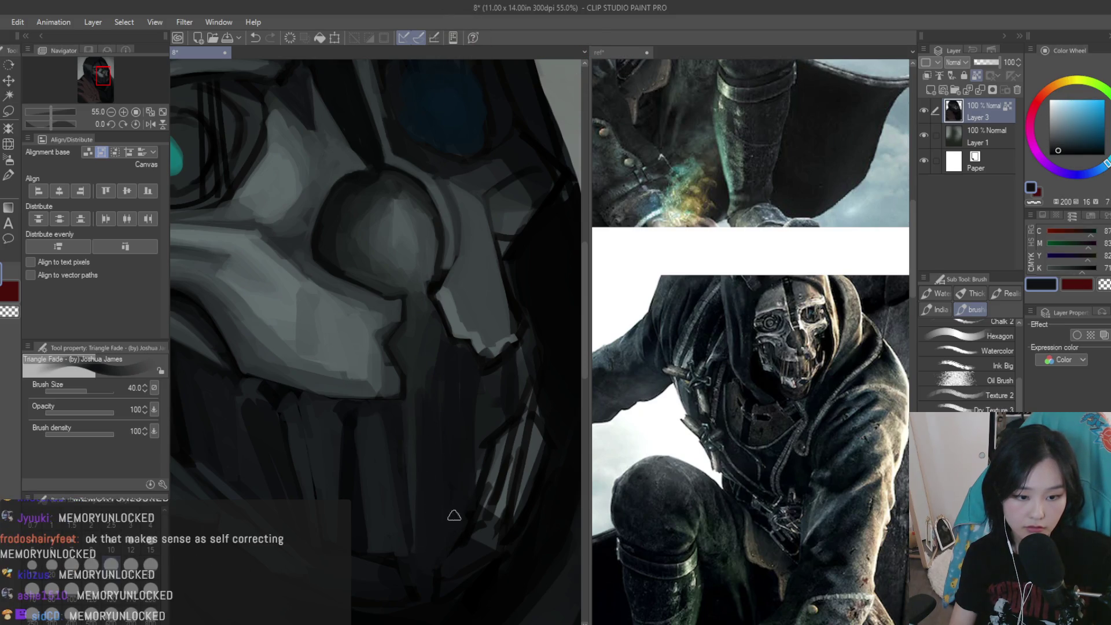
scroll(483, 428, "down", 5)
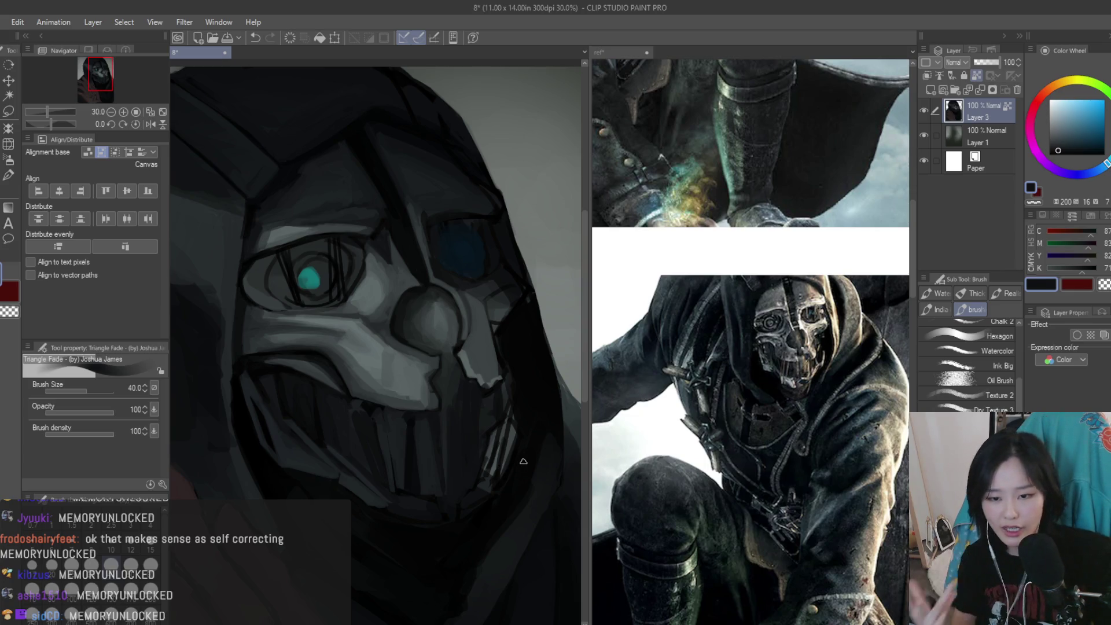
Add a subtle dark stroke along the mask's edge with a sampled hood shadow tone
scroll(509, 353, "up", 5)
left_click(483, 412, "alt")
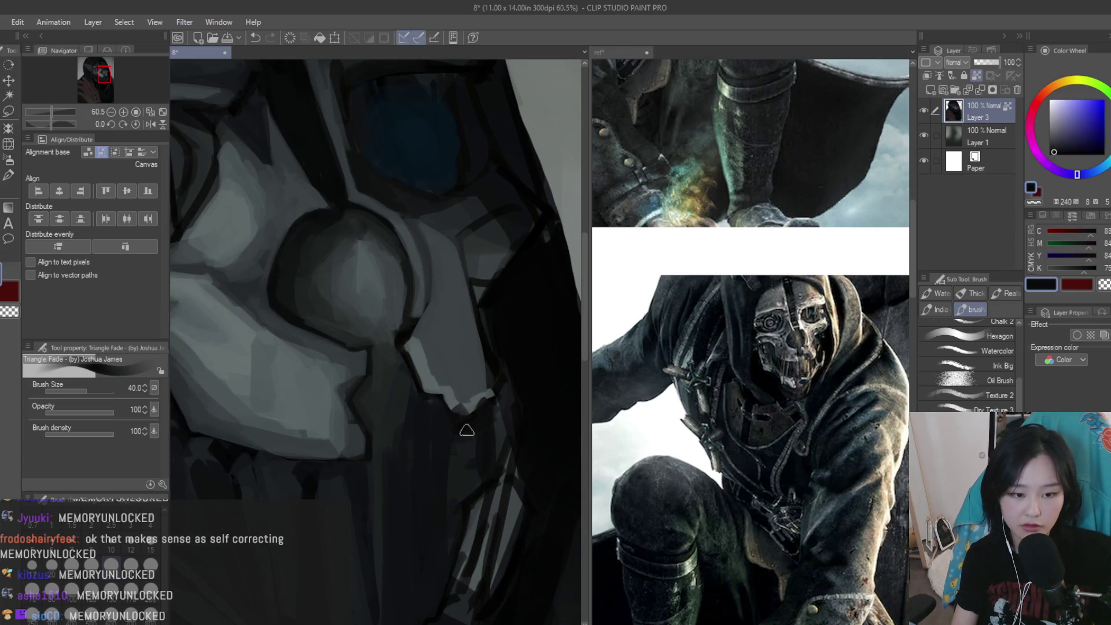
left_click(466, 429, "alt")
left_click(391, 373, "alt")
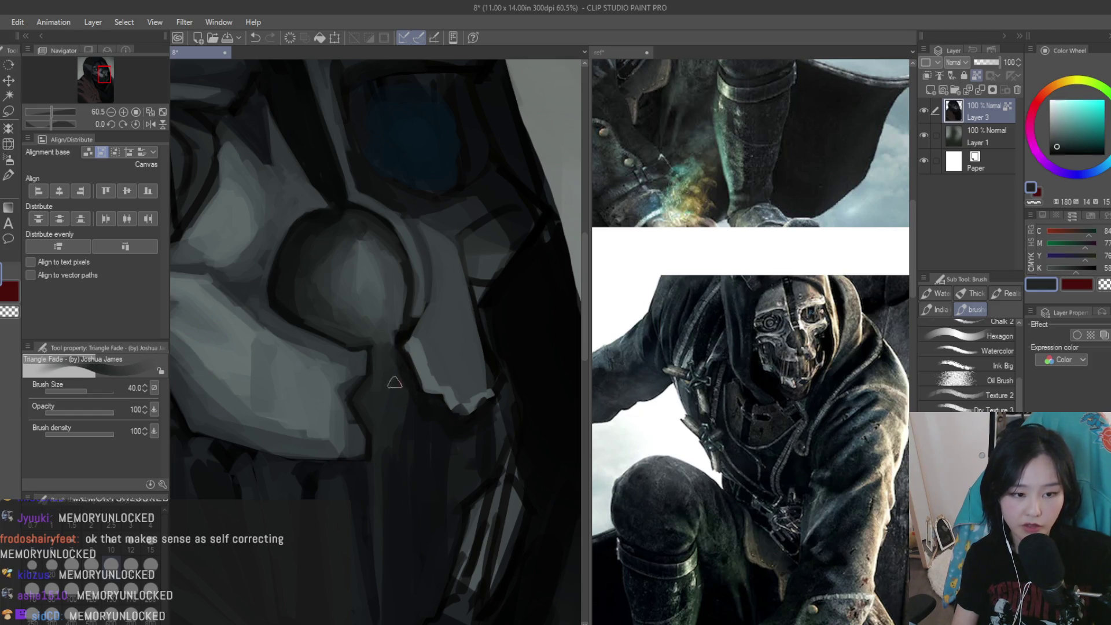
left_click(433, 432, "alt")
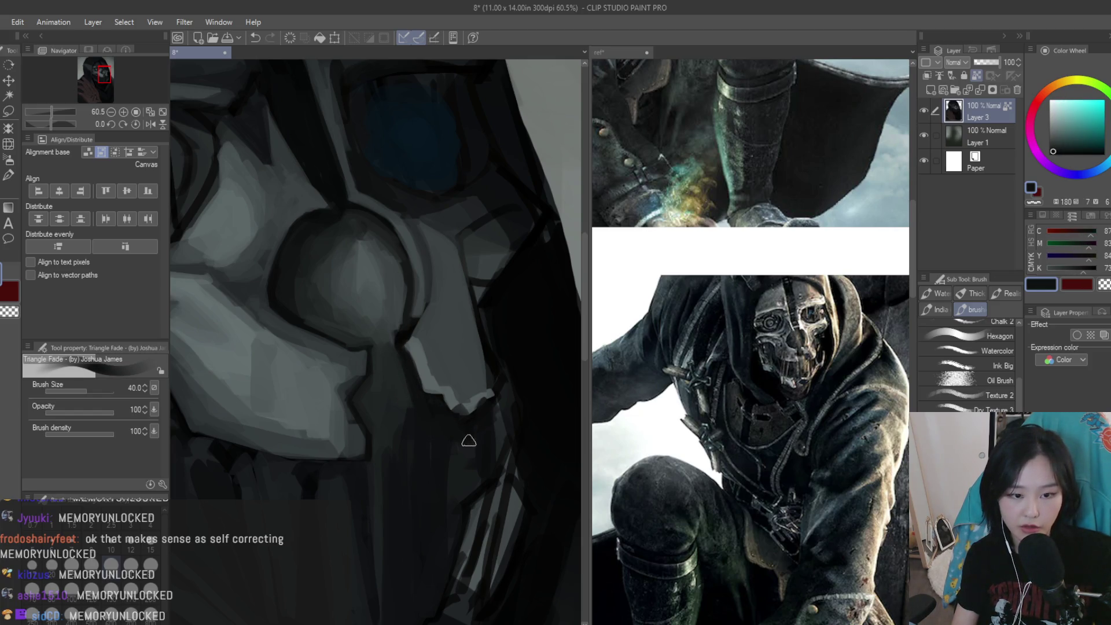
left_click(512, 338, "alt")
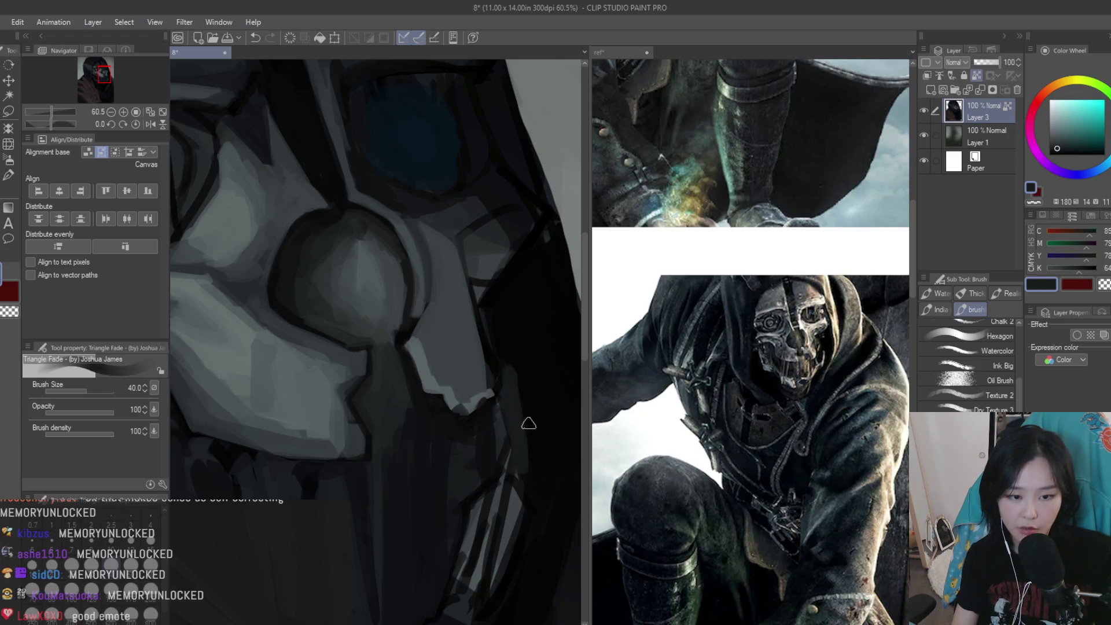
scroll(537, 486, "down", 1)
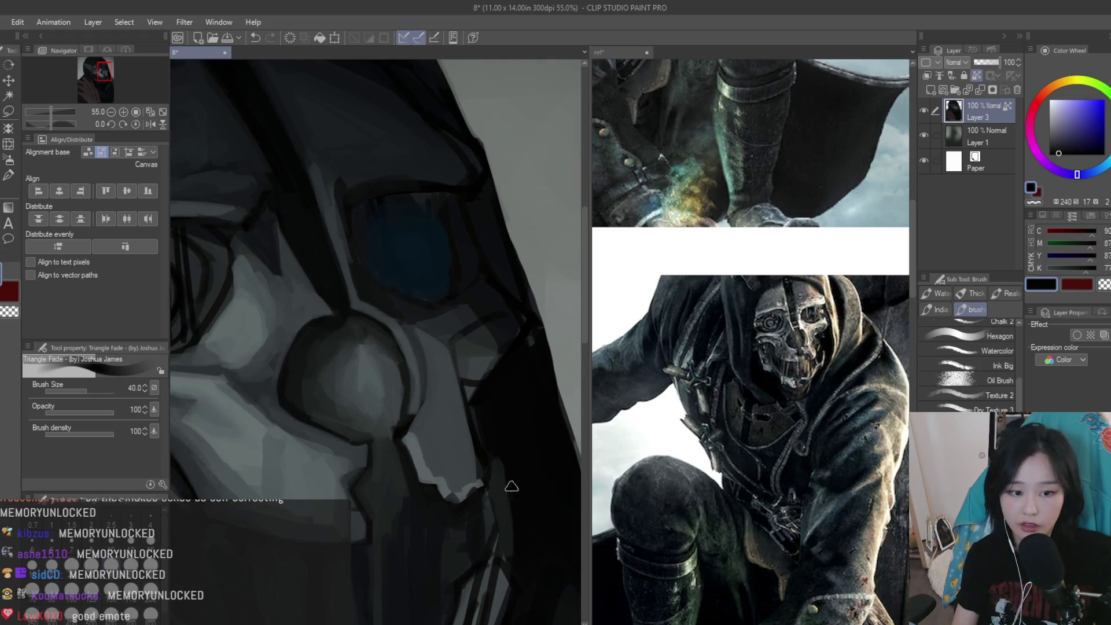
left_click(504, 432, "alt")
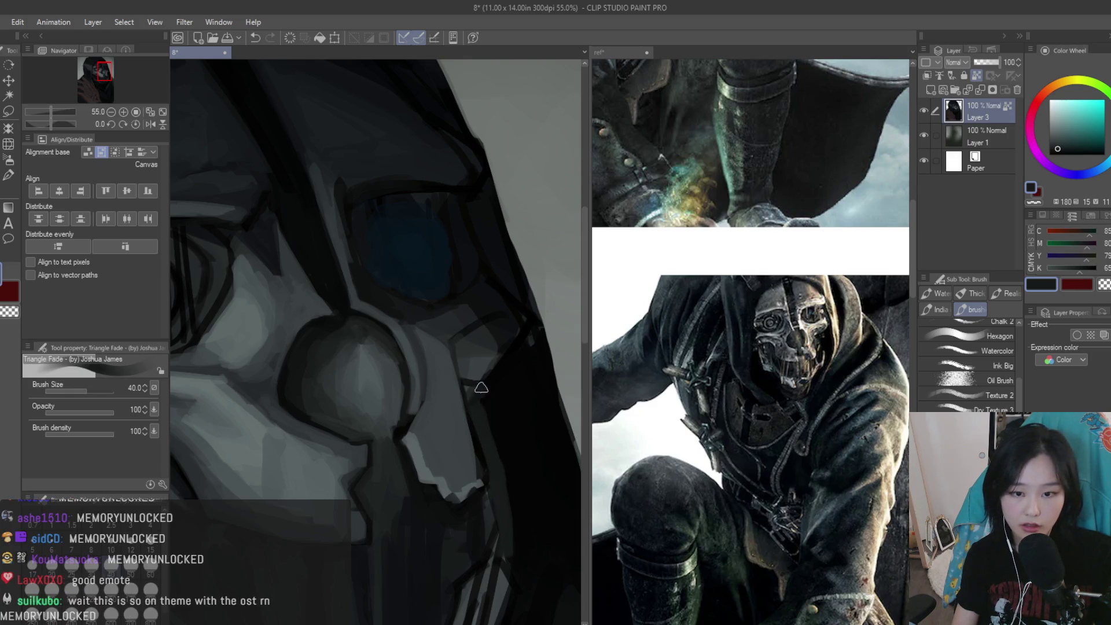
left_click_drag(475, 398, 464, 346)
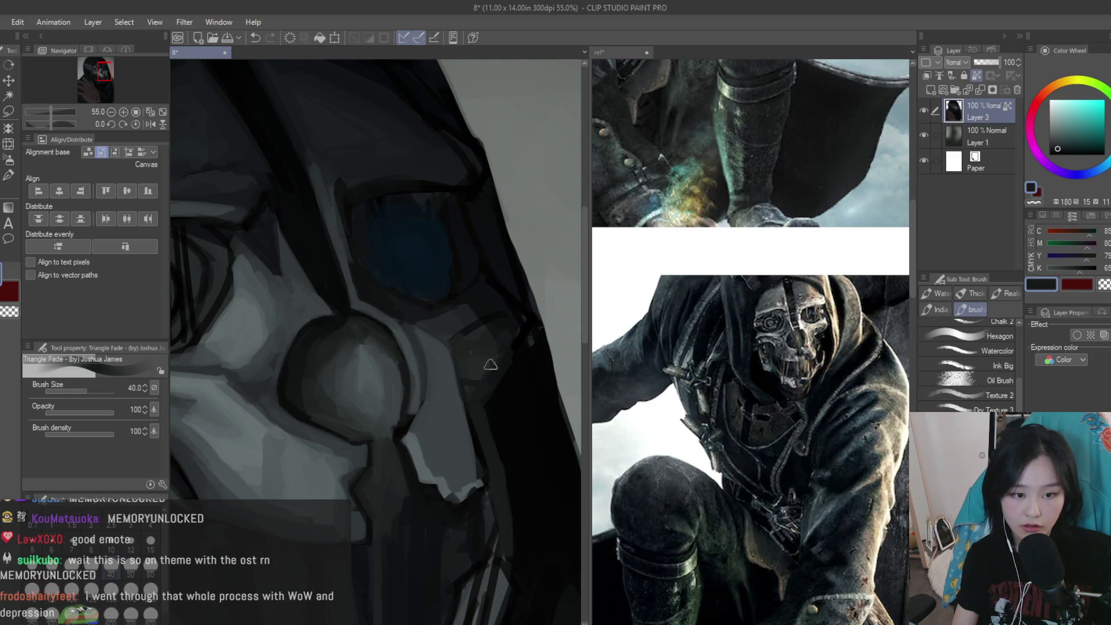
Darken the edge running down the mask's nose
scroll(504, 328, "down", 3)
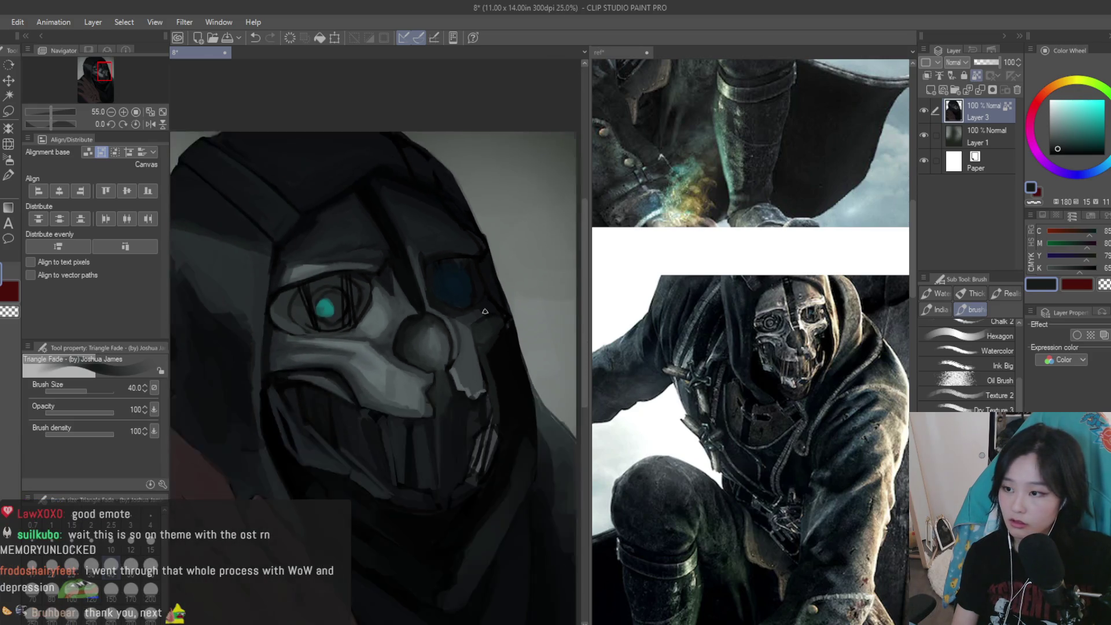
scroll(520, 288, "down", 2)
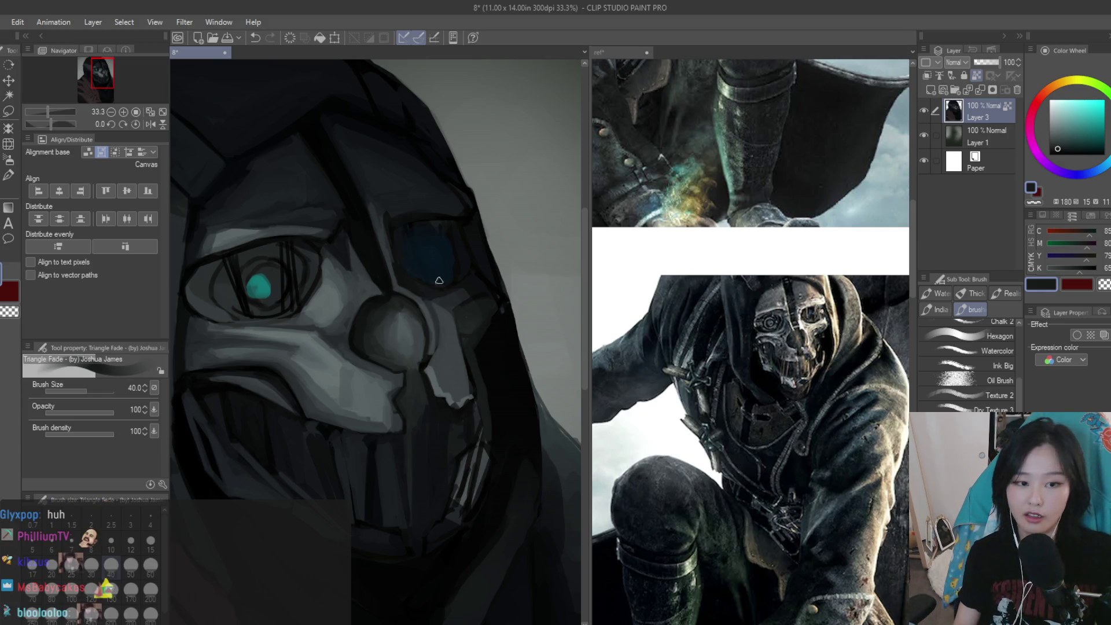
scroll(503, 262, "up", 2)
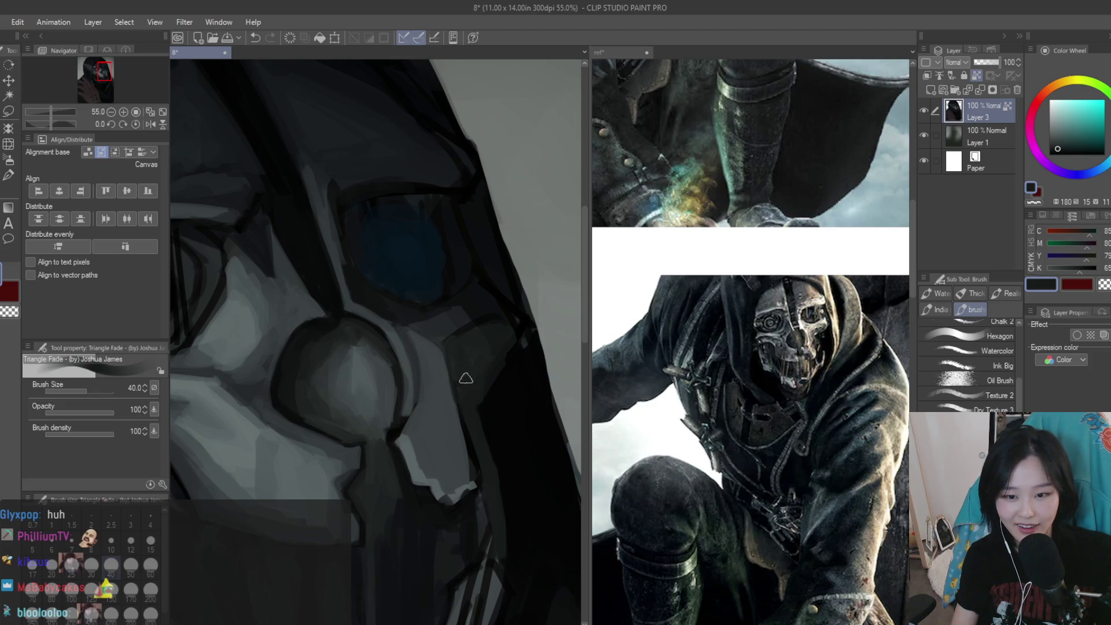
scroll(470, 382, "up", 1)
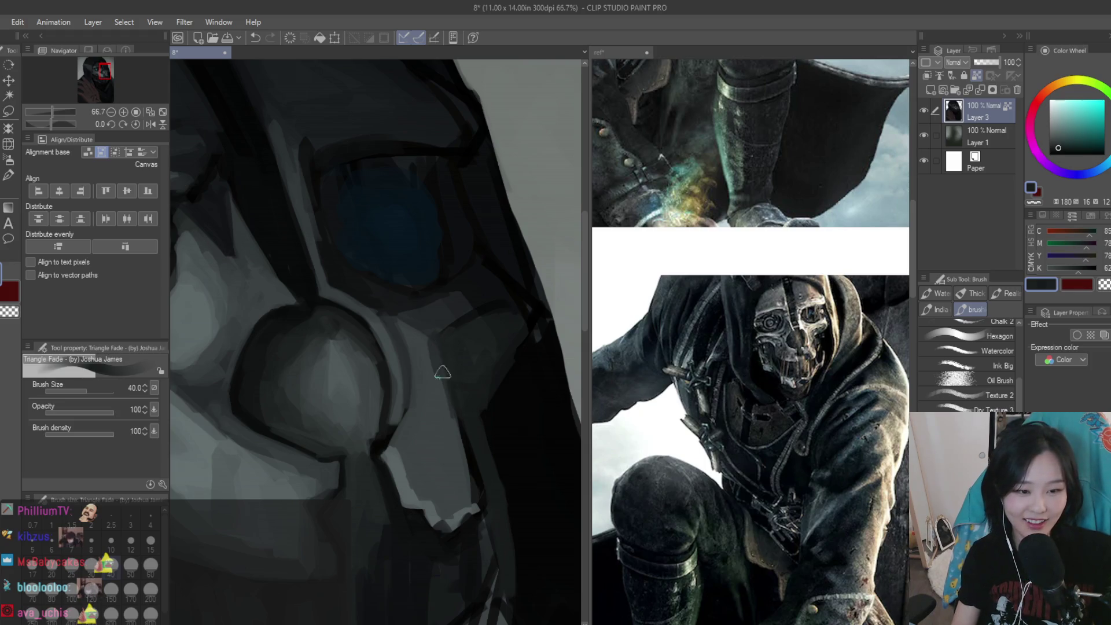
left_click(418, 374, "alt")
left_click(450, 427, "alt")
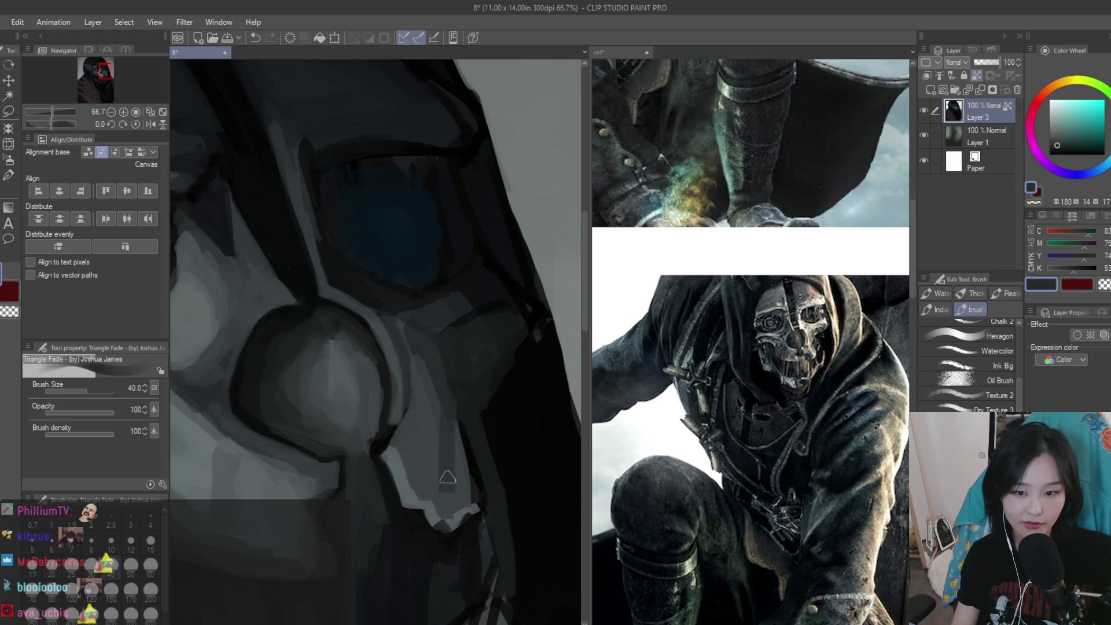
left_click_drag(449, 428, 458, 479)
Sample slightly lighter and darker greys around the nose
left_click(422, 455, "alt")
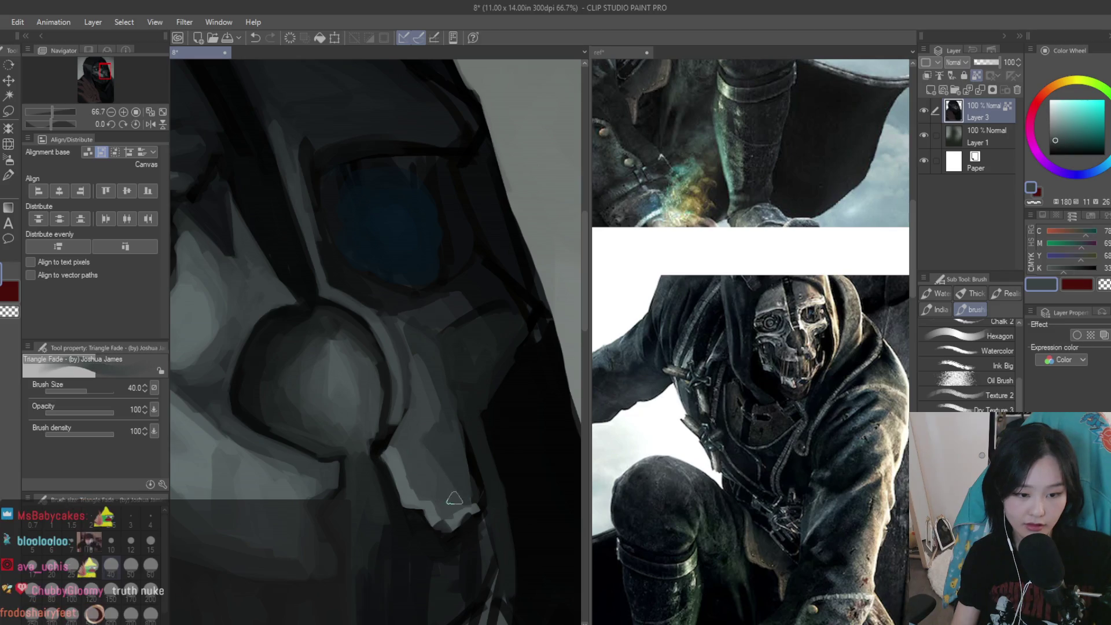
left_click(454, 482, "alt")
scroll(451, 463, "down", 3)
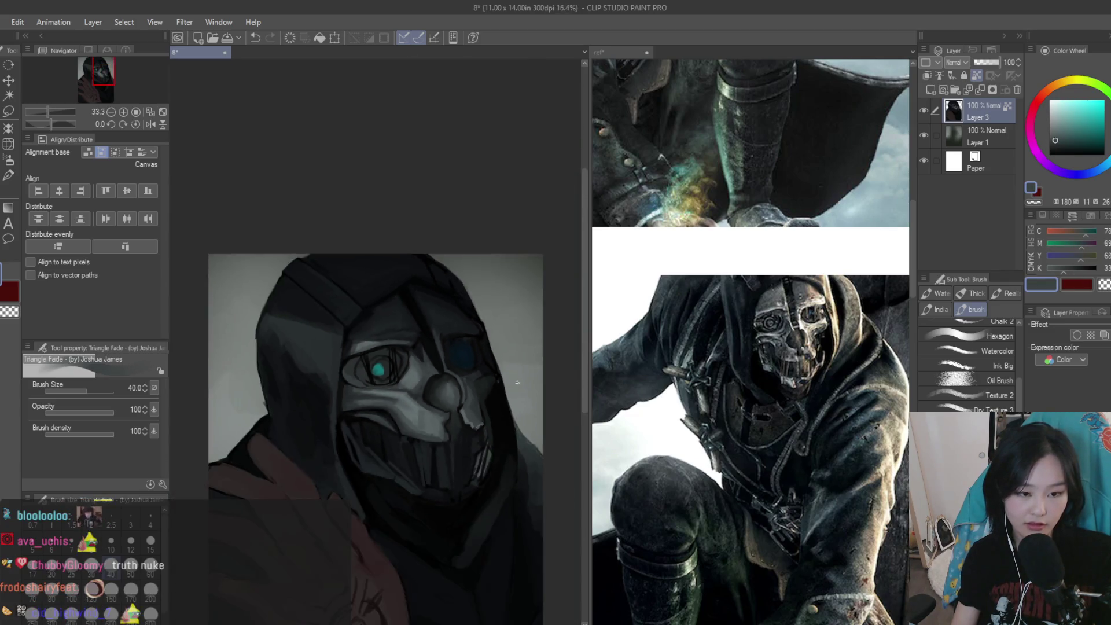
scroll(448, 348, "down", 2)
scroll(448, 317, "up", 3)
scroll(475, 295, "up", 2)
scroll(509, 257, "up", 1)
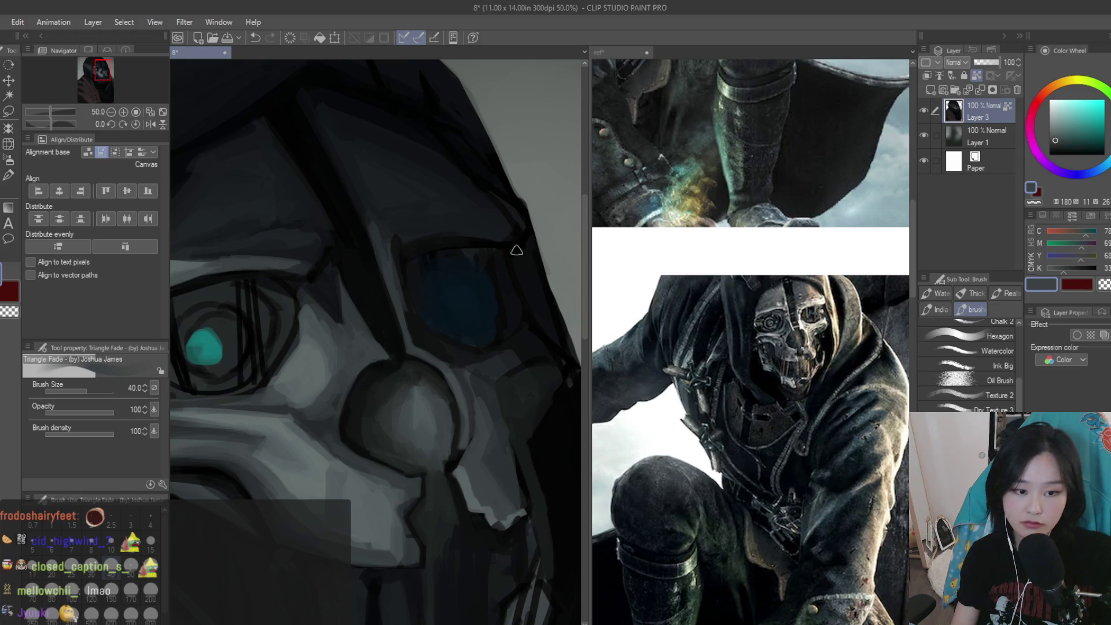
scroll(523, 255, "up", 1)
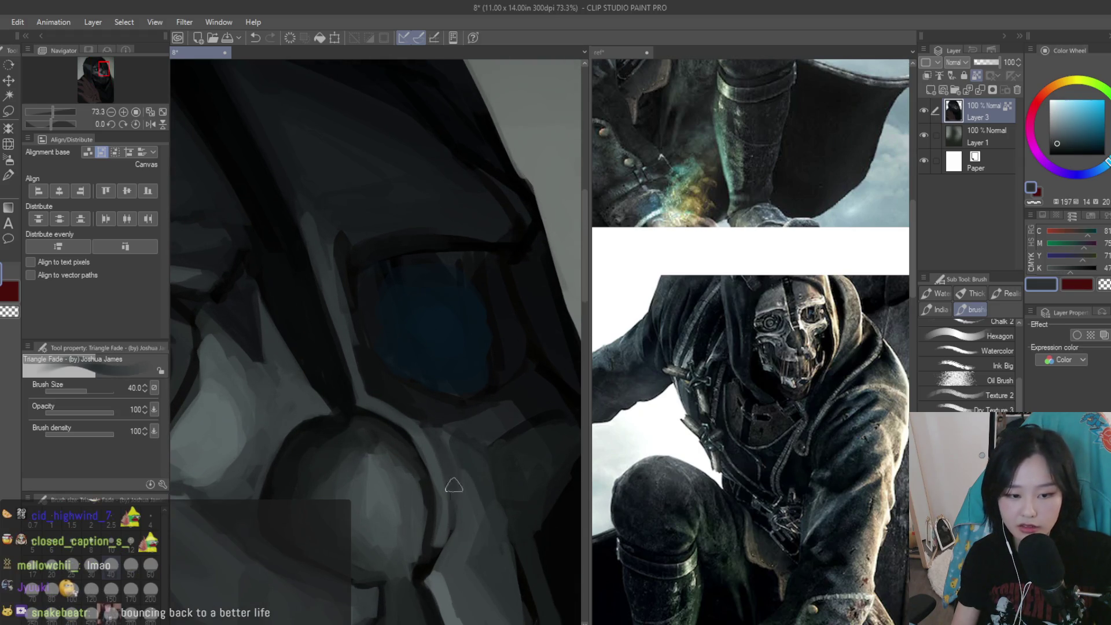
Fine-tune the drawing colour with bluer and darker greys, then undo the stray stroke
left_click(468, 501, "alt")
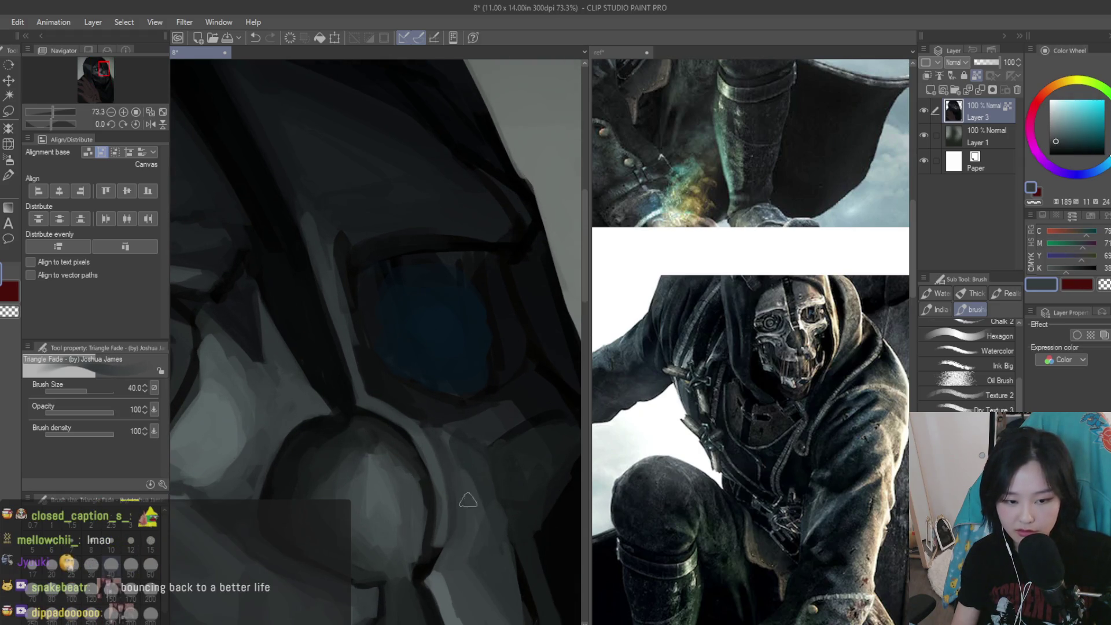
left_click(466, 428, "alt")
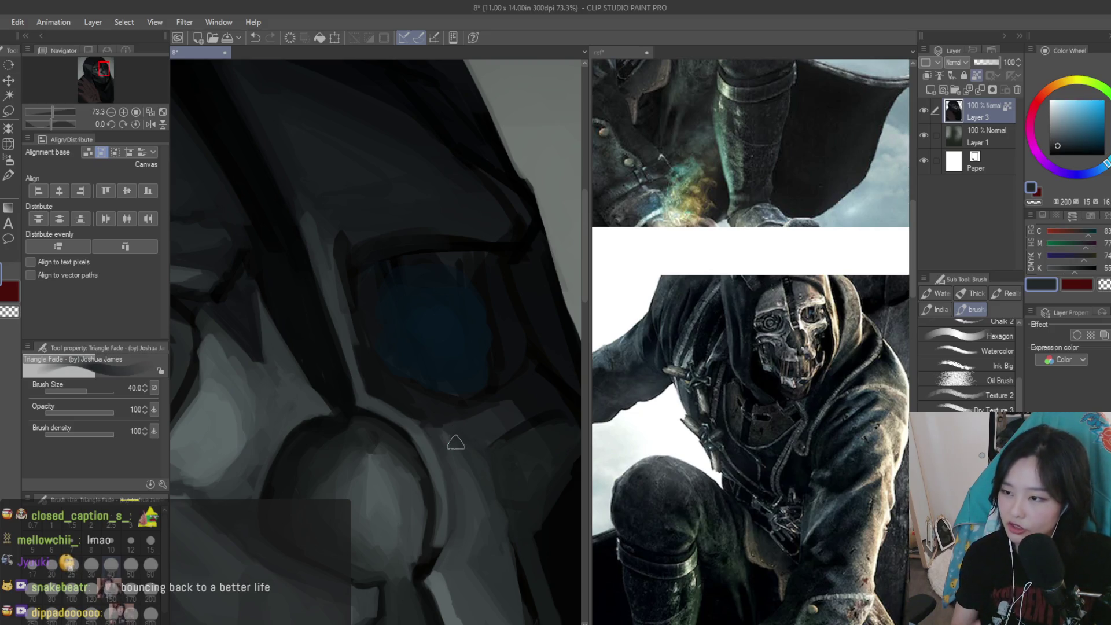
left_click(451, 440, "alt")
left_click(474, 465, "alt")
left_click(469, 494, "alt")
left_click(488, 408, "alt")
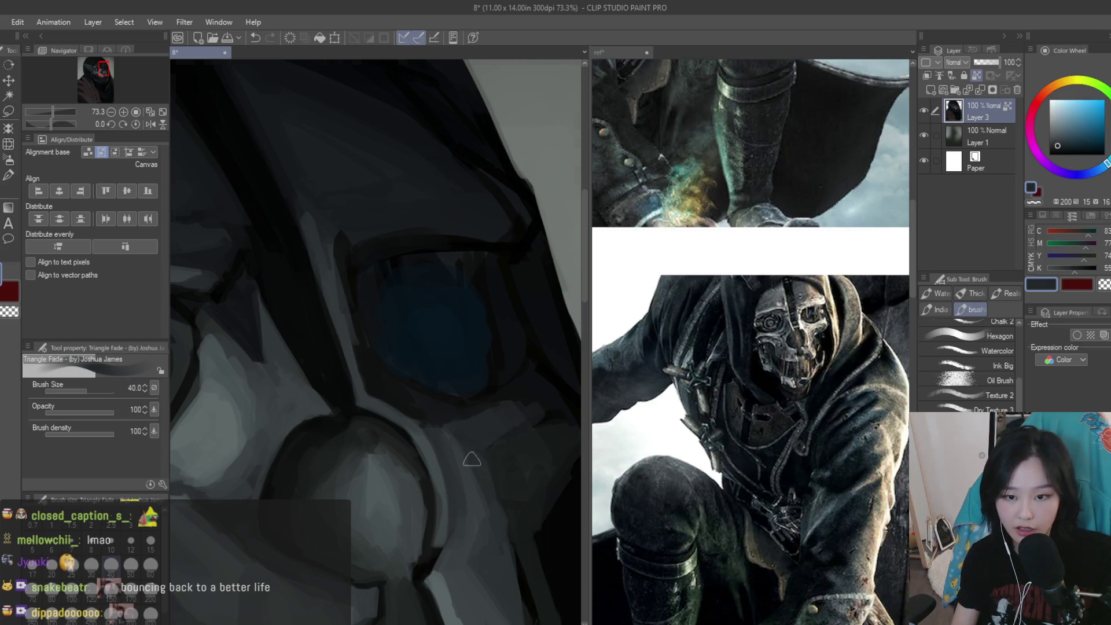
key("ctrl+z")
Paint a near-black stroke below the blue eye socket and flip the canvas horizontally
left_click(543, 433, "alt")
left_click_drag(483, 457, 521, 431)
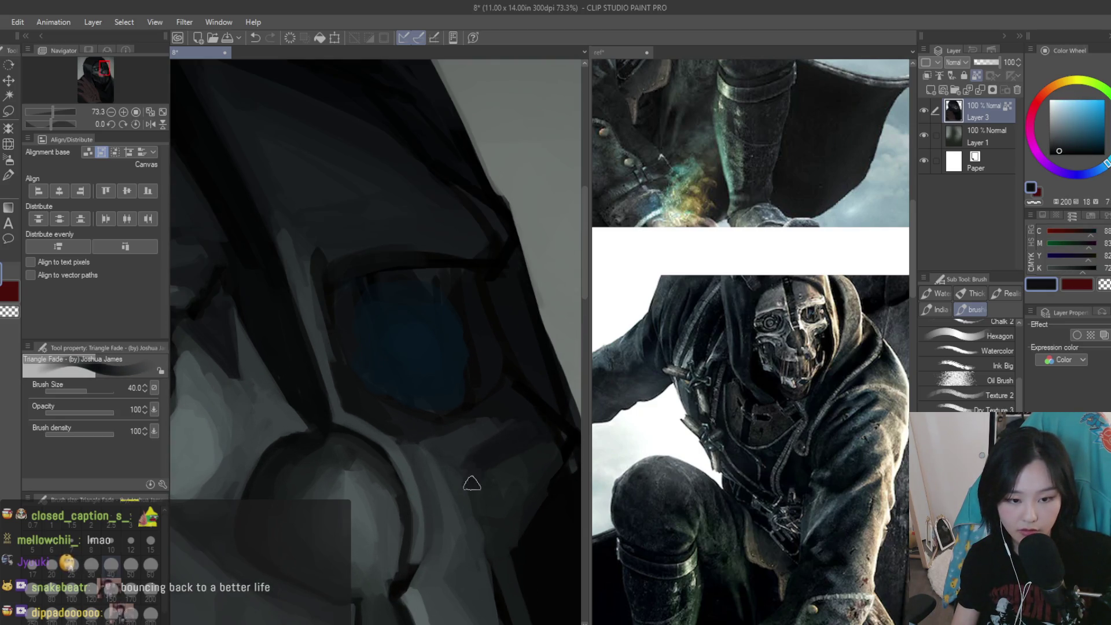
left_click(508, 422, "alt")
left_click(509, 414, "alt")
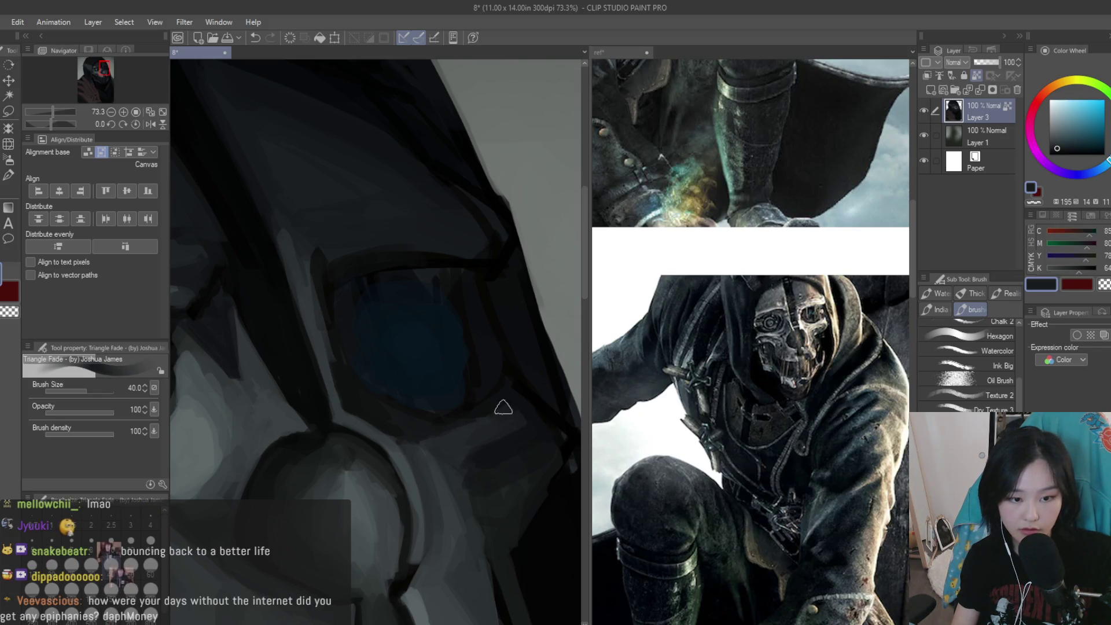
scroll(470, 421, "down", 1)
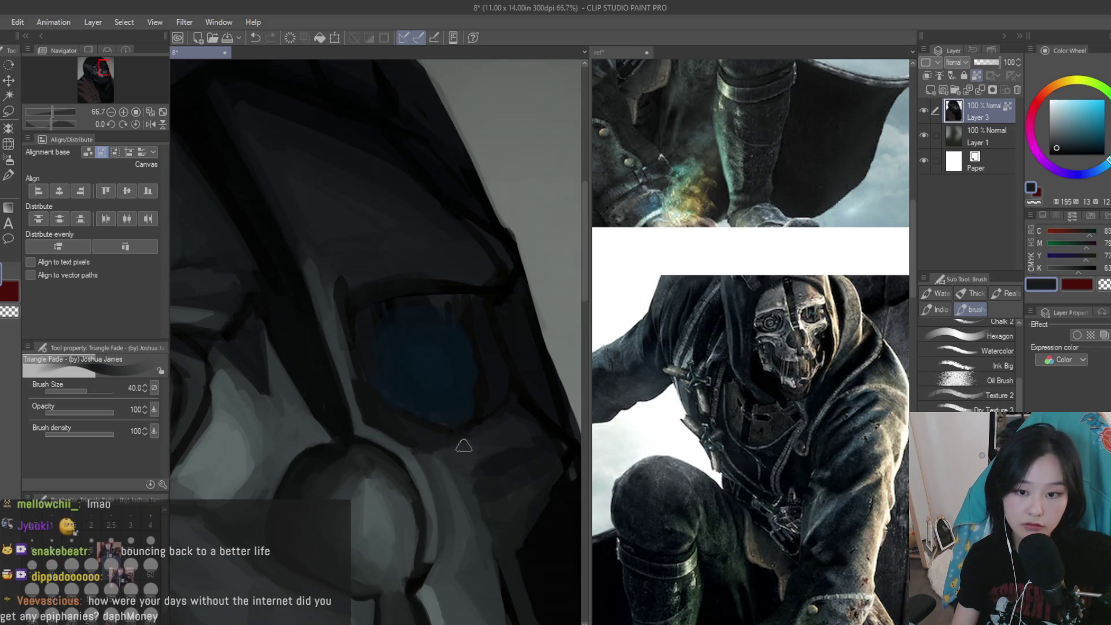
left_click(398, 429, "alt")
scroll(442, 451, "down", 4)
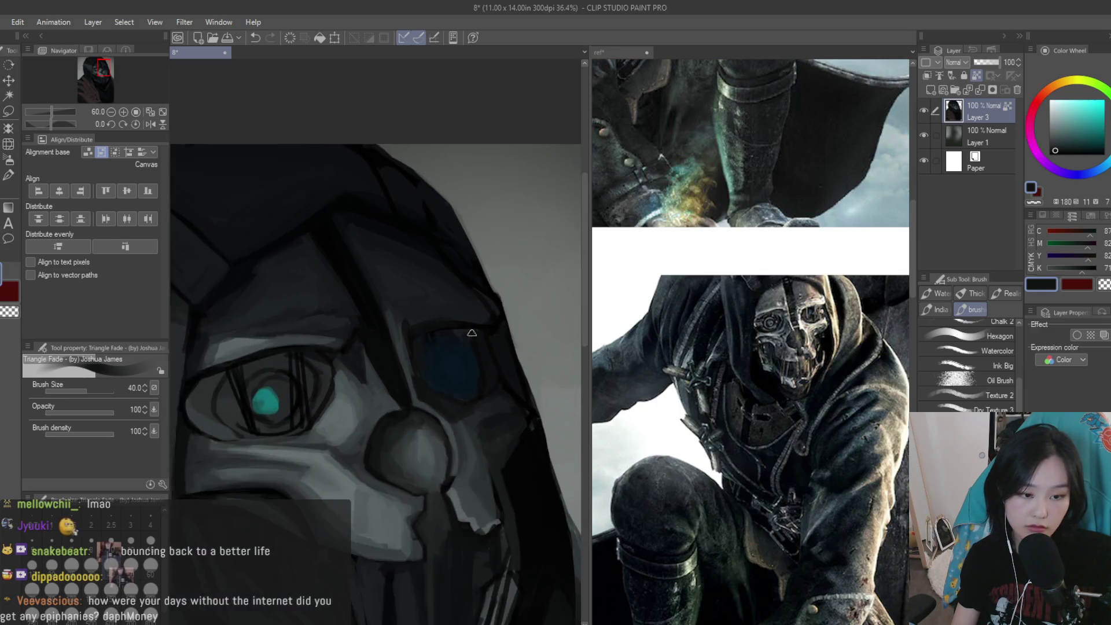
scroll(493, 458, "down", 4)
scroll(525, 464, "up", 1)
key("h")
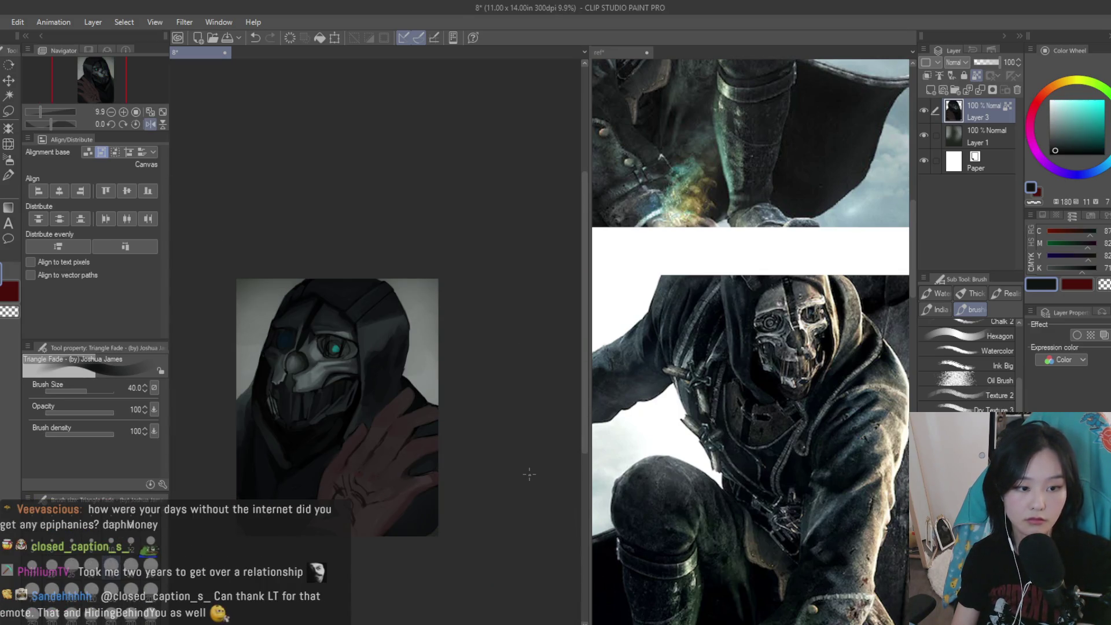
scroll(400, 347, "up", 2)
scroll(399, 348, "up", 3)
key("h")
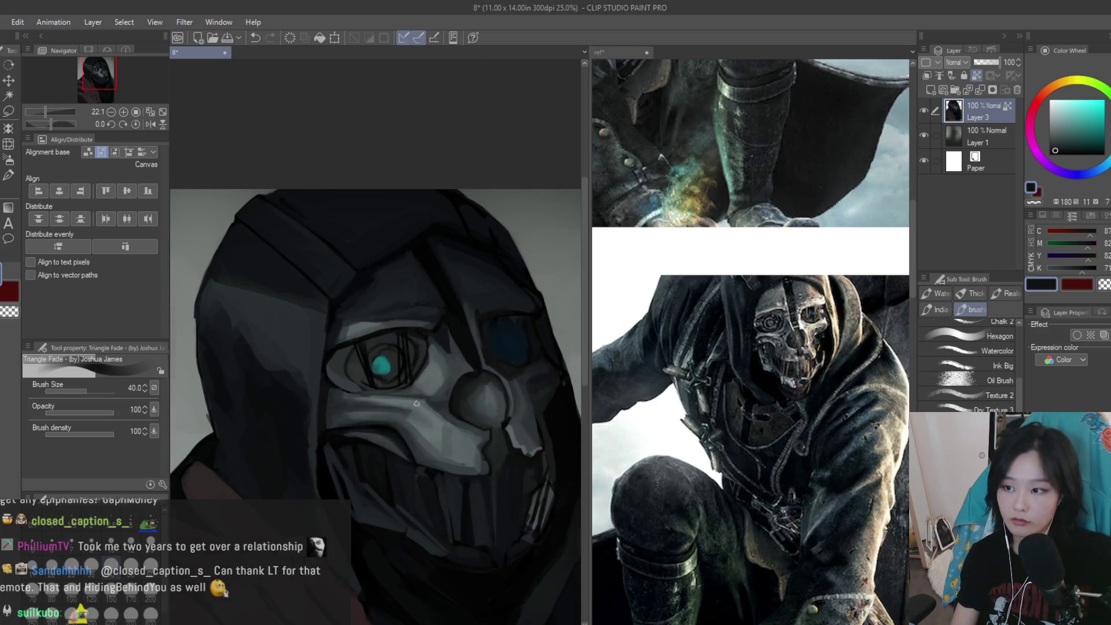
scroll(397, 410, "up", 1)
scroll(394, 399, "up", 1)
scroll(389, 382, "up", 1)
scroll(387, 374, "up", 1)
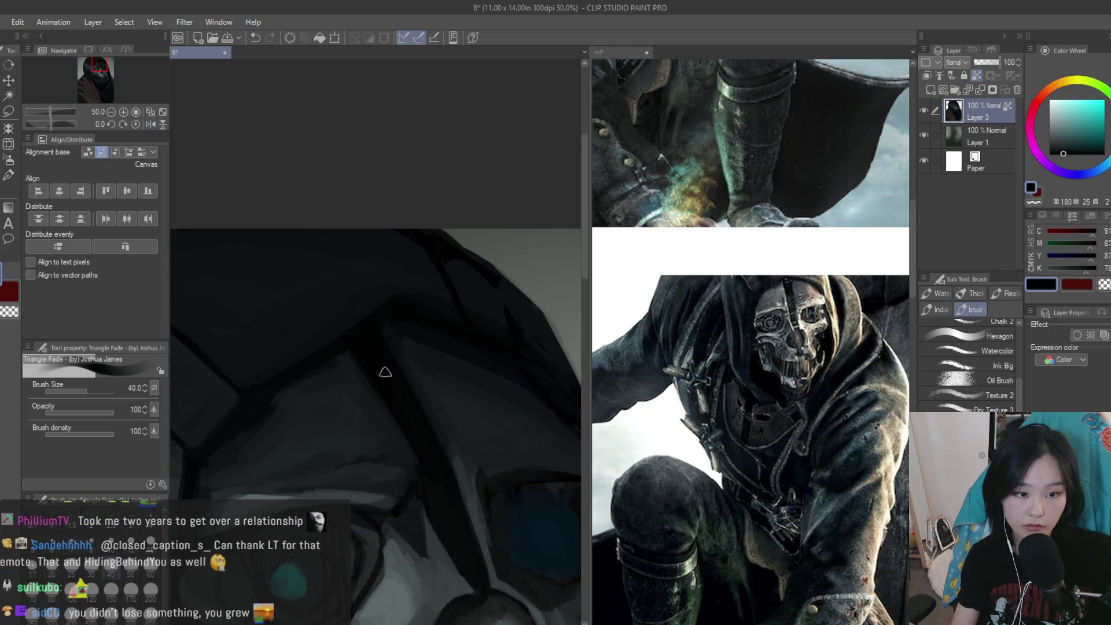
left_click(326, 325, "alt")
left_click(397, 327, "alt")
left_click(371, 388, "alt")
left_click(397, 437, "alt")
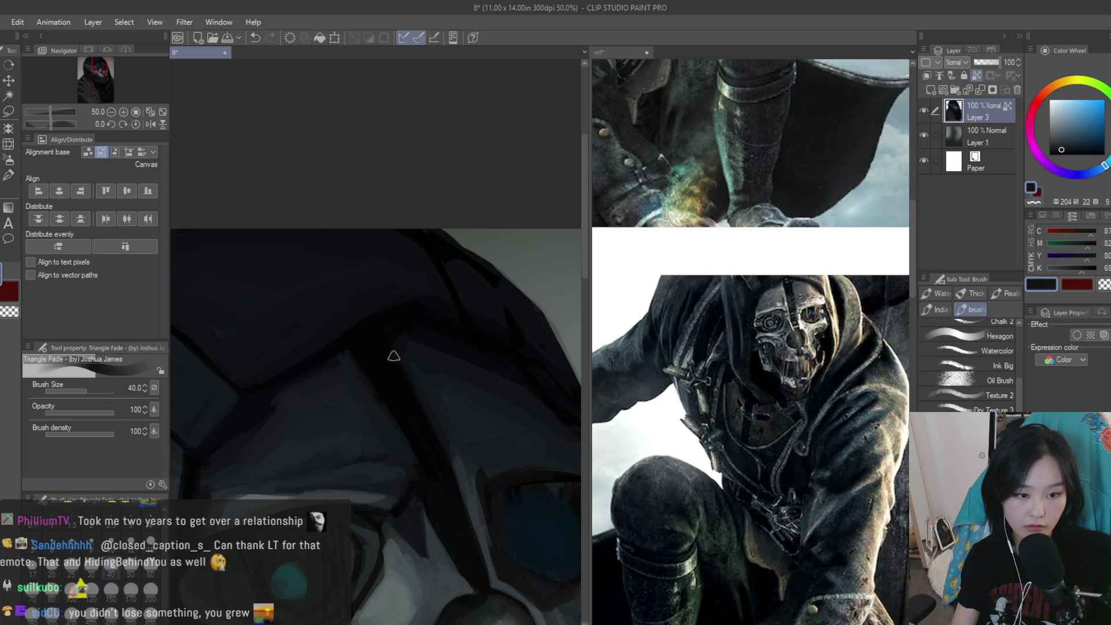
left_click(416, 340, "alt")
left_click(427, 334, "alt")
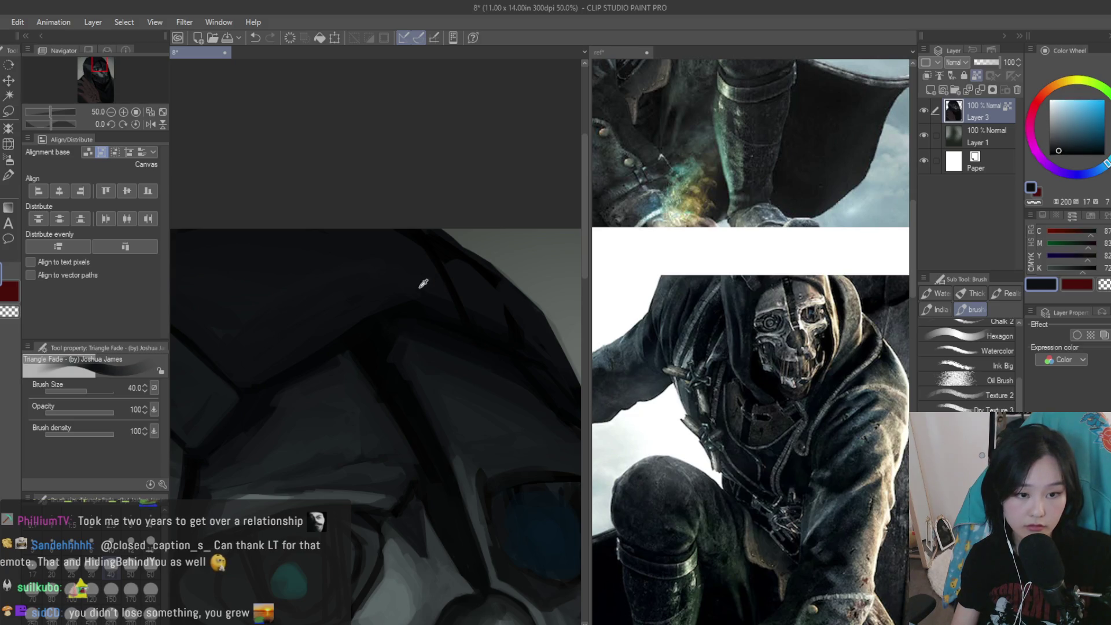
scroll(383, 287, "down", 2)
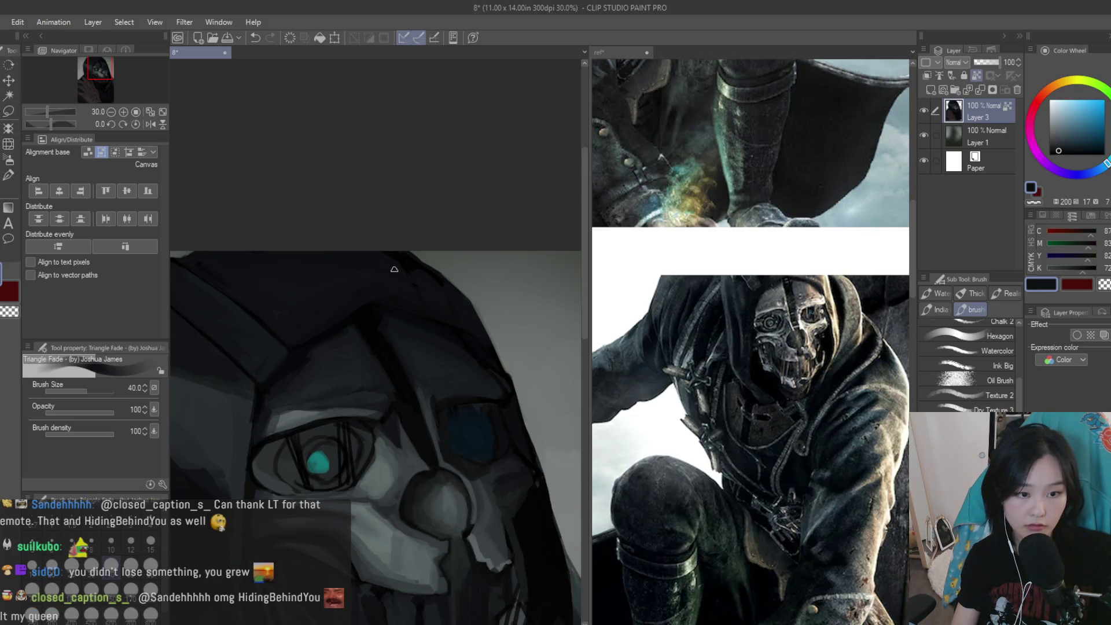
scroll(412, 287, "up", 2)
key("bracketright")
key("bracketright")
key("bracketright")
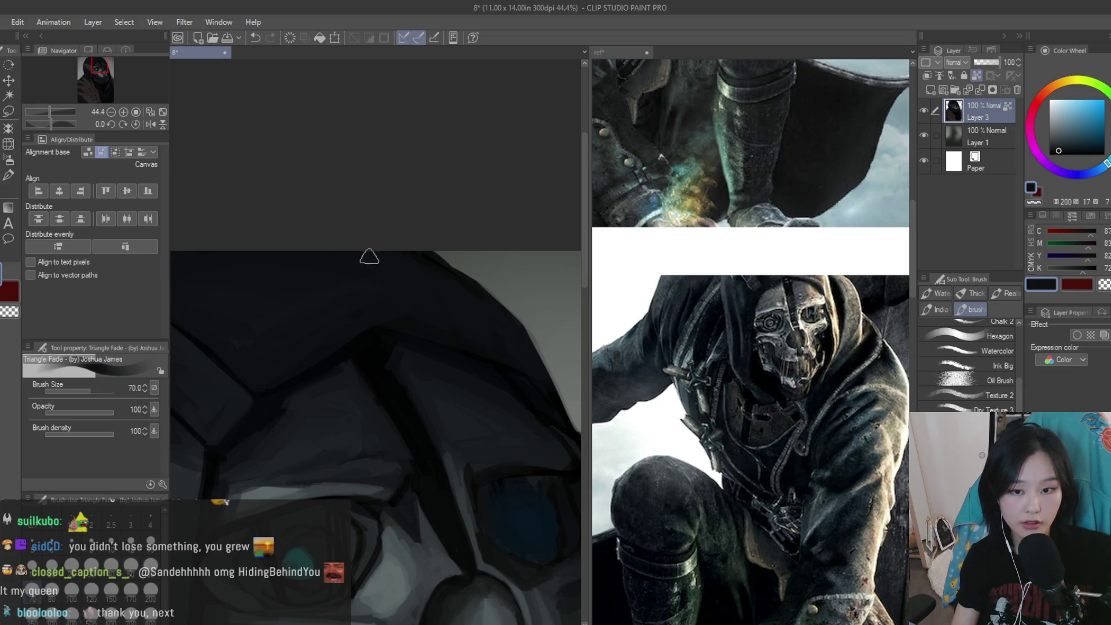
scroll(338, 311, "down", 1)
scroll(330, 347, "up", 1)
scroll(301, 313, "down", 2)
scroll(290, 299, "up", 1)
scroll(289, 299, "down", 2)
scroll(422, 298, "down", 2)
scroll(503, 505, "up", 1)
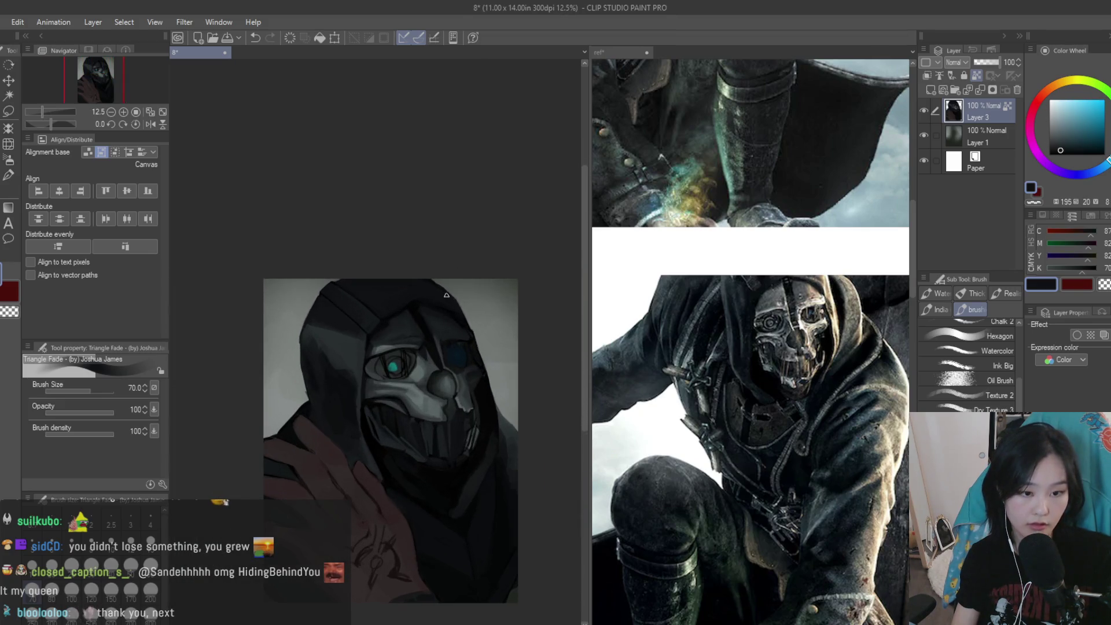
scroll(502, 505, "up", 1)
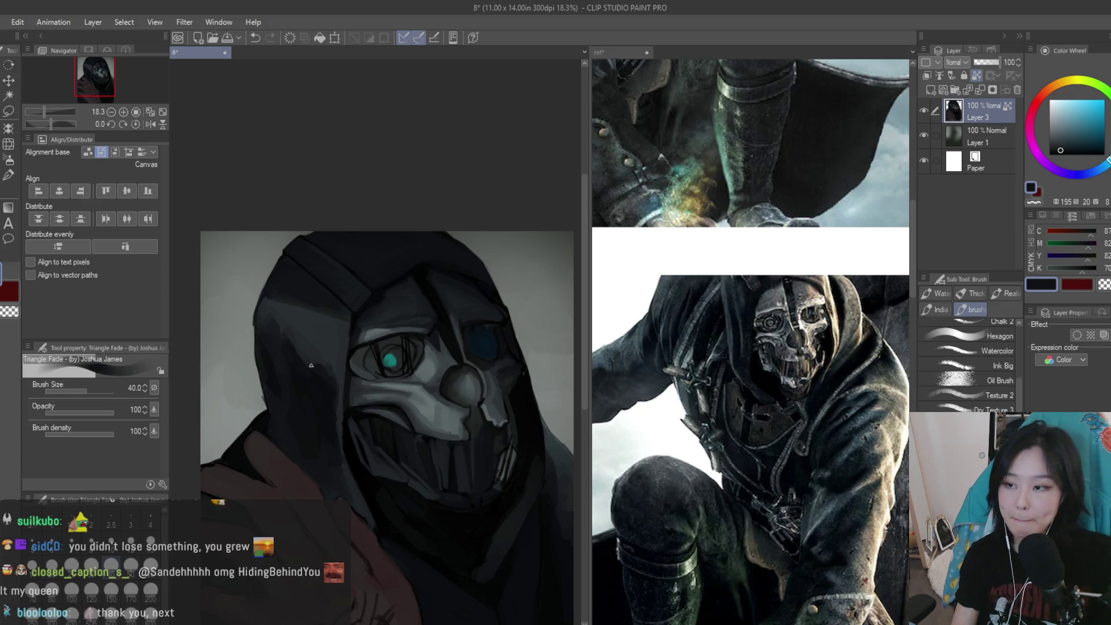
Repaint strokes across the eye region with a lighter blue-grey from the mask
scroll(332, 349, "up", 3)
scroll(490, 327, "up", 1)
scroll(521, 359, "up", 1)
scroll(458, 362, "up", 1)
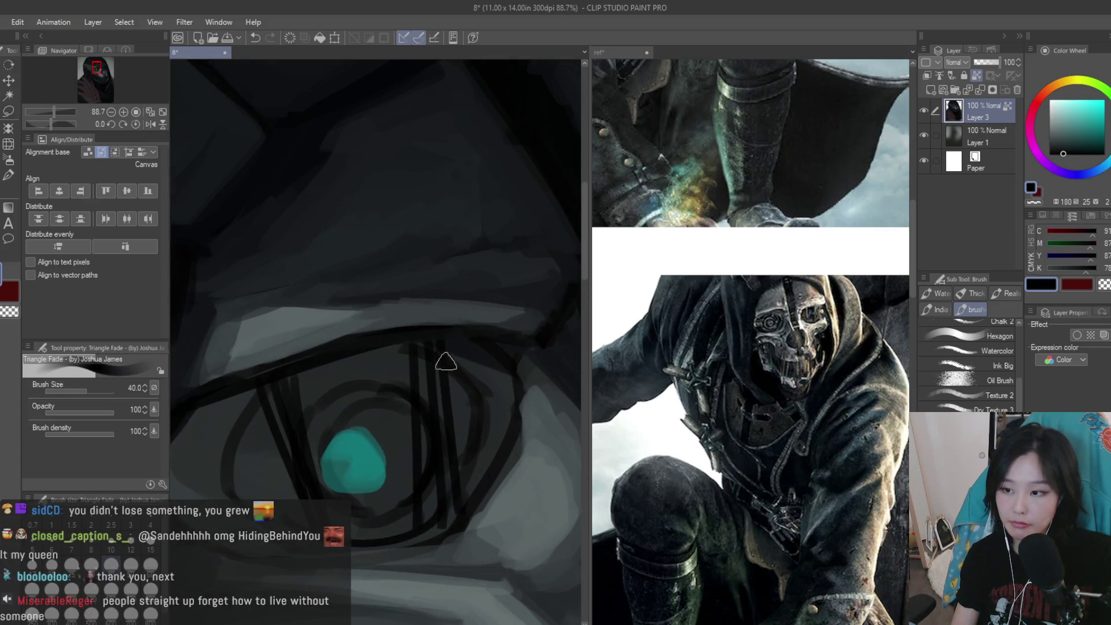
left_click(492, 384, "alt")
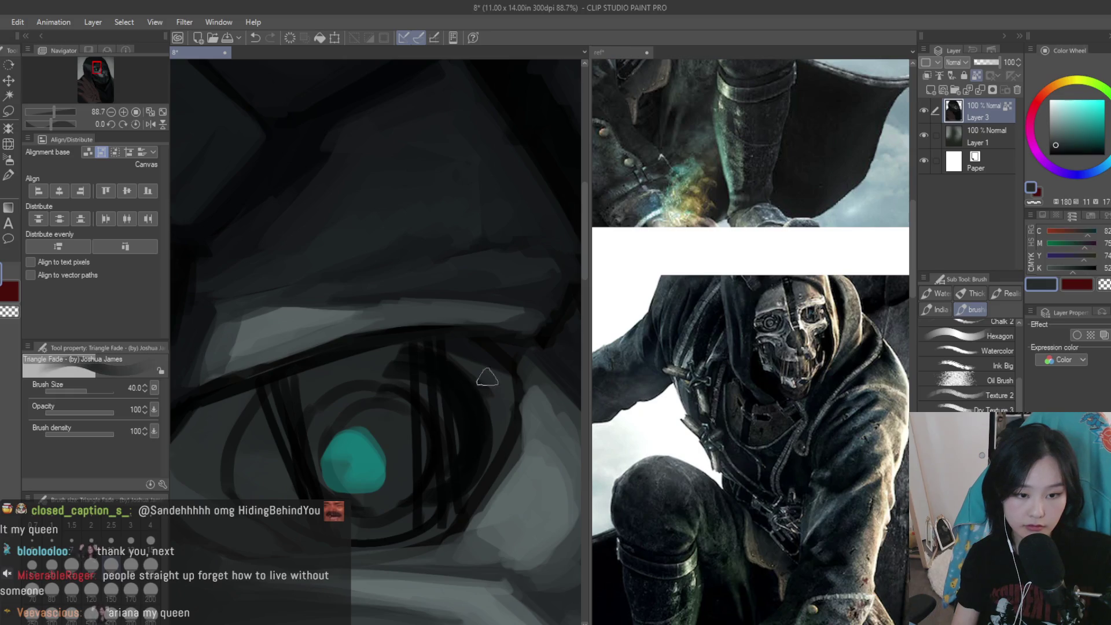
left_click_drag(491, 385, 486, 469)
Darken around and above the cyan pupil with near-black strokes
left_click(384, 524, "alt")
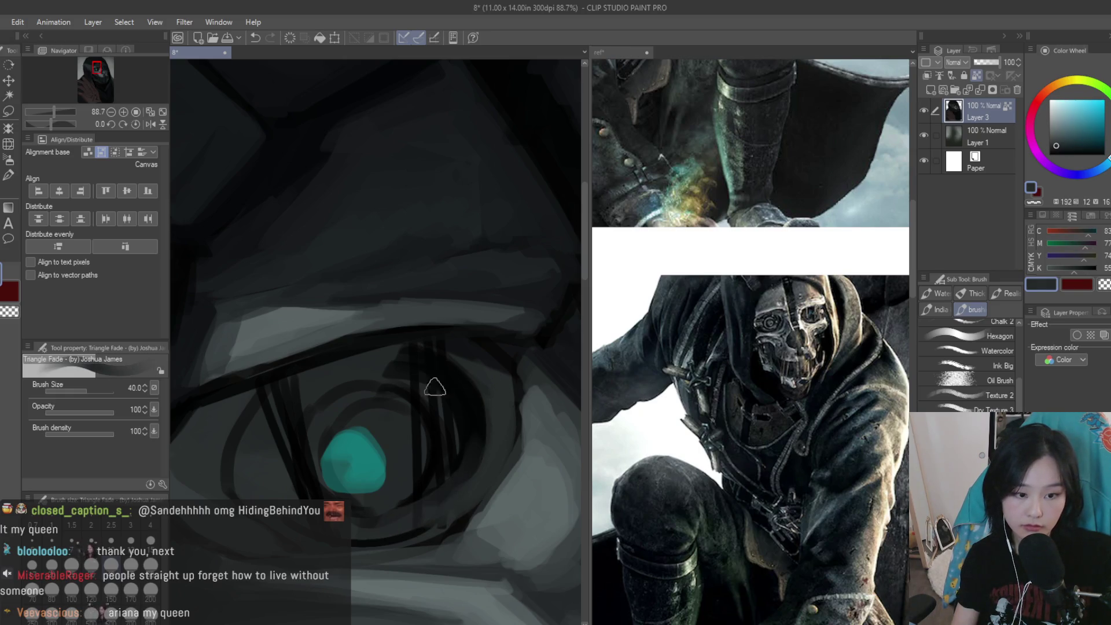
left_click(445, 405, "alt")
left_click_drag(461, 392, 429, 508)
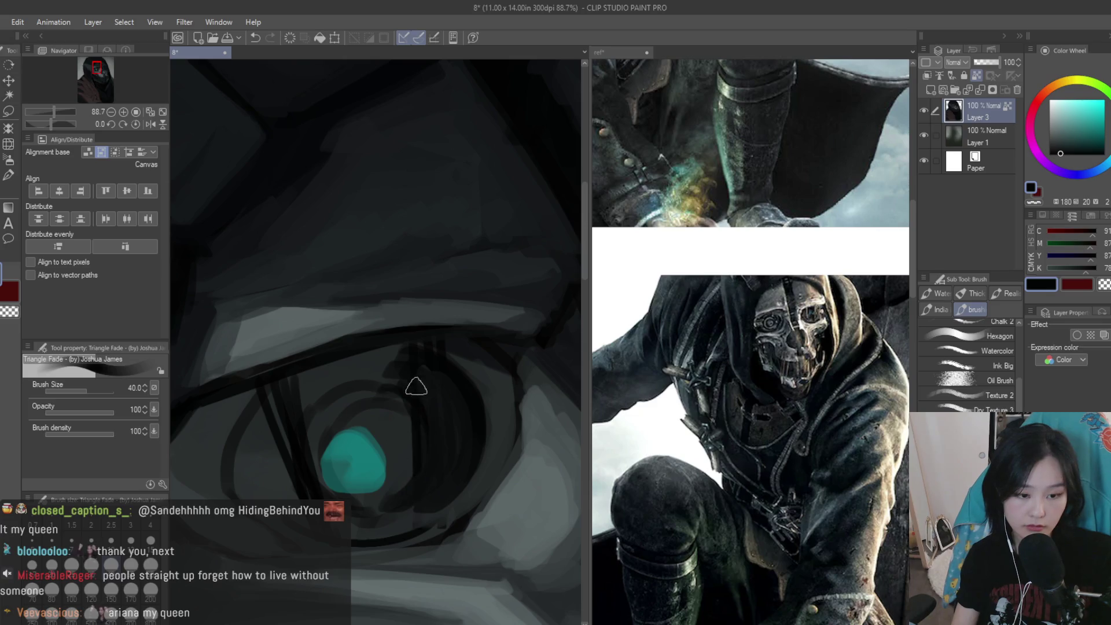
left_click(483, 448, "alt")
mouse_move(482, 447)
left_mouse_down()
mouse_move(325, 380)
mouse_move(323, 390)
mouse_move(335, 384)
left_mouse_up()
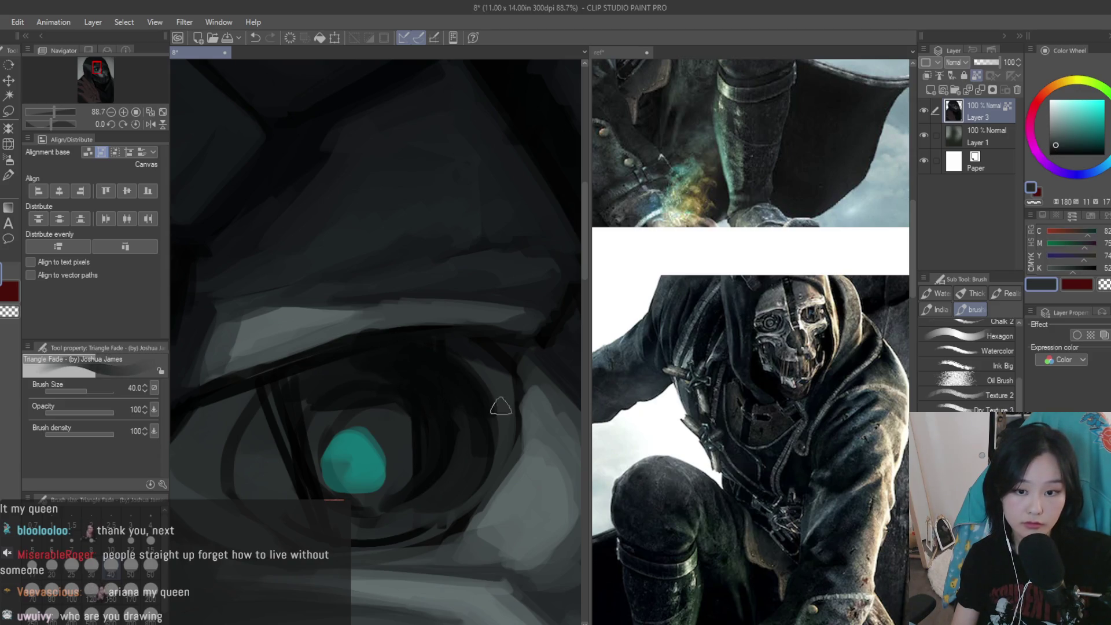
left_click(500, 354, "alt")
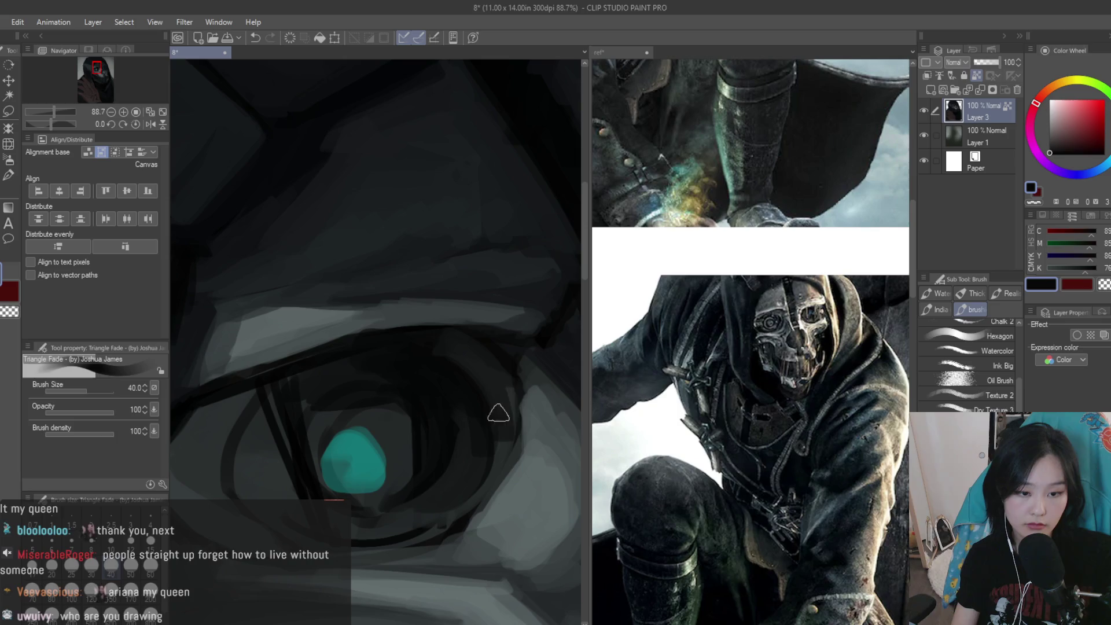
left_click(453, 346, "alt")
left_click(400, 363, "alt")
scroll(376, 399, "down", 2)
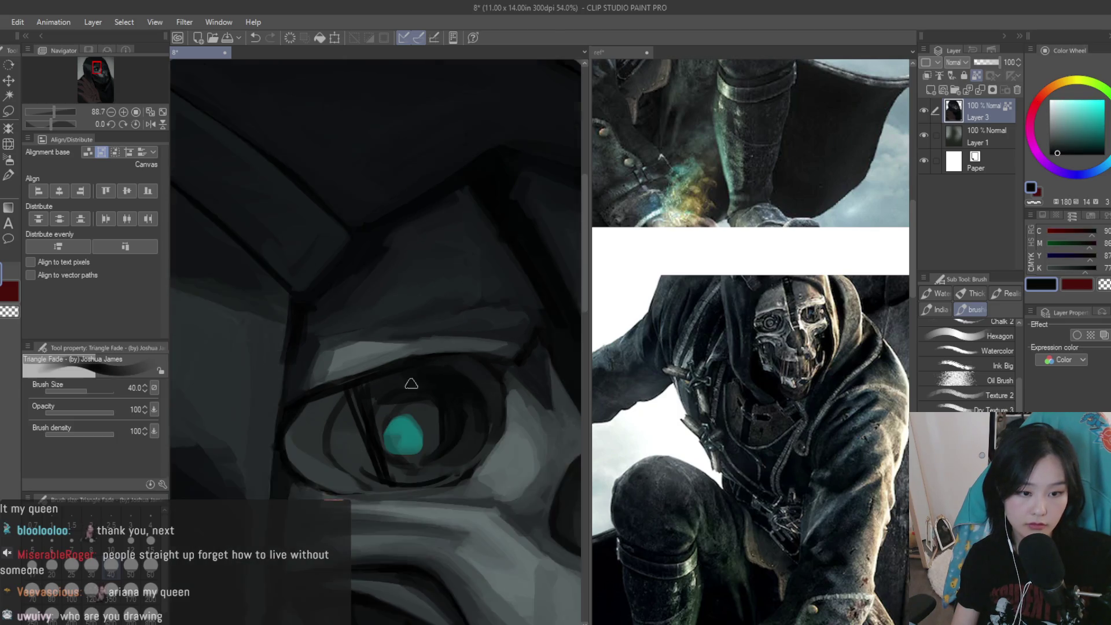
Darken the lighter grey patch below-left of the eye and sample nearby dark greys
mouse_move(321, 453)
left_mouse_down()
mouse_move(372, 496)
mouse_move(315, 466)
mouse_move(372, 496)
mouse_move(355, 474)
left_mouse_up()
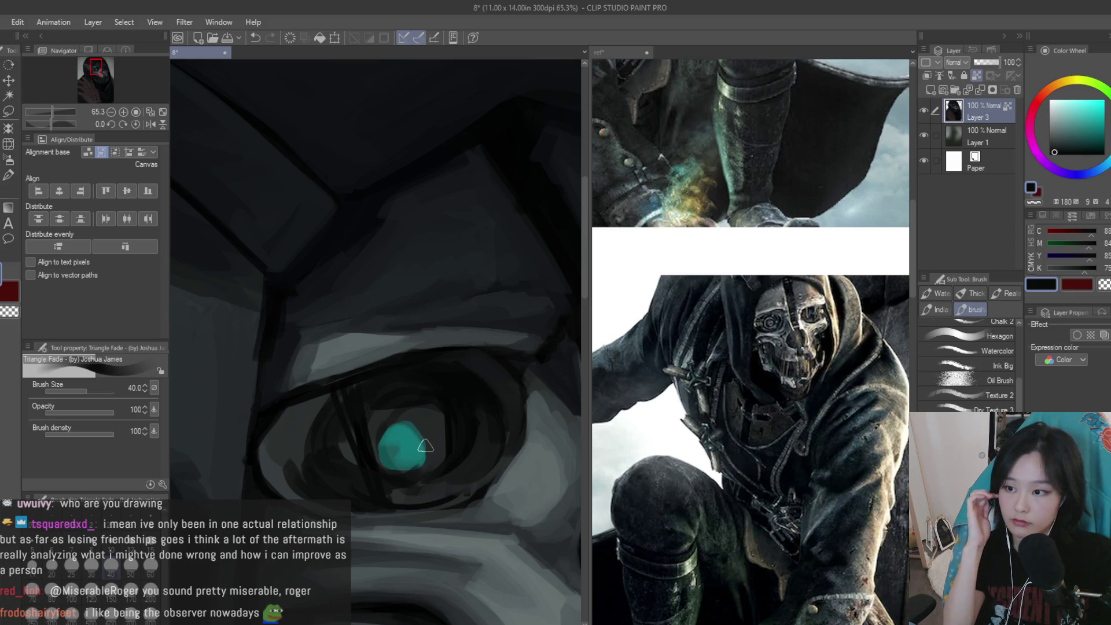
left_click(333, 472, "alt")
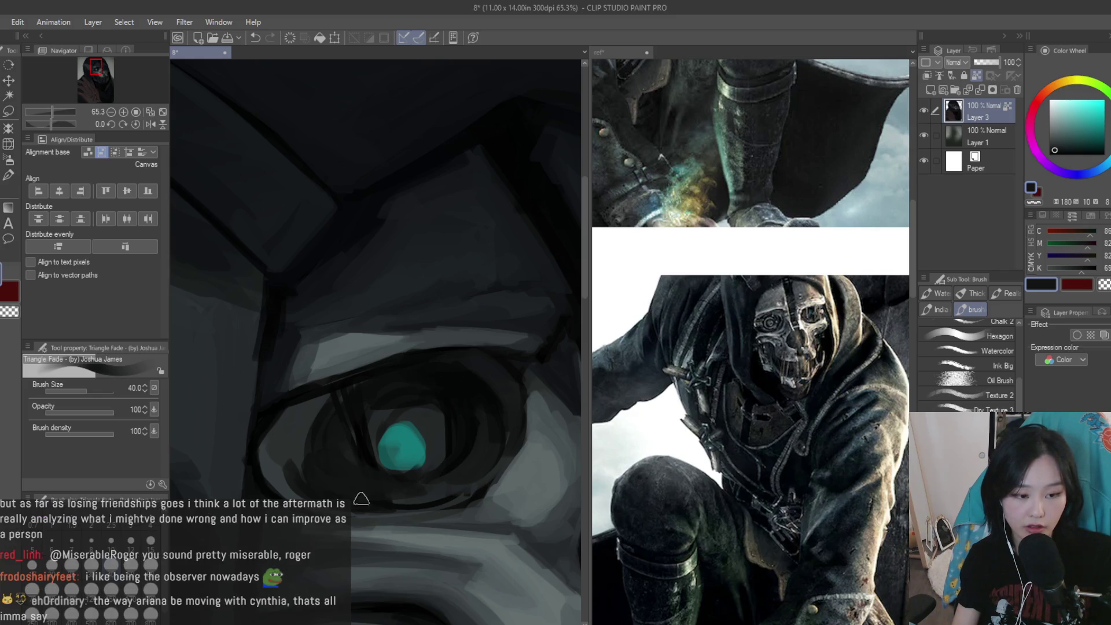
left_click(276, 443, "alt")
left_click(286, 487, "alt")
left_click(323, 476, "alt")
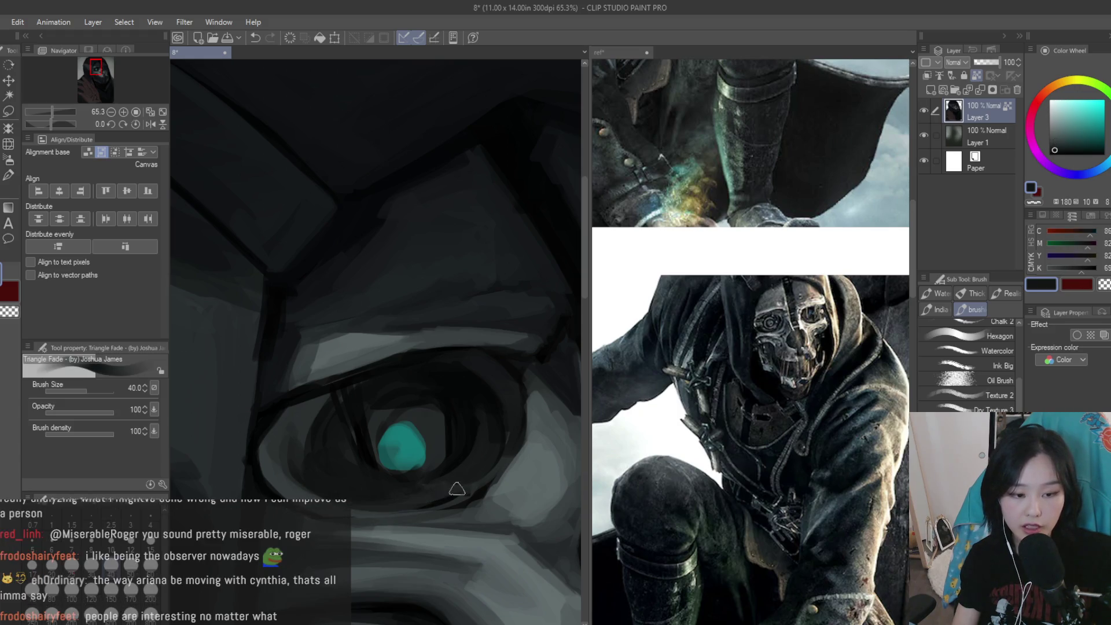
scroll(457, 463, "down", 2)
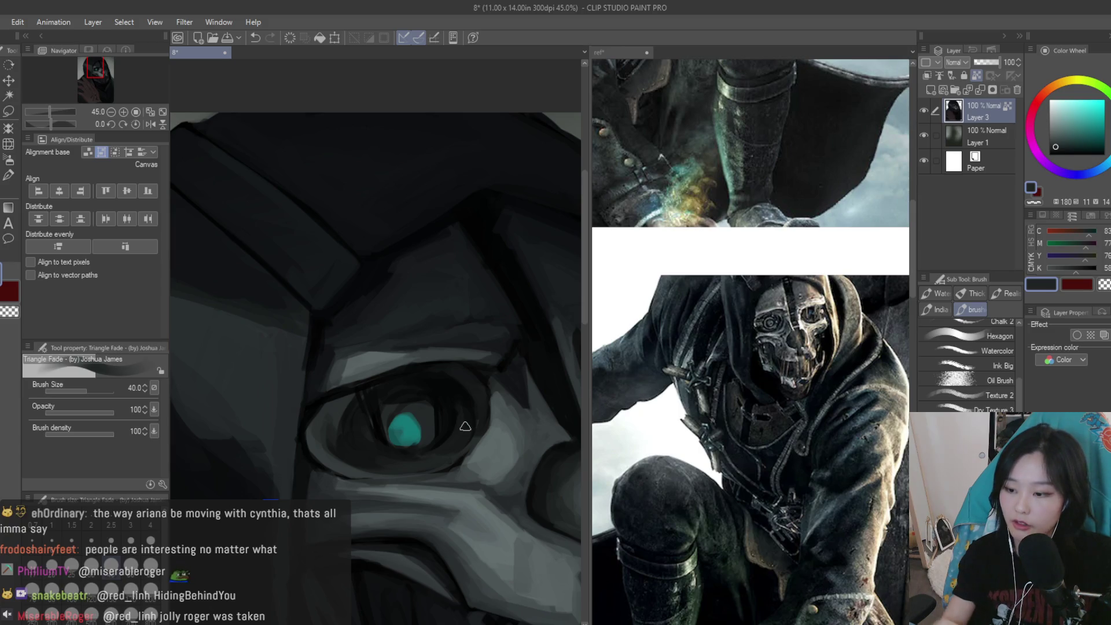
scroll(334, 446, "up", 2)
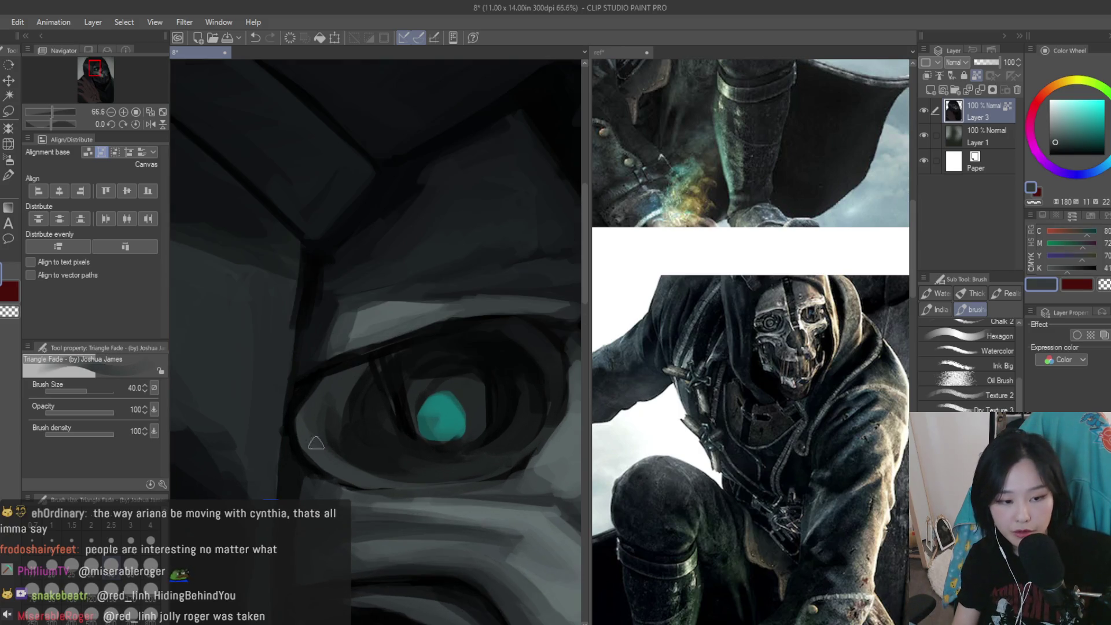
scroll(319, 446, "up", 1)
Sample near-black and dark blue-grey tones near the eye and reduce the brush size
left_click(313, 439, "alt")
left_click(338, 416, "alt")
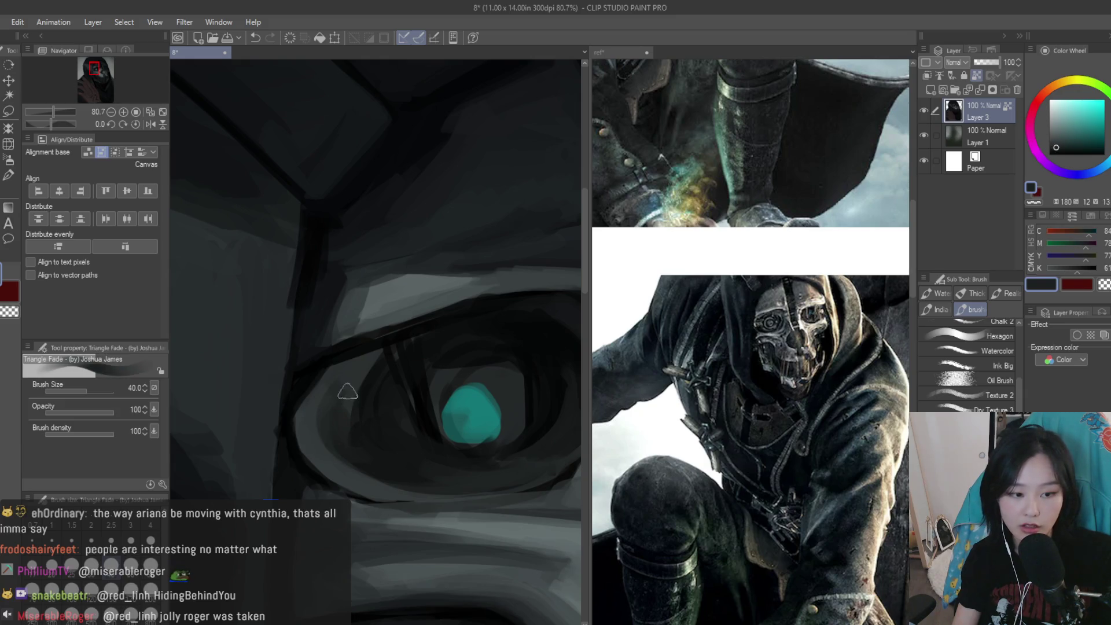
left_click(303, 413, "alt")
left_click(306, 399, "alt")
left_click(318, 412, "alt")
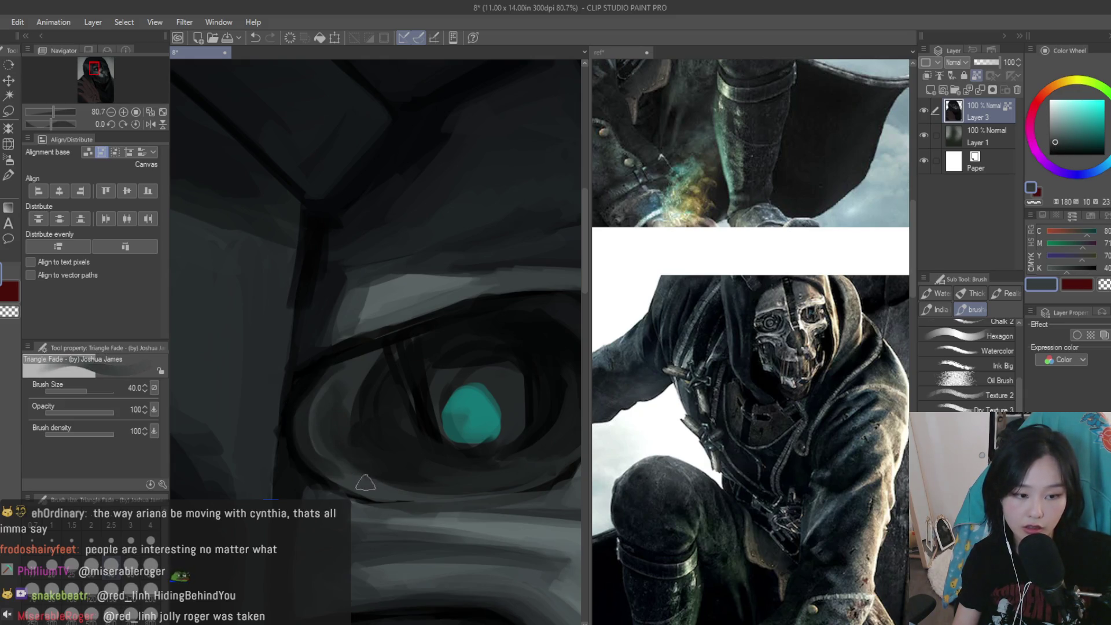
left_click(354, 476, "alt")
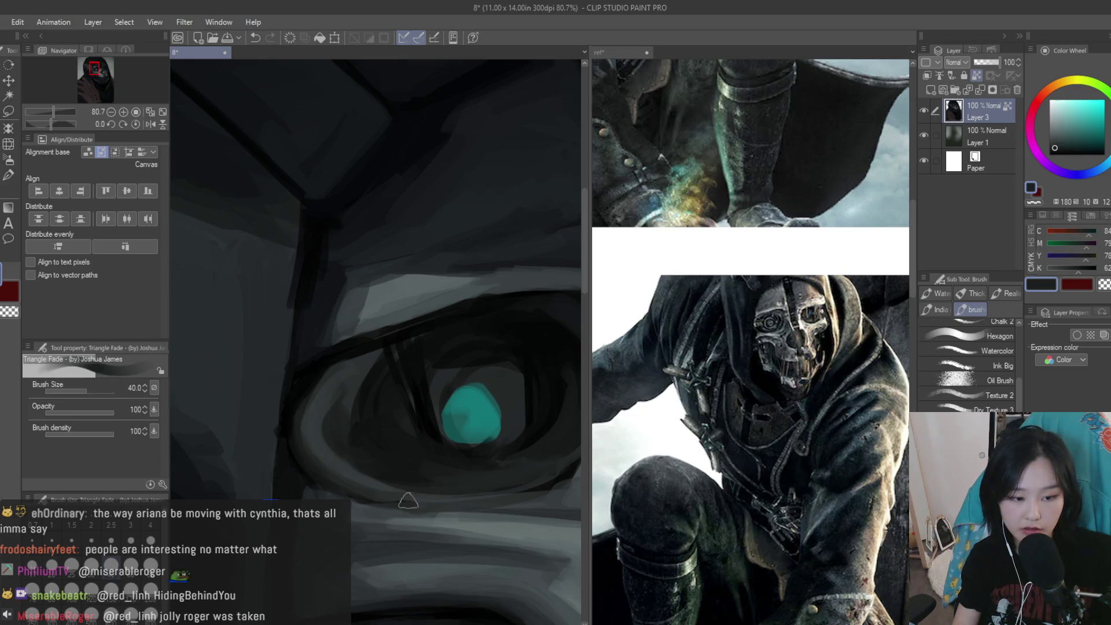
left_click(379, 486, "alt")
key("bracketleft")
key("bracketleft")
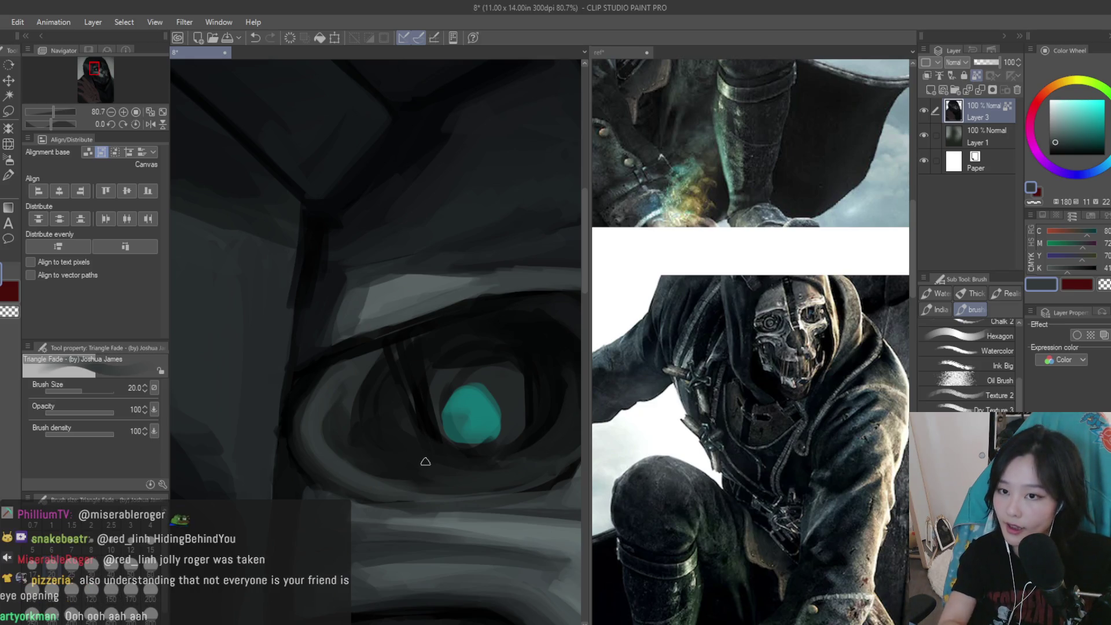
Refine the lids and light brow plane with brow greys and near-black socket tones at brush size 20
scroll(353, 362, "down", 1)
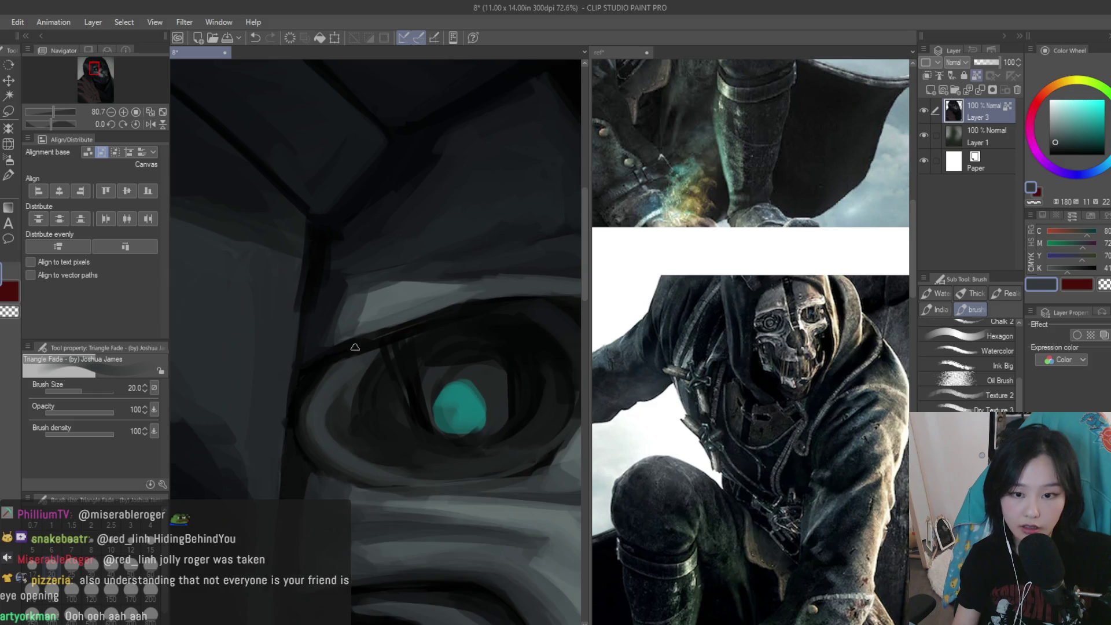
left_click(347, 358, "alt")
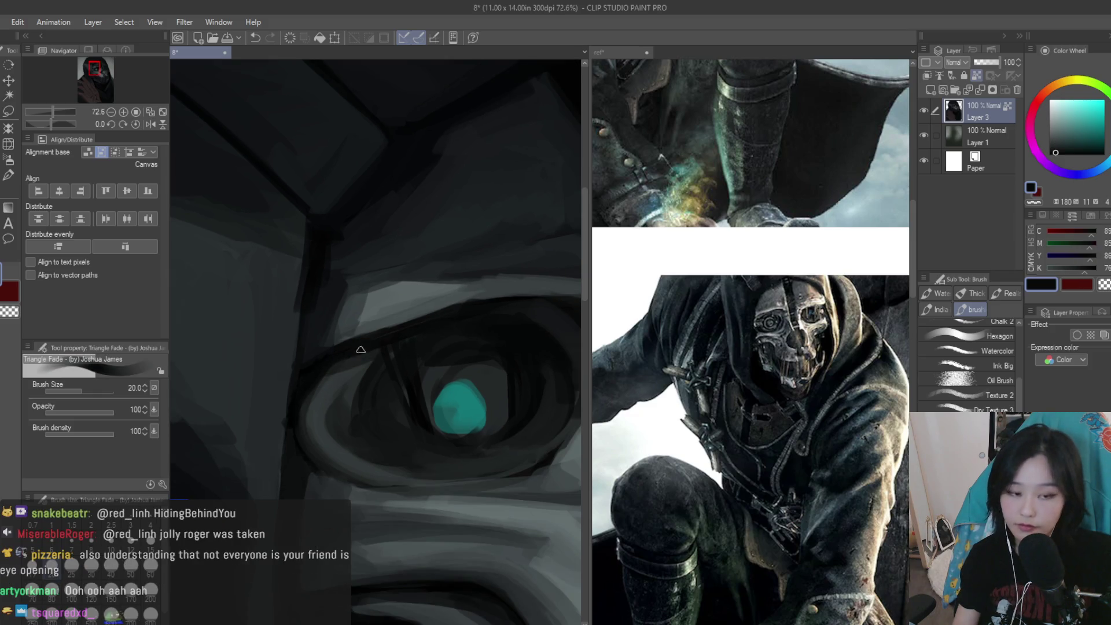
scroll(347, 433, "down", 2)
scroll(432, 346, "up", 2)
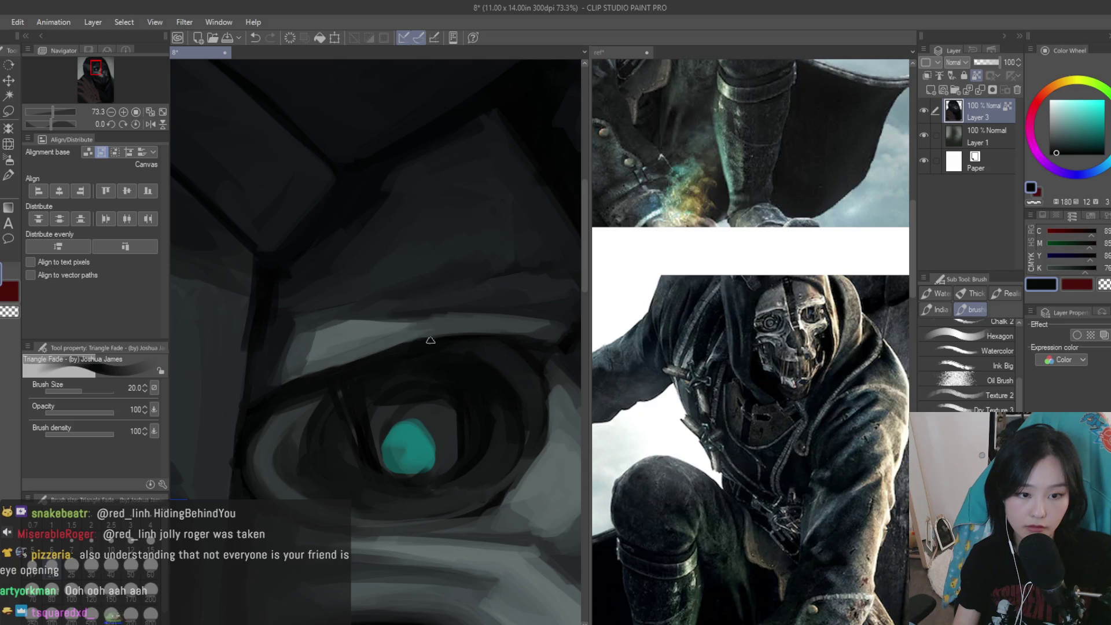
left_click(418, 343, "alt")
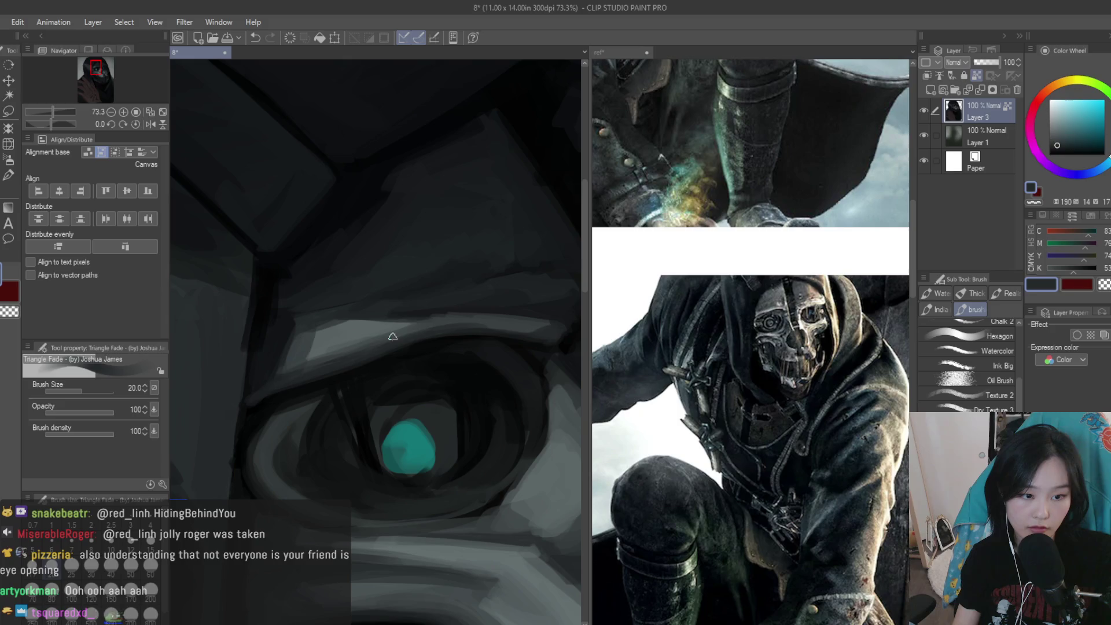
left_click(367, 339, "alt")
left_click(267, 350, "alt")
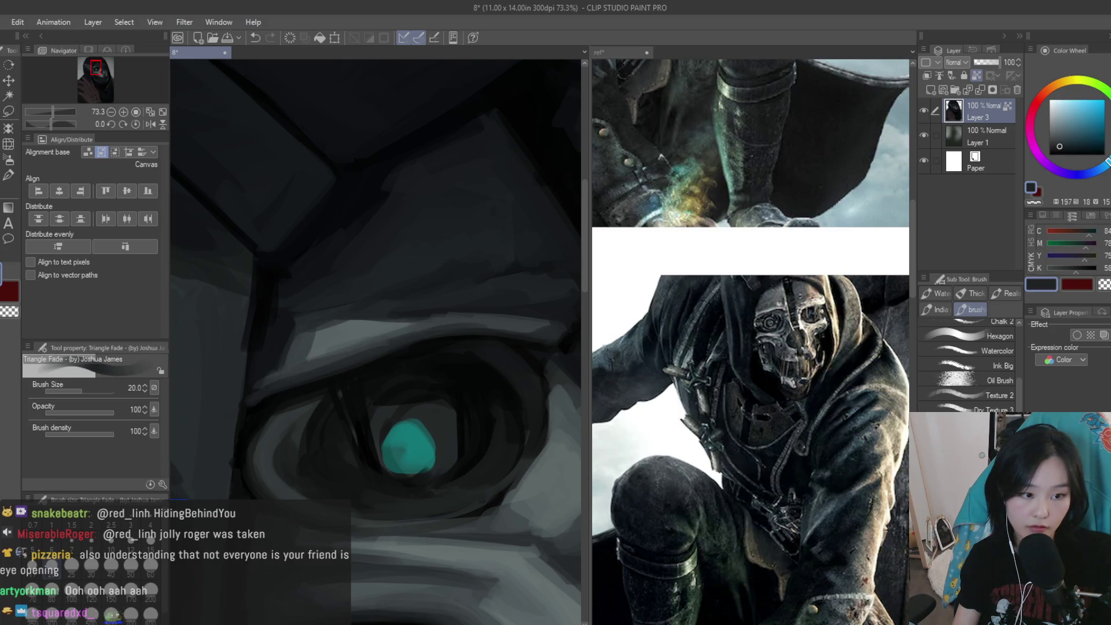
left_click(266, 406, "alt")
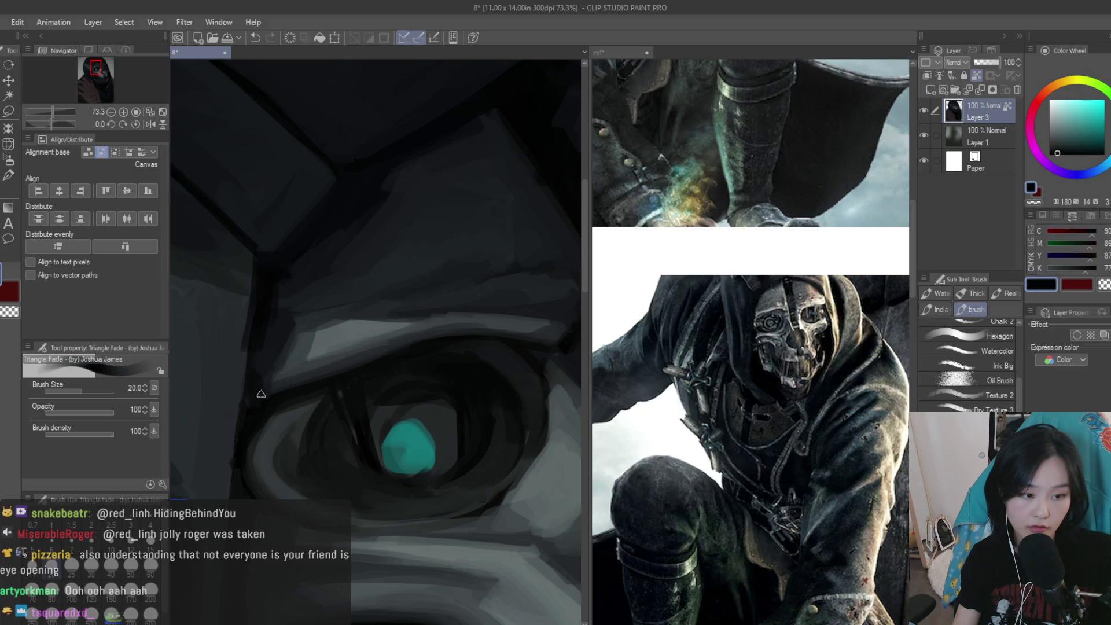
left_click(301, 272, "alt")
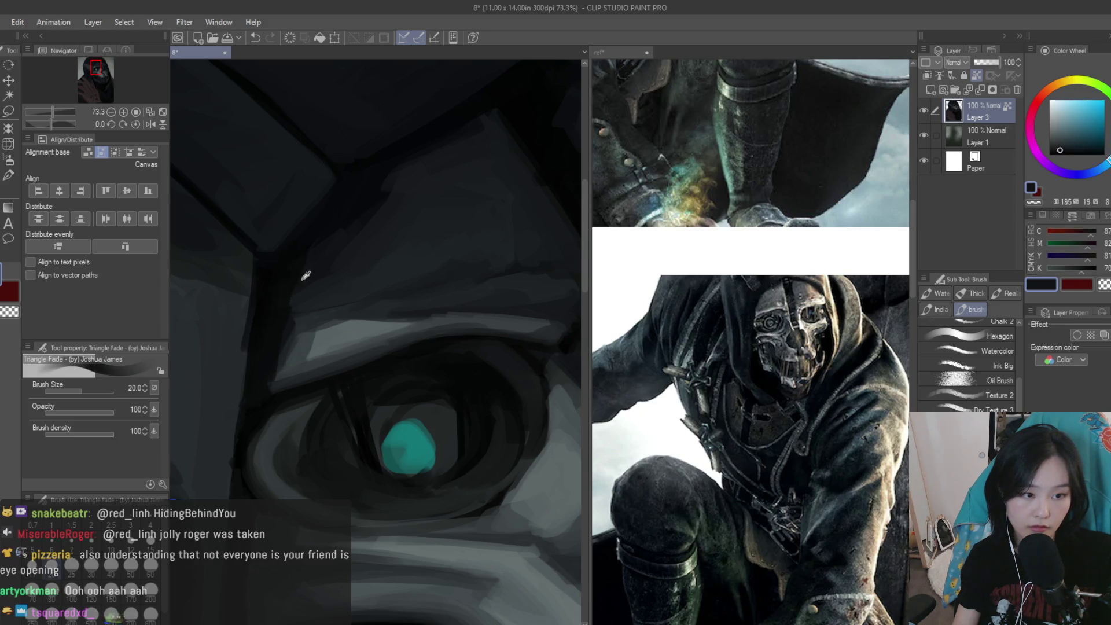
scroll(480, 355, "down", 5)
scroll(446, 341, "up", 5)
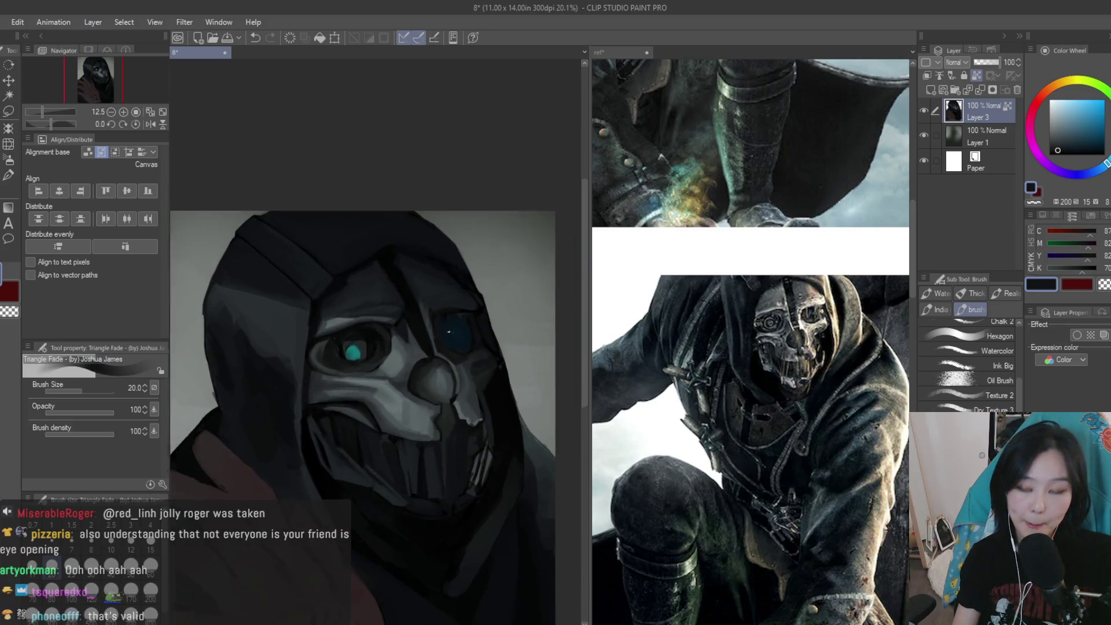
Sample light, mid and darker greys from the mask around the eye
left_click(364, 387, "alt")
scroll(365, 386, "up", 1)
left_click(323, 427, "alt")
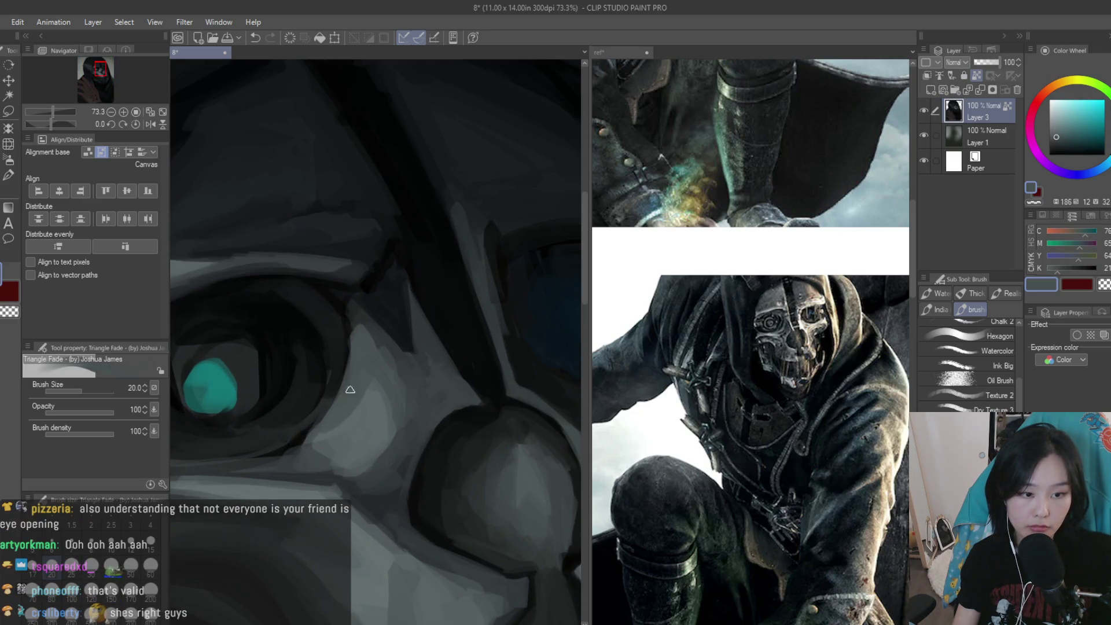
left_click(356, 318, "alt")
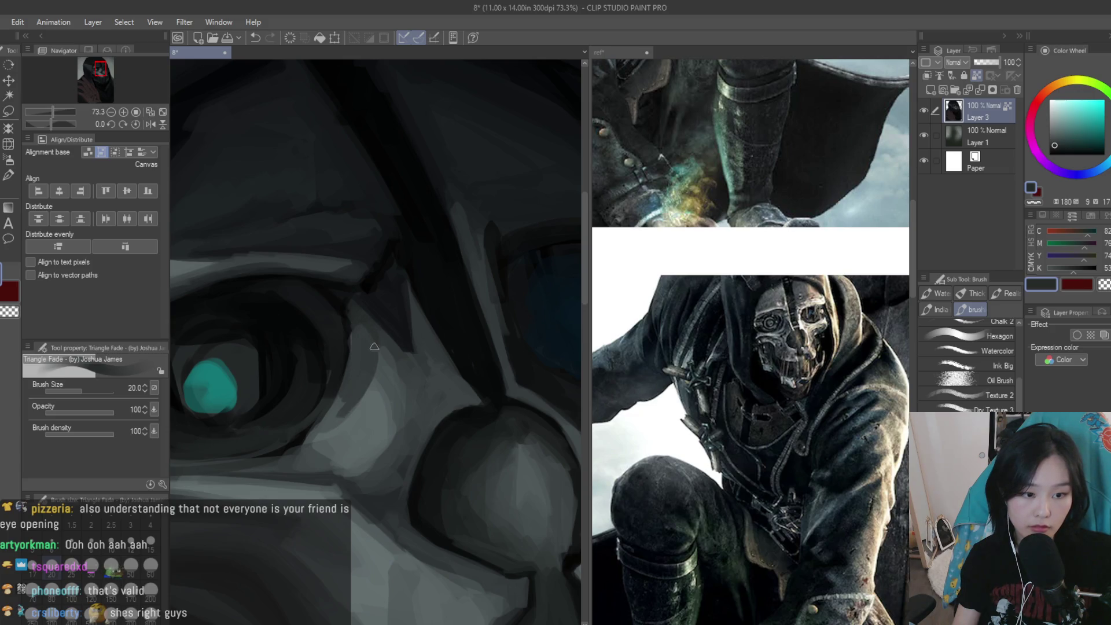
left_click(334, 415, "alt")
scroll(363, 372, "down", 3)
scroll(363, 372, "down", 2)
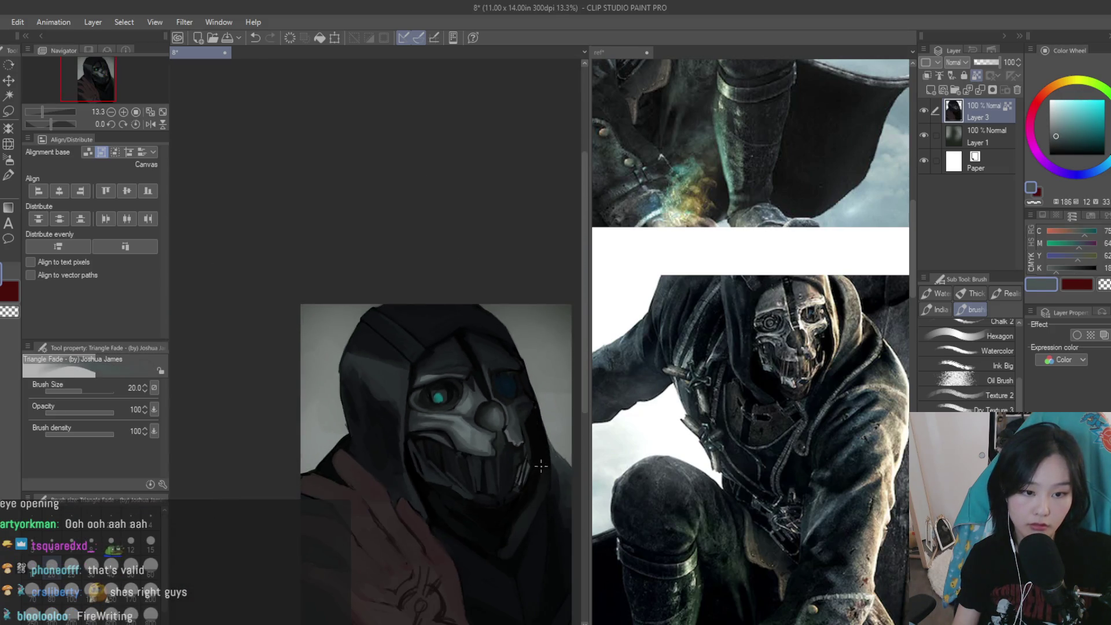
scroll(406, 376, "up", 3)
scroll(455, 388, "up", 3)
scroll(454, 388, "up", 2)
Paint a dark shadow stroke from the inner eye corner toward the nose
left_click(434, 381, "alt")
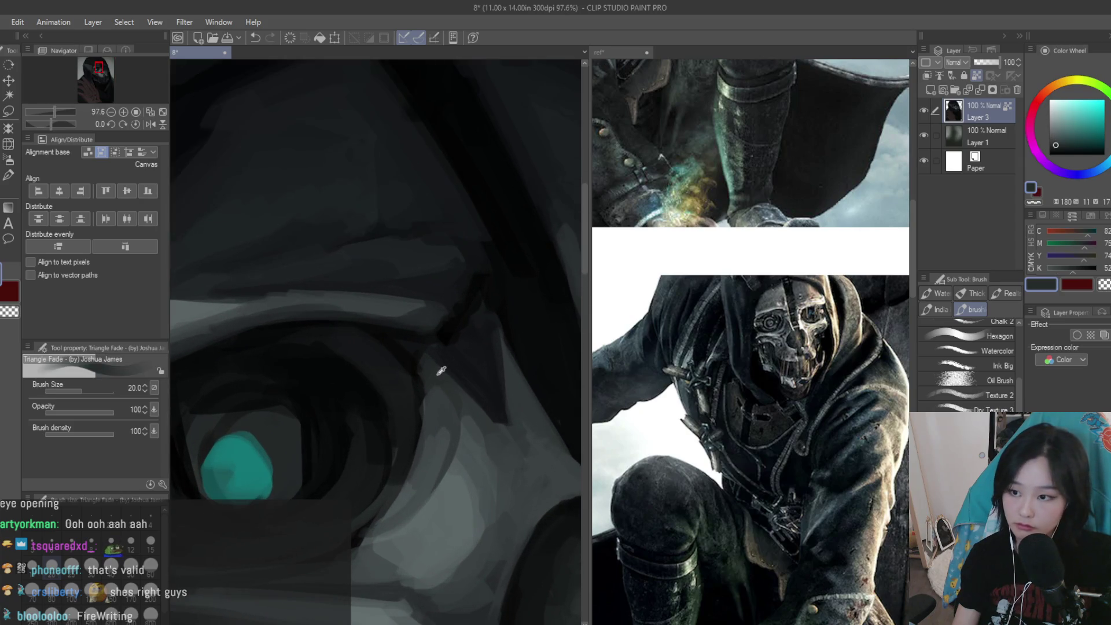
left_click(417, 389, "alt")
left_click_drag(415, 397, 381, 512)
left_click(384, 335, "alt")
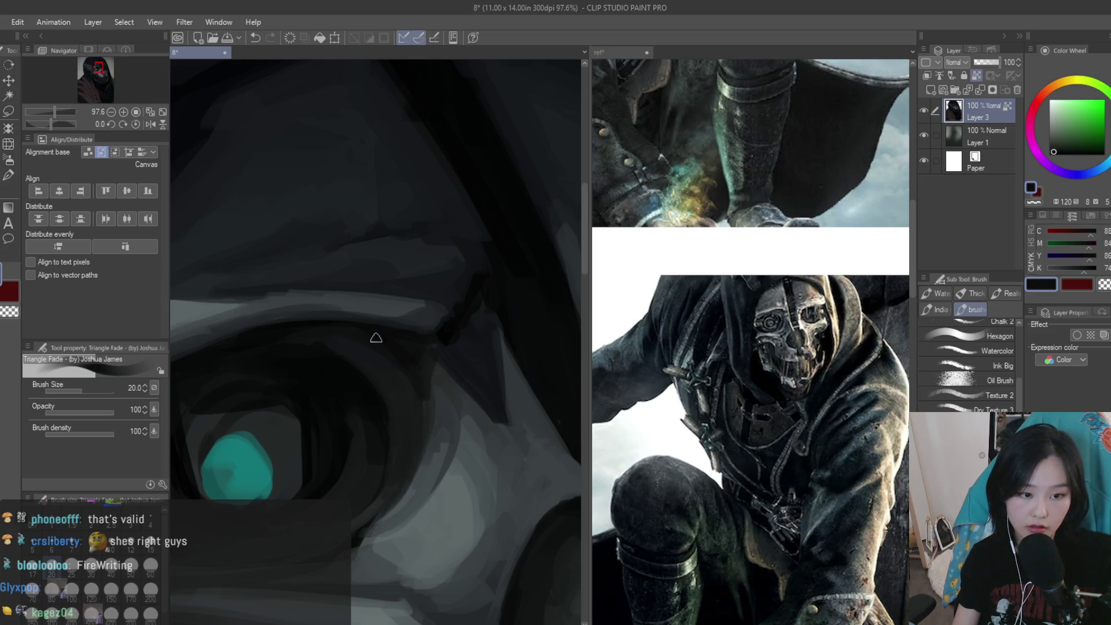
left_click(402, 392, "alt")
left_click(411, 402, "alt")
left_click(415, 342, "alt")
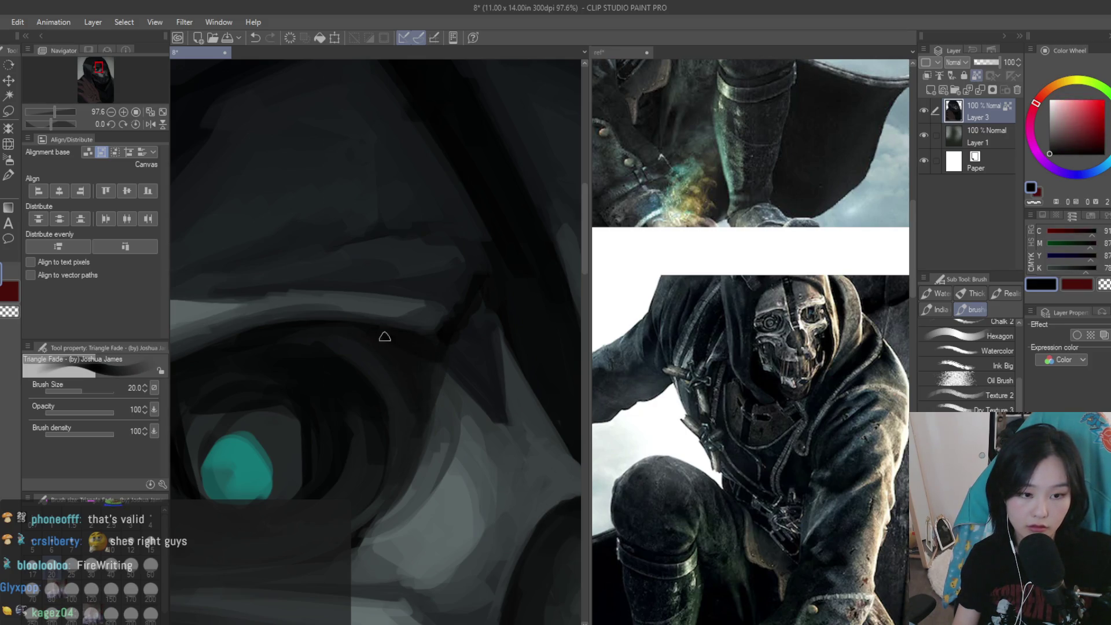
scroll(445, 344, "down", 3)
scroll(434, 306, "down", 2)
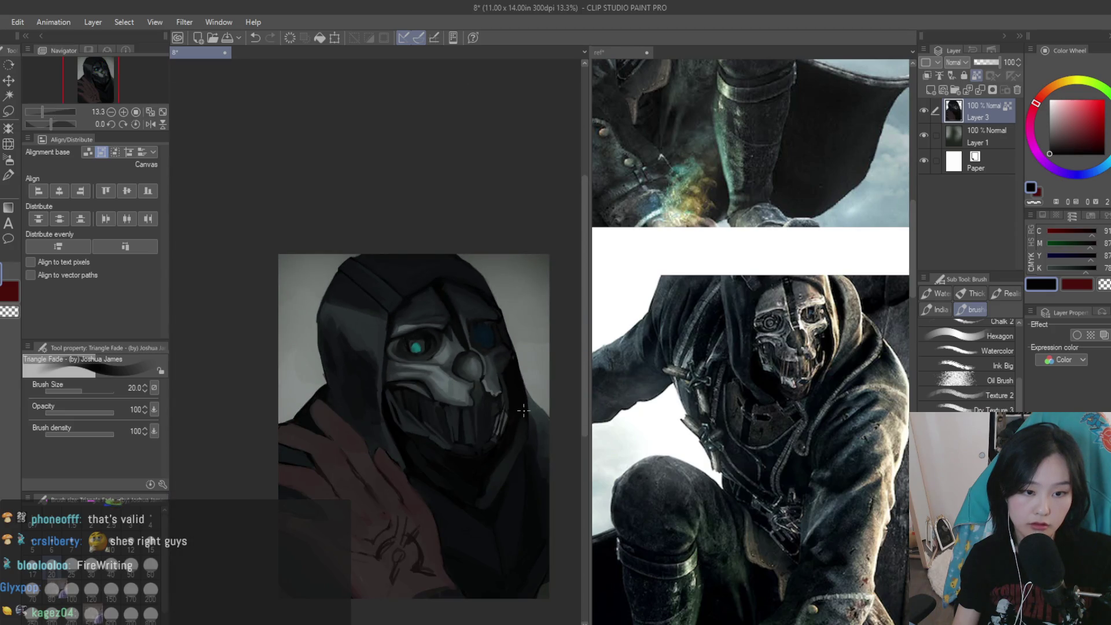
Eyedrop dark bluish, near-black and lighter greys from the mask around the eye
scroll(423, 268, "down", 2)
scroll(423, 267, "up", 2)
scroll(469, 336, "up", 2)
left_click(515, 407, "alt")
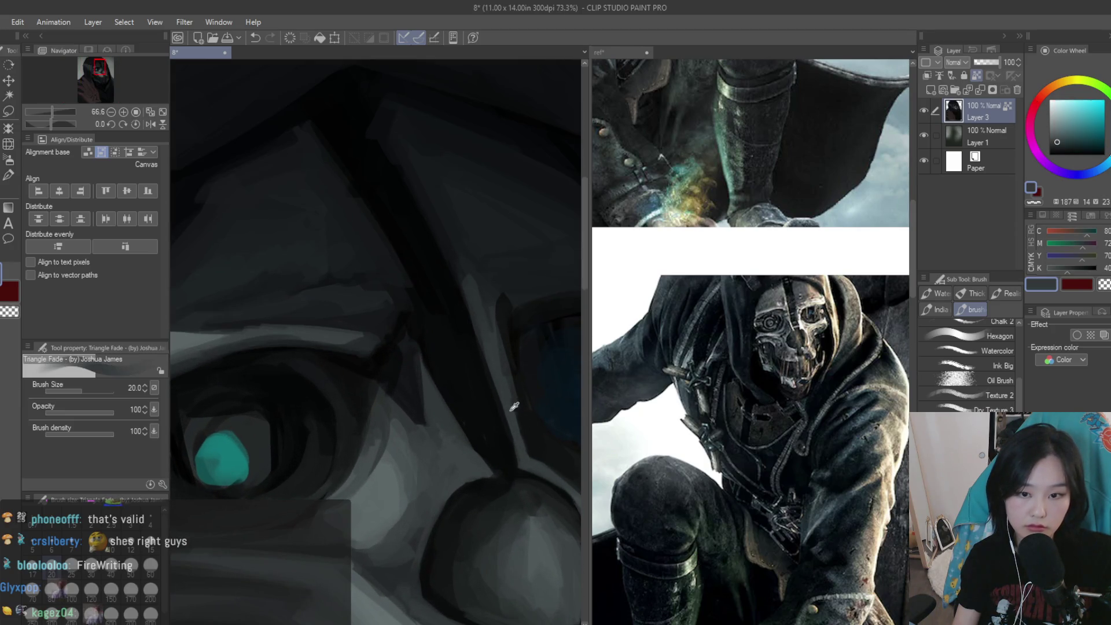
scroll(478, 436, "up", 1)
left_click(503, 440, "alt")
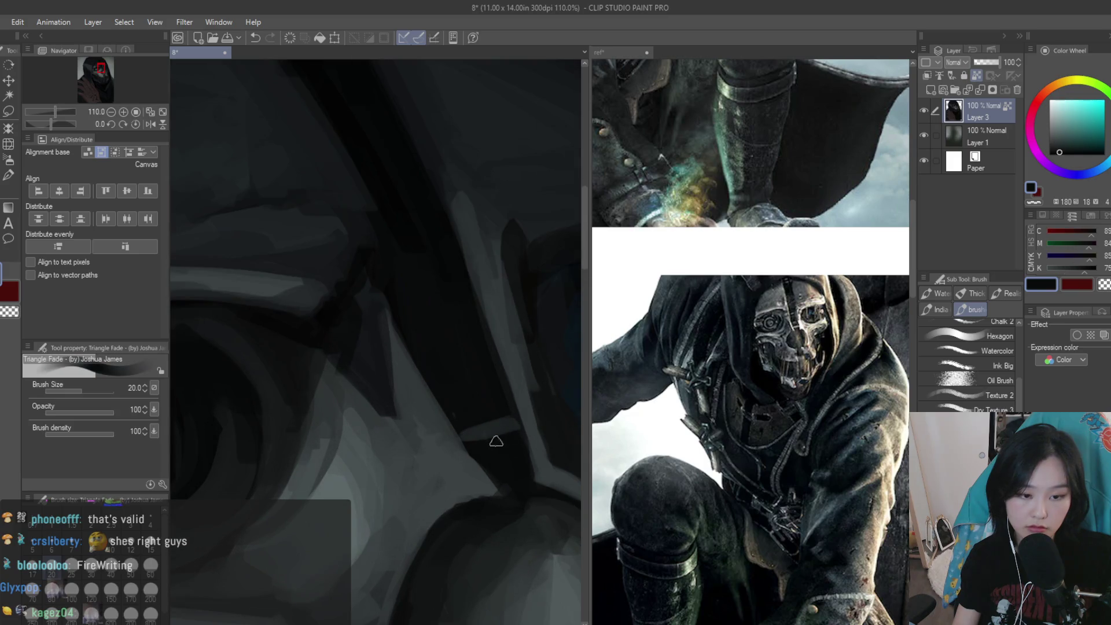
left_click(474, 442, "alt")
scroll(463, 436, "down", 1)
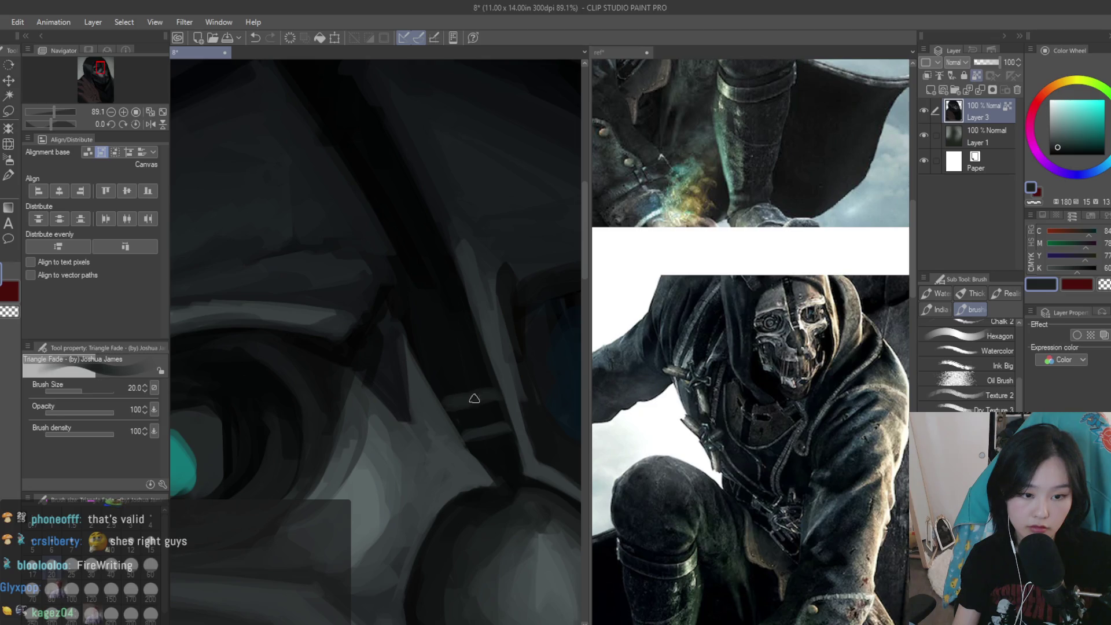
scroll(454, 401, "down", 2)
scroll(406, 370, "down", 2)
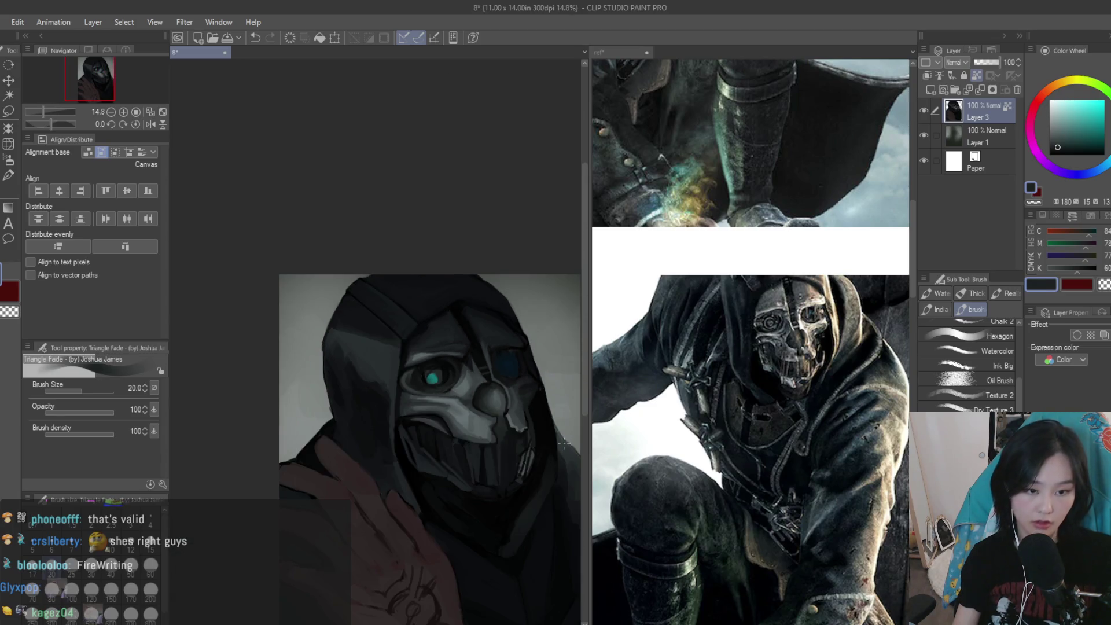
scroll(348, 333, "up", 1)
scroll(347, 333, "up", 1)
scroll(348, 333, "up", 1)
scroll(409, 386, "up", 1)
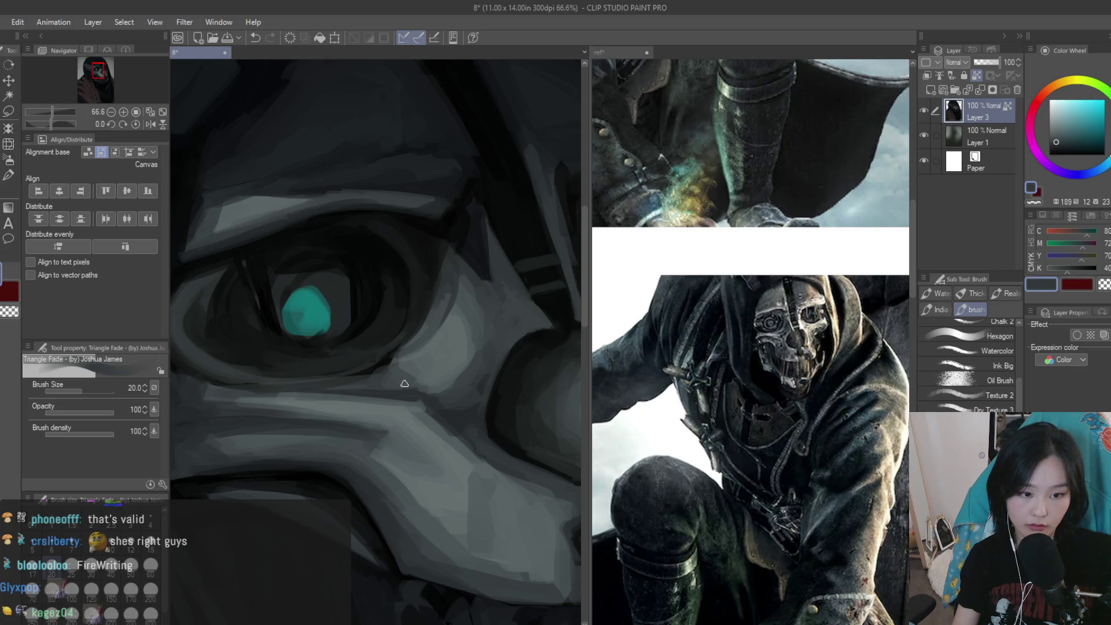
left_click(467, 372, "alt")
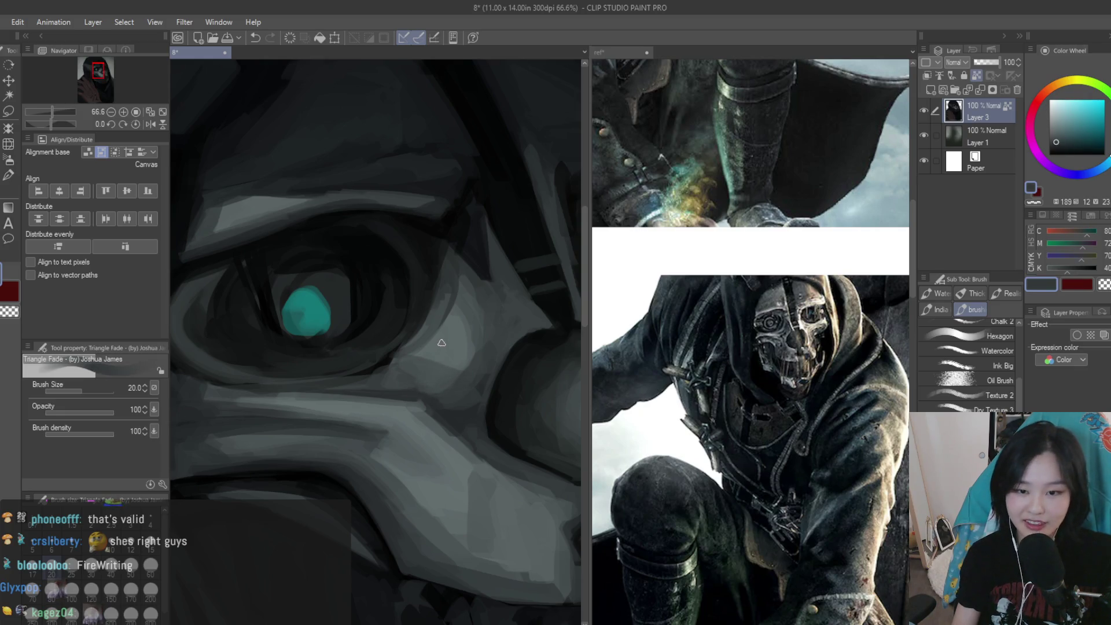
Double the brush size, lighten the grey, and paint a highlight beside the eye
scroll(457, 371, "up", 1)
scroll(440, 371, "up", 1)
key("bracketright")
key("bracketright")
key("bracketright")
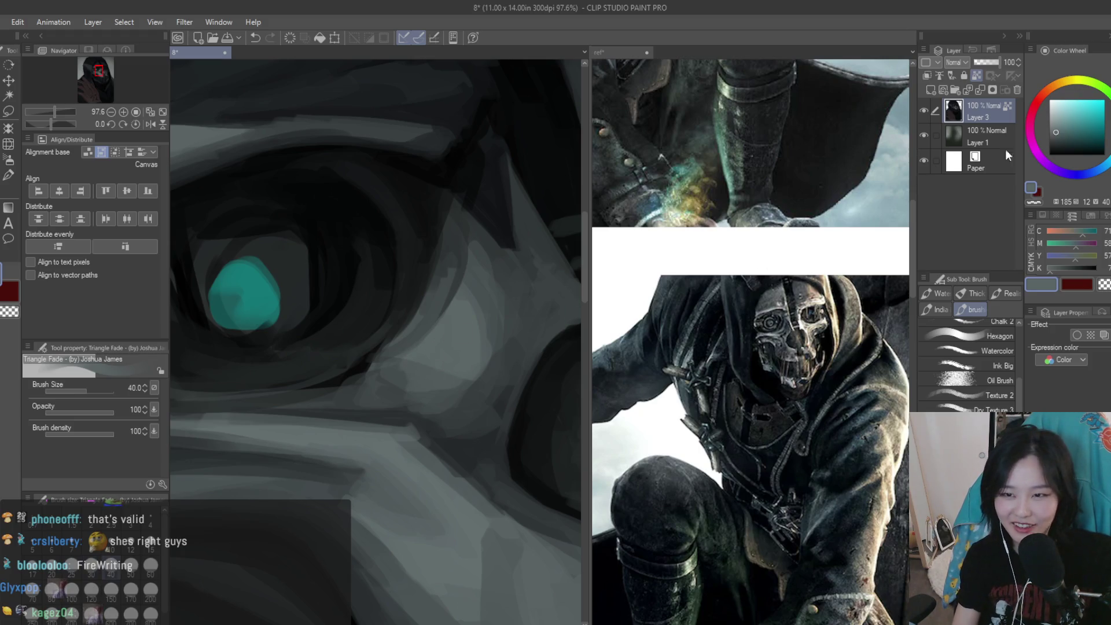
left_click(1057, 119)
mouse_move(464, 322)
left_mouse_down()
mouse_move(470, 364)
mouse_move(463, 310)
left_mouse_up()
left_click(446, 350, "alt")
left_click(467, 336, "alt")
scroll(436, 350, "down", 5)
scroll(463, 325, "down", 5)
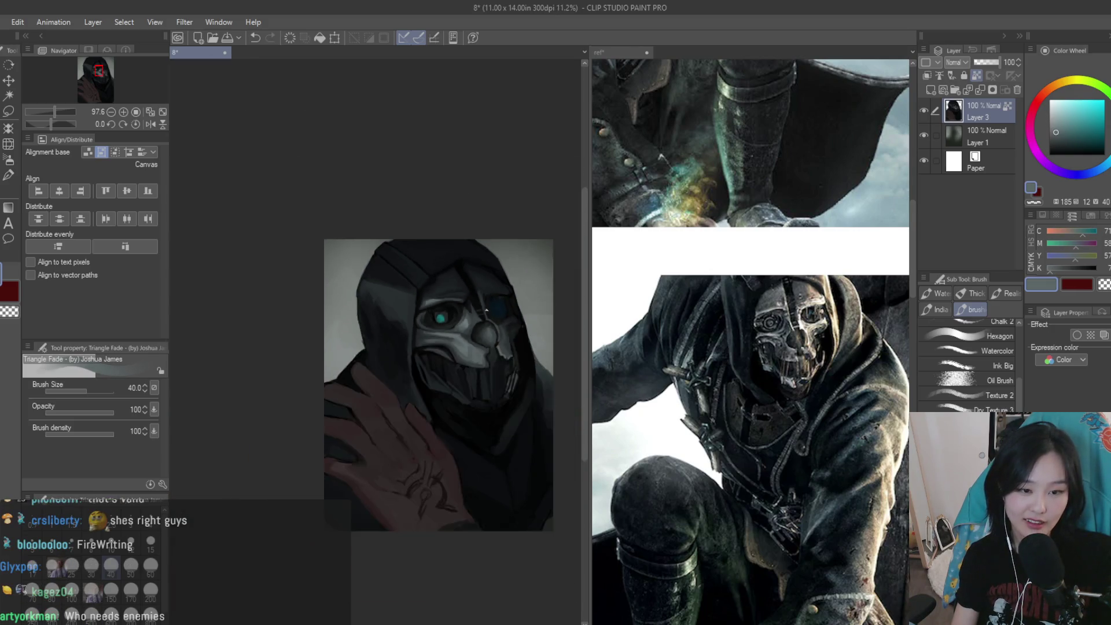
Enlarge the brush slightly, sample the eye's teal, and extend the iris rightward and downward
scroll(480, 302, "up", 5)
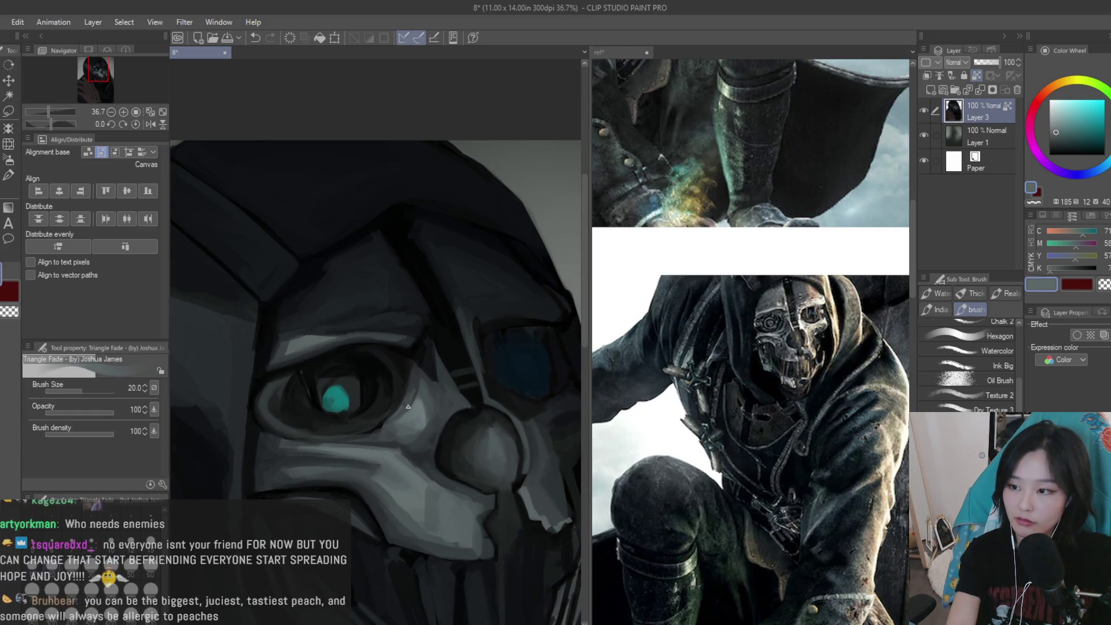
scroll(408, 405, "up", 2)
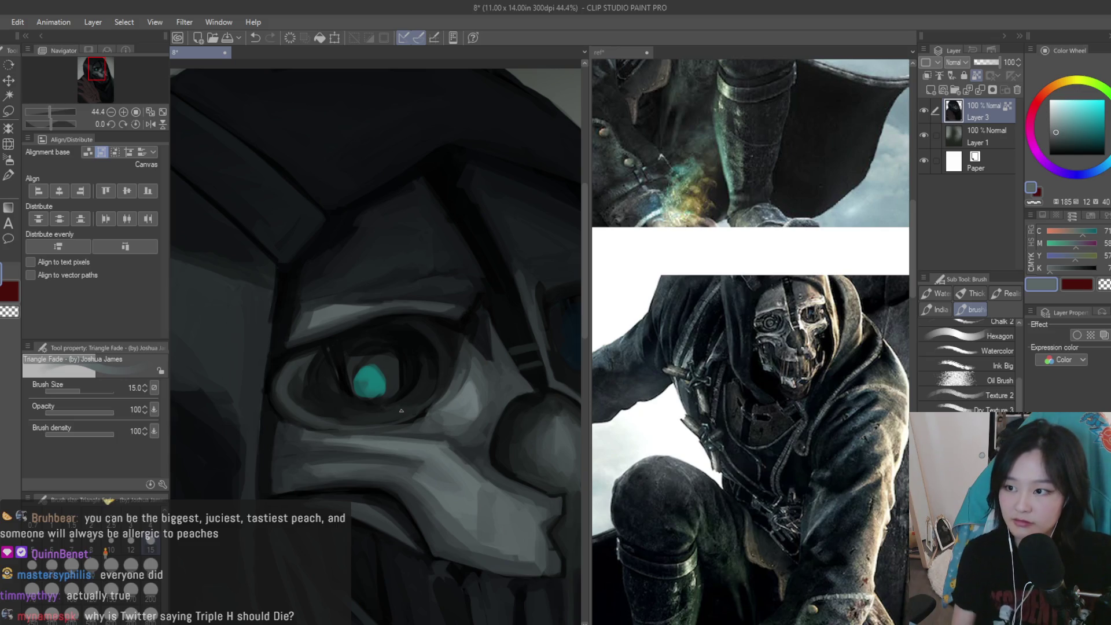
key("bracketright")
key("bracketright")
scroll(348, 362, "up", 5)
left_click(385, 365, "alt")
left_click_drag(412, 371, 370, 386)
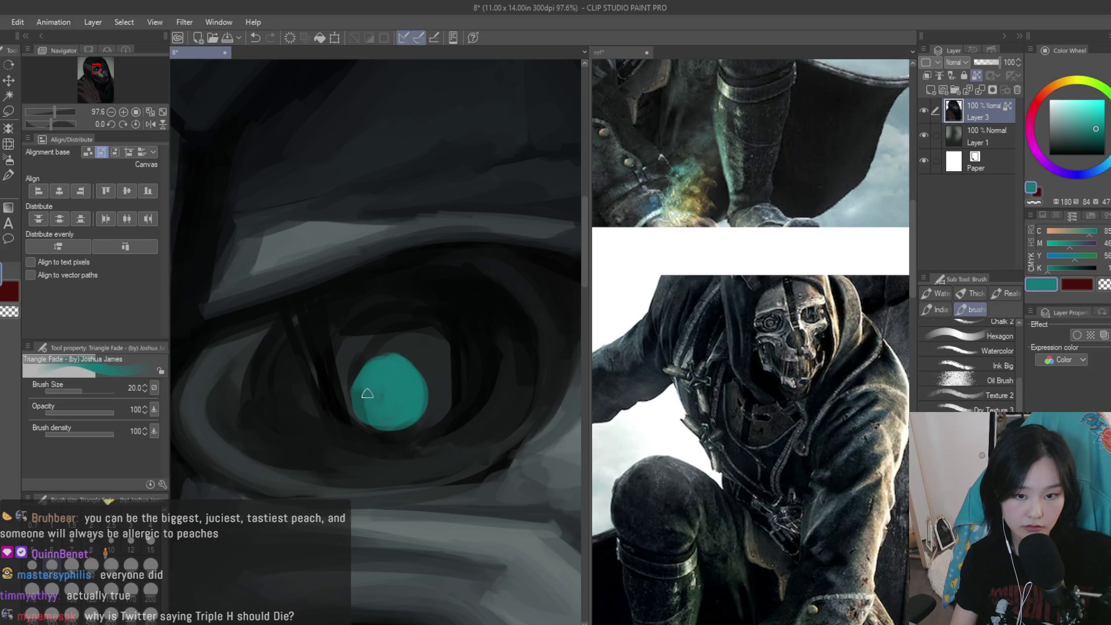
Zoom into the eye, widen the teal iris leftward, and paint a darker teal pupil
scroll(596, 375, "down", 5)
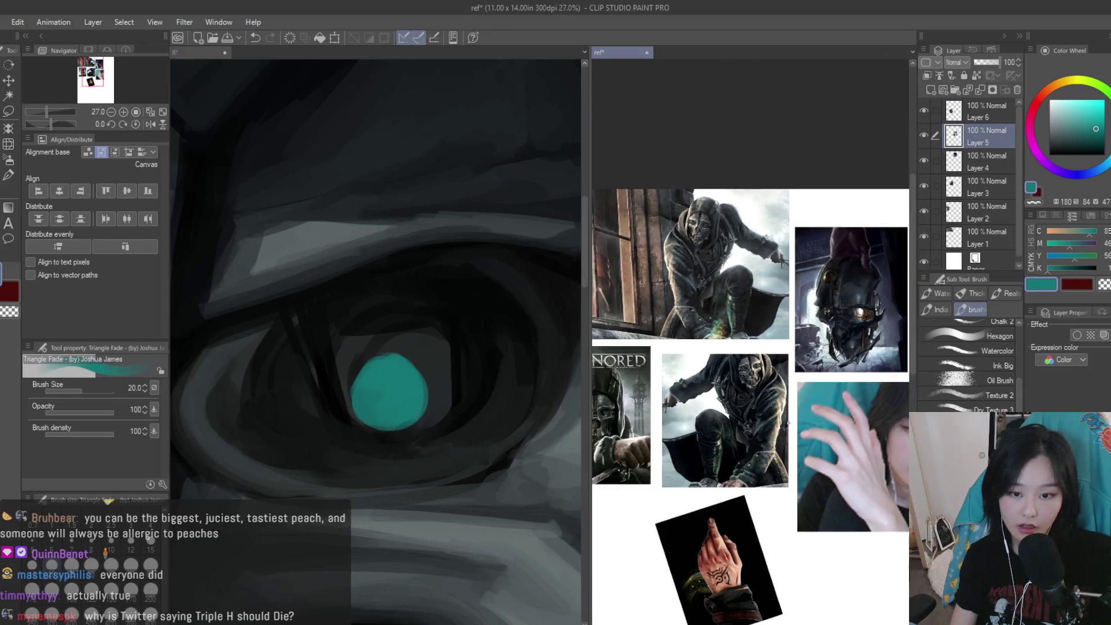
scroll(651, 427, "up", 3)
scroll(658, 406, "up", 2)
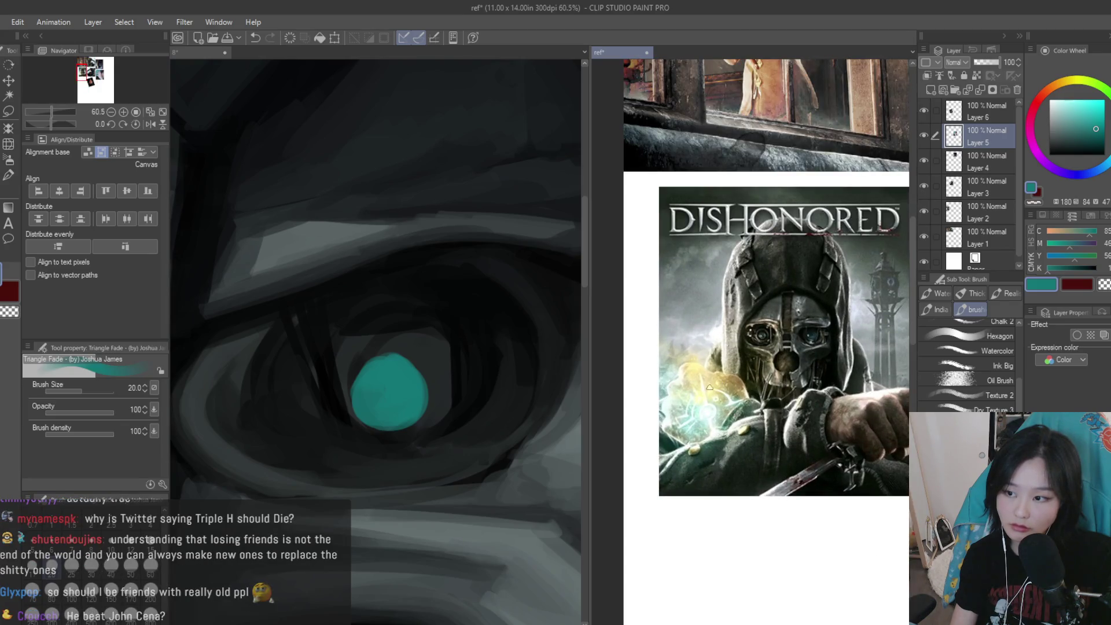
scroll(718, 385, "up", 2)
scroll(405, 356, "up", 2)
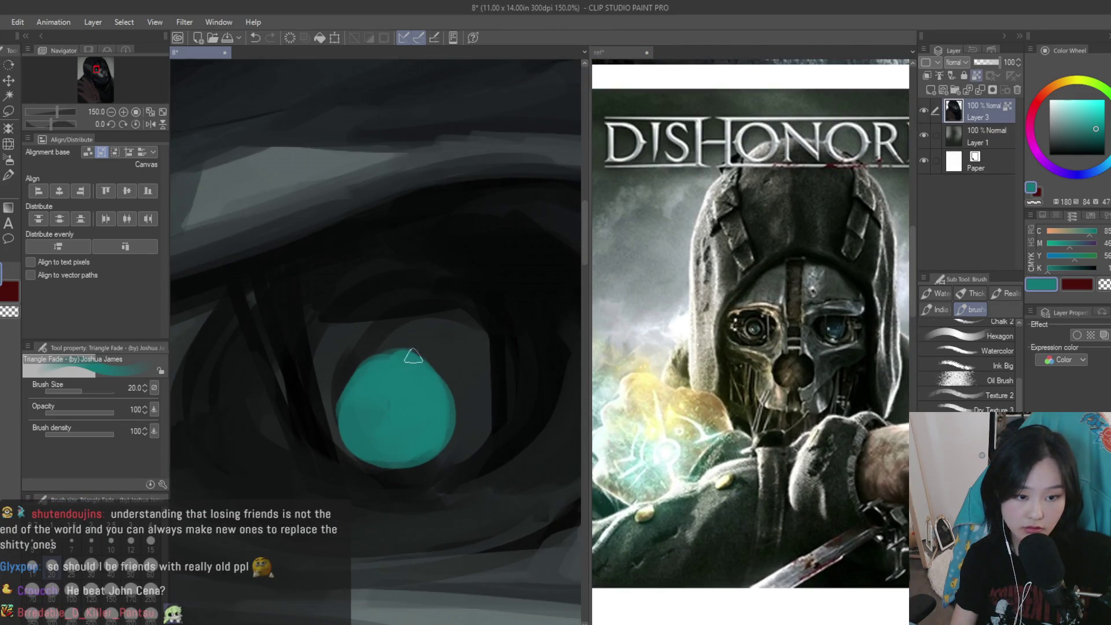
mouse_move(400, 355)
left_mouse_down()
mouse_move(355, 367)
mouse_move(362, 426)
left_mouse_up()
left_click(1100, 137)
left_click(1101, 144)
scroll(412, 390, "up", 1)
mouse_move(412, 390)
left_mouse_down()
mouse_move(409, 372)
mouse_move(405, 429)
mouse_move(428, 405)
mouse_move(445, 457)
mouse_move(329, 420)
mouse_move(372, 459)
mouse_move(435, 454)
mouse_move(367, 397)
mouse_move(412, 379)
mouse_move(355, 426)
mouse_move(440, 383)
left_mouse_up()
Shade the iris with lighter teal lower-left and darker teal strokes across its middle and top
left_click(405, 405, "alt")
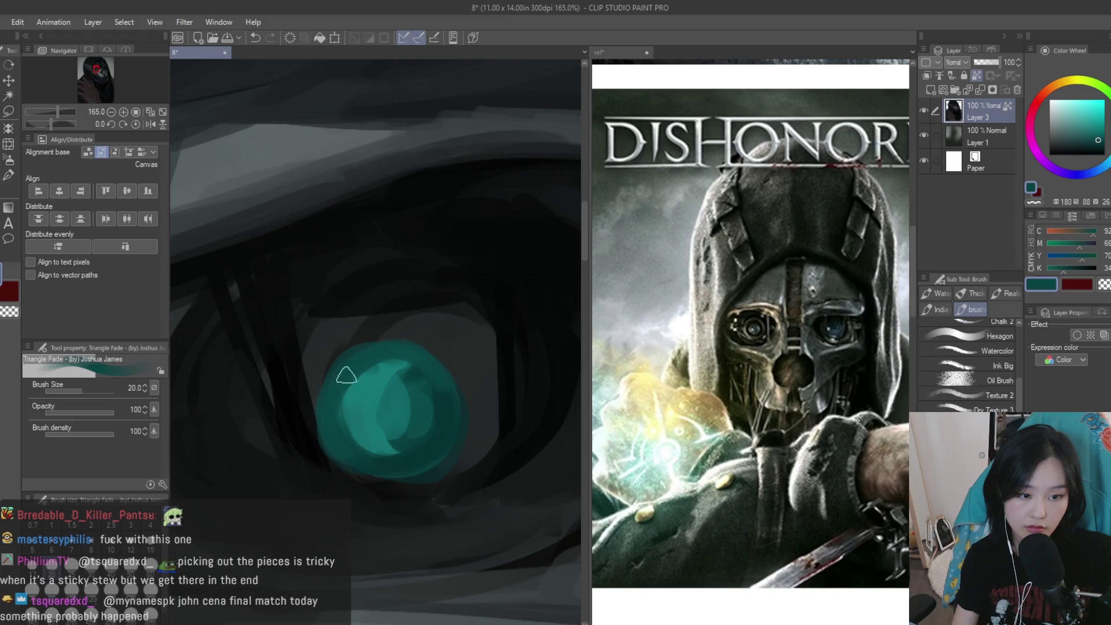
left_click(314, 366, "alt")
left_click(434, 400, "alt")
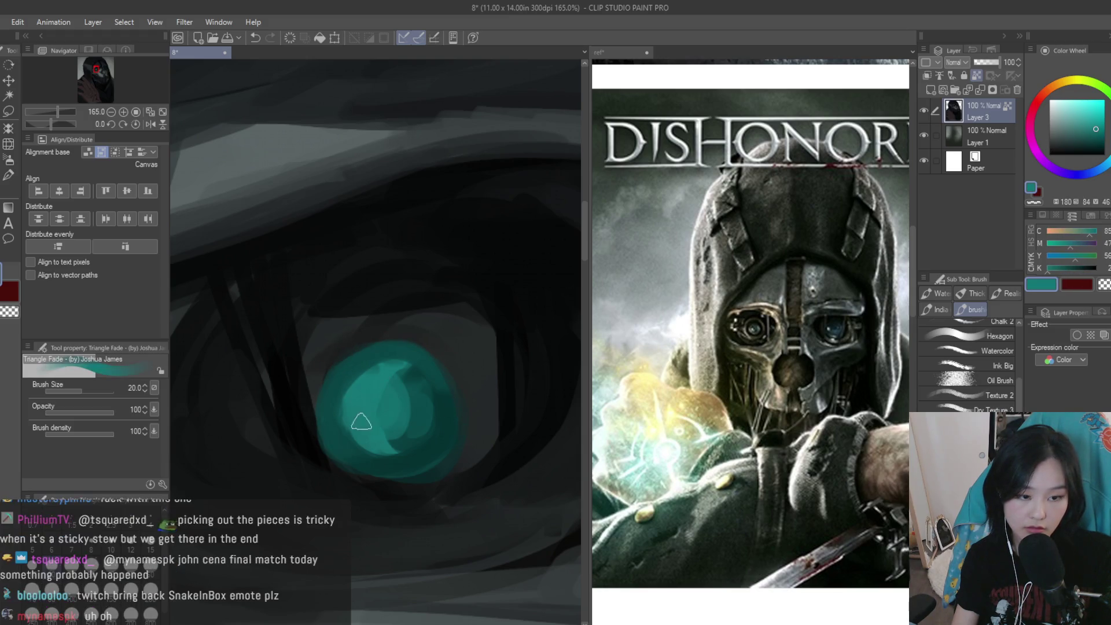
left_click_drag(348, 440, 366, 414)
left_click(389, 384, "alt")
left_click_drag(426, 397, 443, 423)
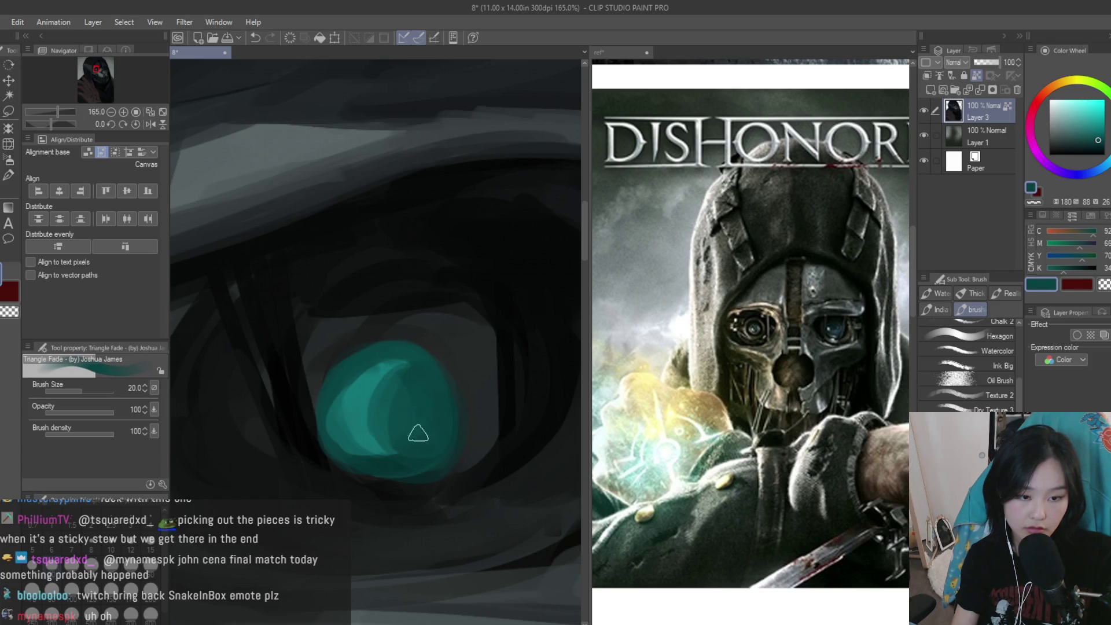
left_click(405, 457, "alt")
mouse_move(399, 469)
left_mouse_down()
mouse_move(364, 453)
mouse_move(385, 440)
left_mouse_up()
left_click(372, 446, "alt")
left_click(405, 439, "alt")
left_click(417, 450, "alt")
left_click(409, 379, "alt")
left_click_drag(408, 380, 405, 383)
Sample dark navy above the eye and add faint dark strokes there
left_click(447, 397, "alt")
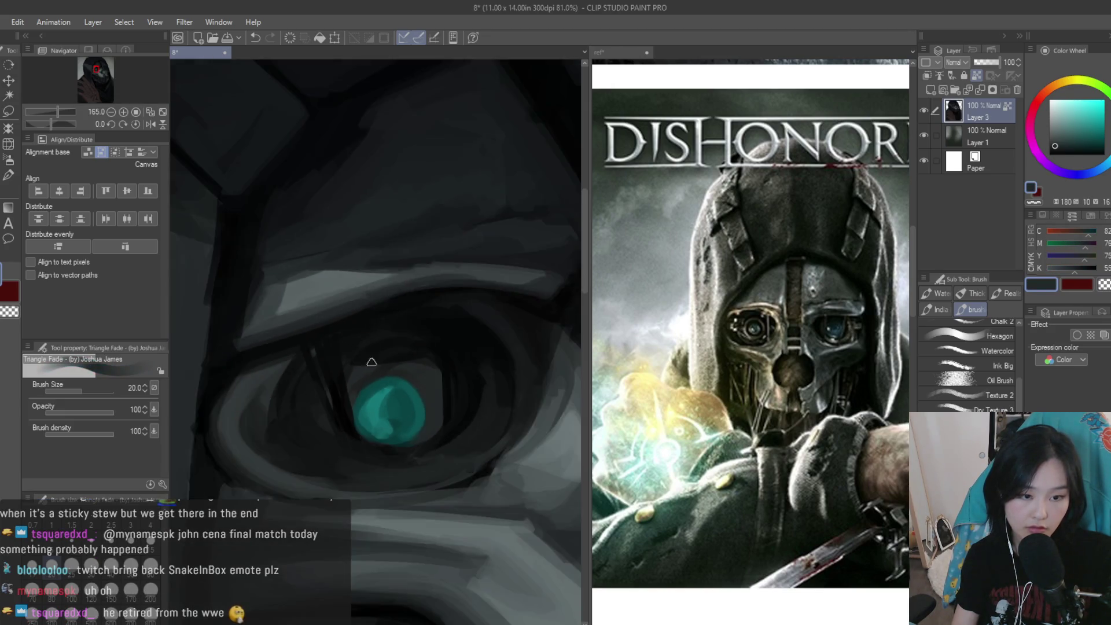
scroll(387, 325, "down", 5)
scroll(502, 324, "down", 4)
scroll(405, 341, "up", 3)
scroll(366, 359, "up", 2)
scroll(367, 359, "up", 2)
scroll(367, 359, "up", 1)
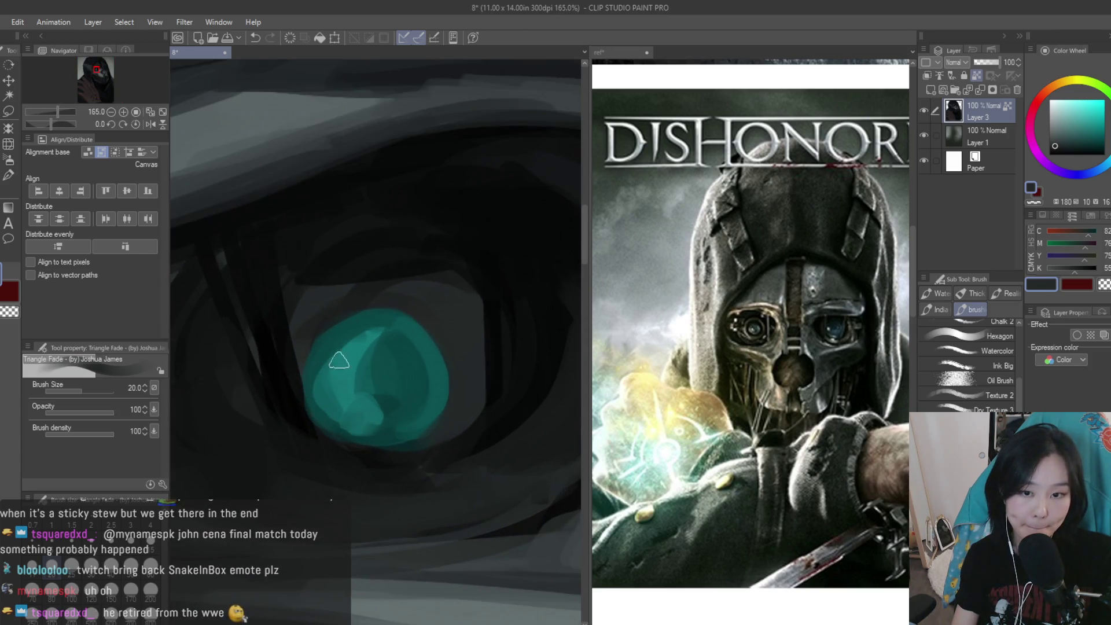
left_click(333, 362, "alt")
scroll(400, 307, "up", 1)
scroll(400, 307, "up", 1)
left_click(381, 298, "alt")
left_click(469, 278, "alt")
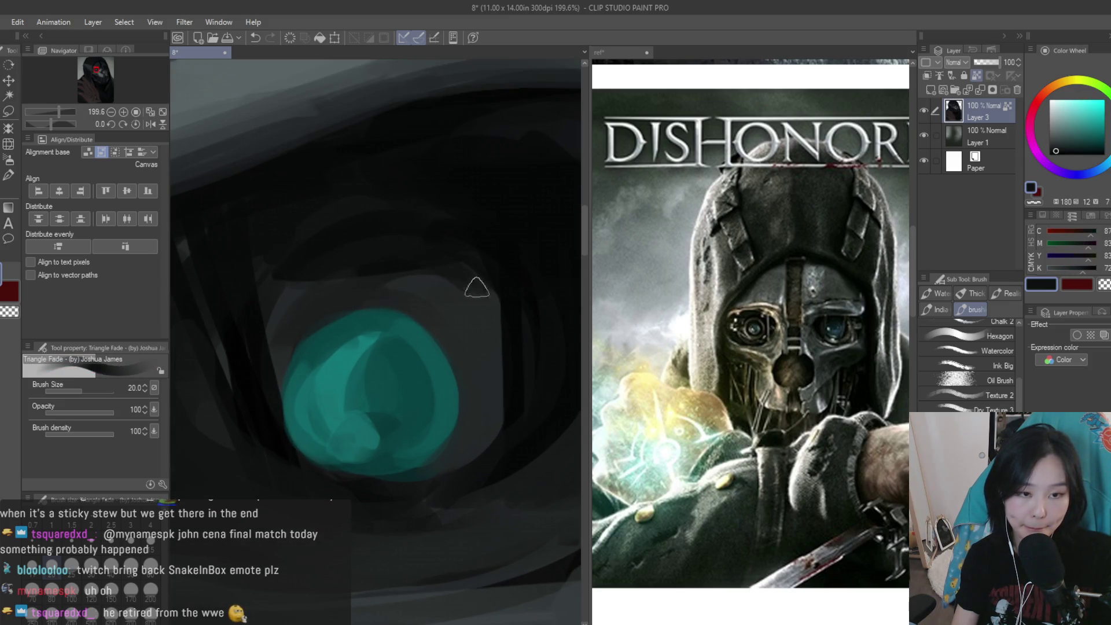
left_click_drag(469, 278, 367, 283)
Pick dark greys and near-black shadow tones around the eye socket
left_click(472, 301, "alt")
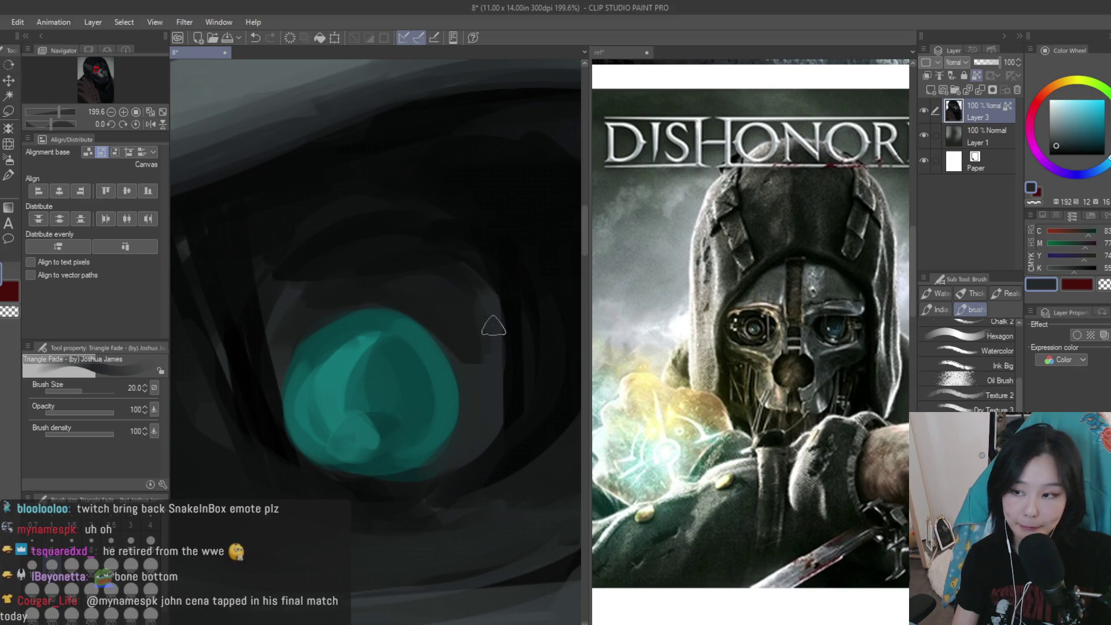
left_click(463, 325, "alt")
left_click(480, 401, "alt")
scroll(458, 403, "down", 3)
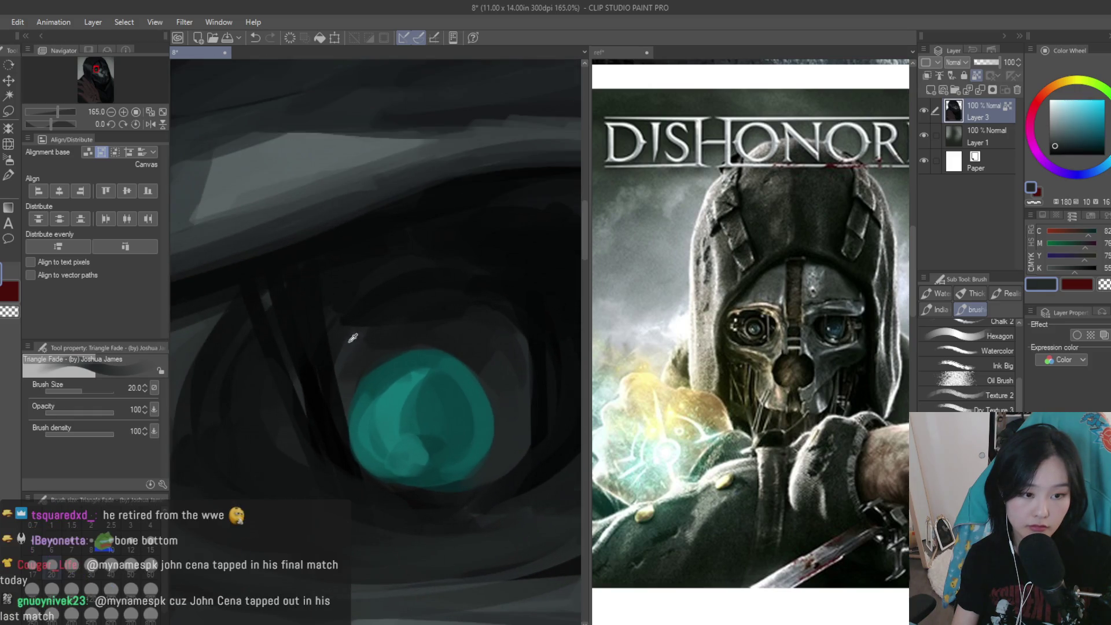
scroll(365, 333, "up", 2)
scroll(428, 434, "up", 1)
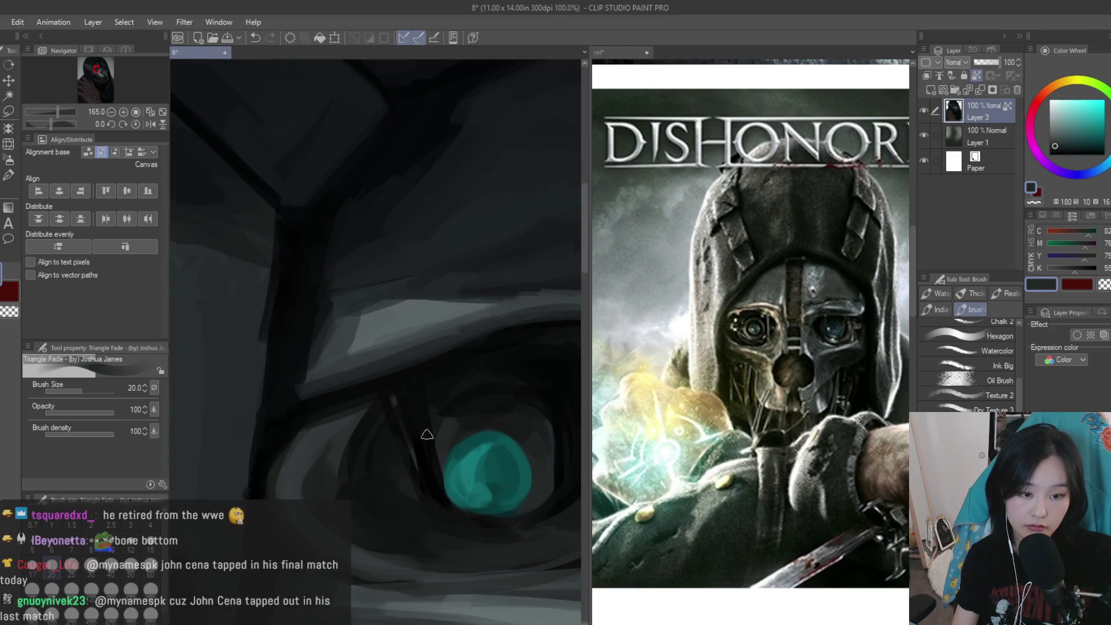
left_click(427, 470, "alt")
left_click(508, 526, "alt")
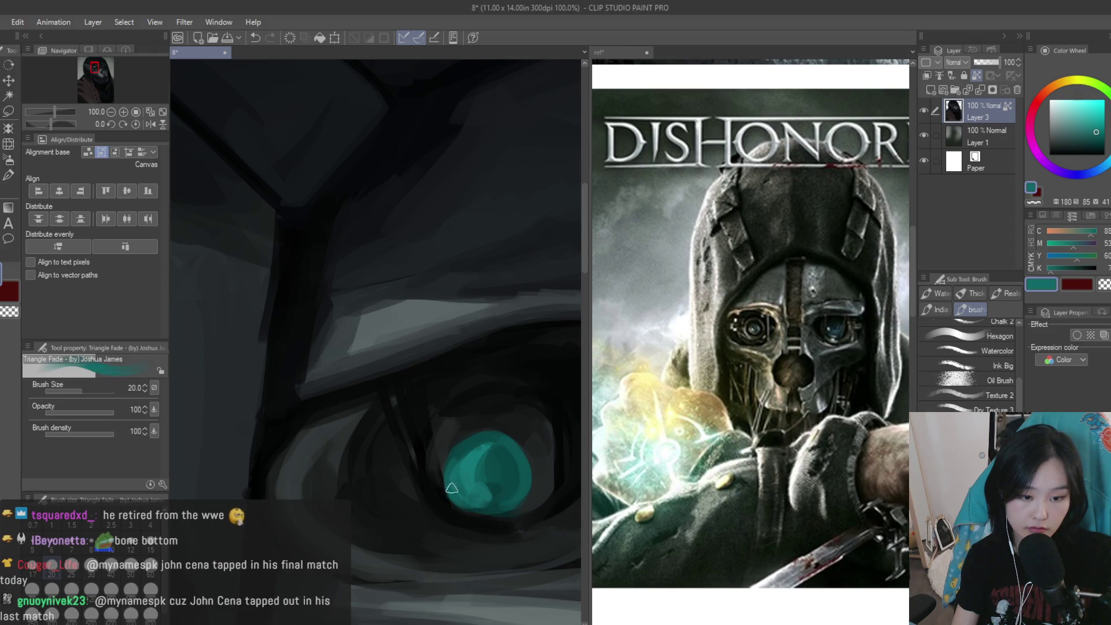
left_click(515, 521, "alt")
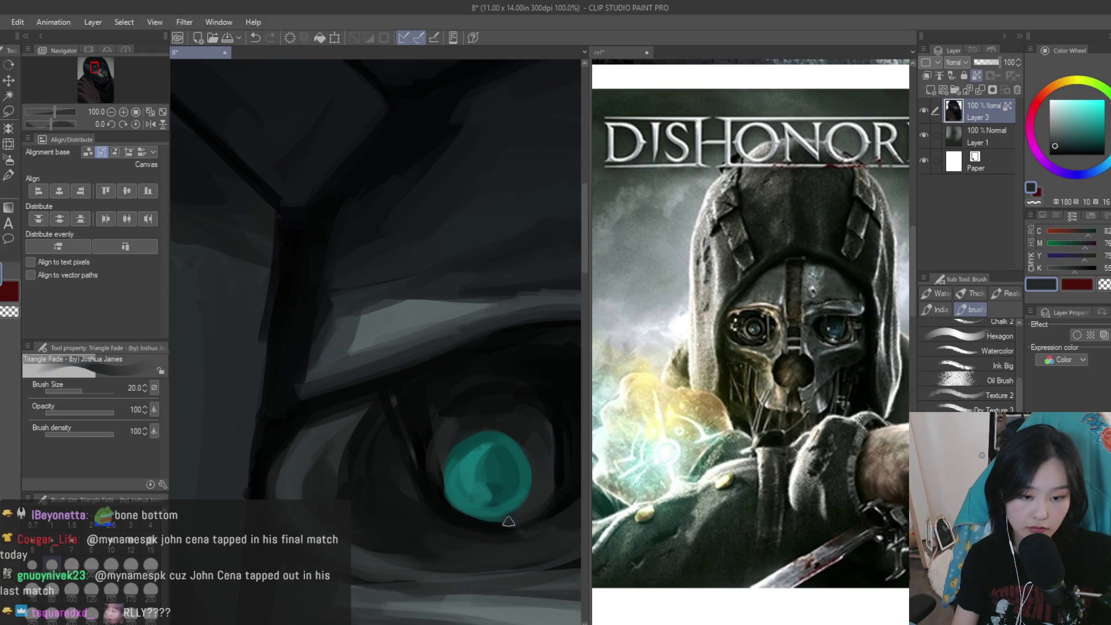
scroll(544, 515, "down", 2)
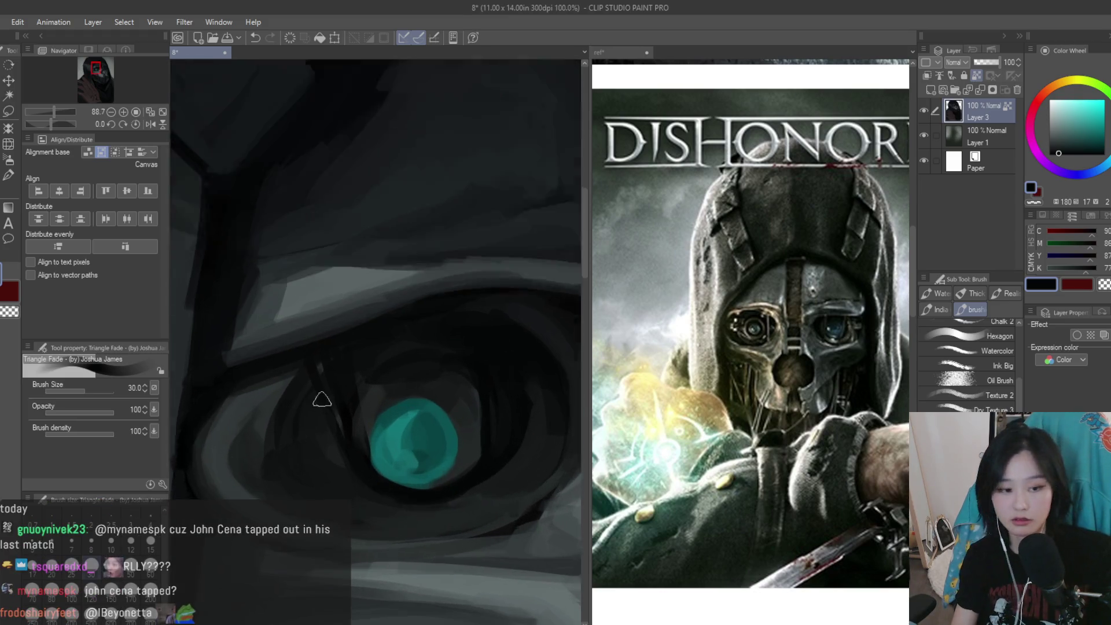
scroll(317, 396, "up", 2)
left_click(315, 428, "alt")
left_click(315, 406, "alt")
scroll(338, 373, "down", 1)
scroll(338, 372, "down", 3)
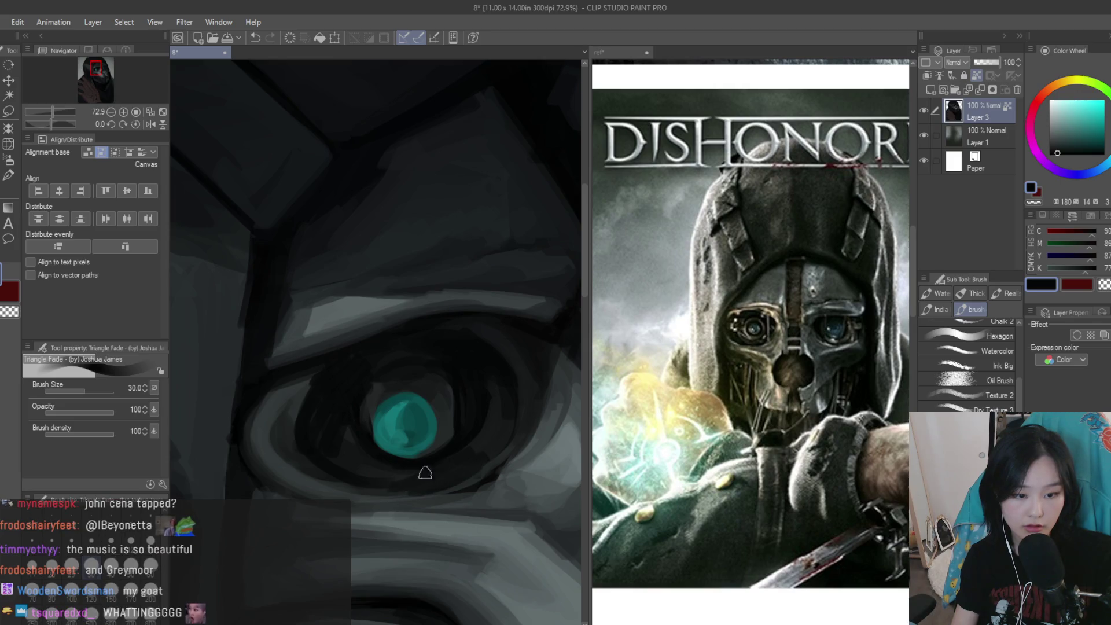
scroll(422, 477, "down", 3)
scroll(515, 397, "down", 3)
scroll(515, 396, "up", 1)
scroll(440, 371, "up", 2)
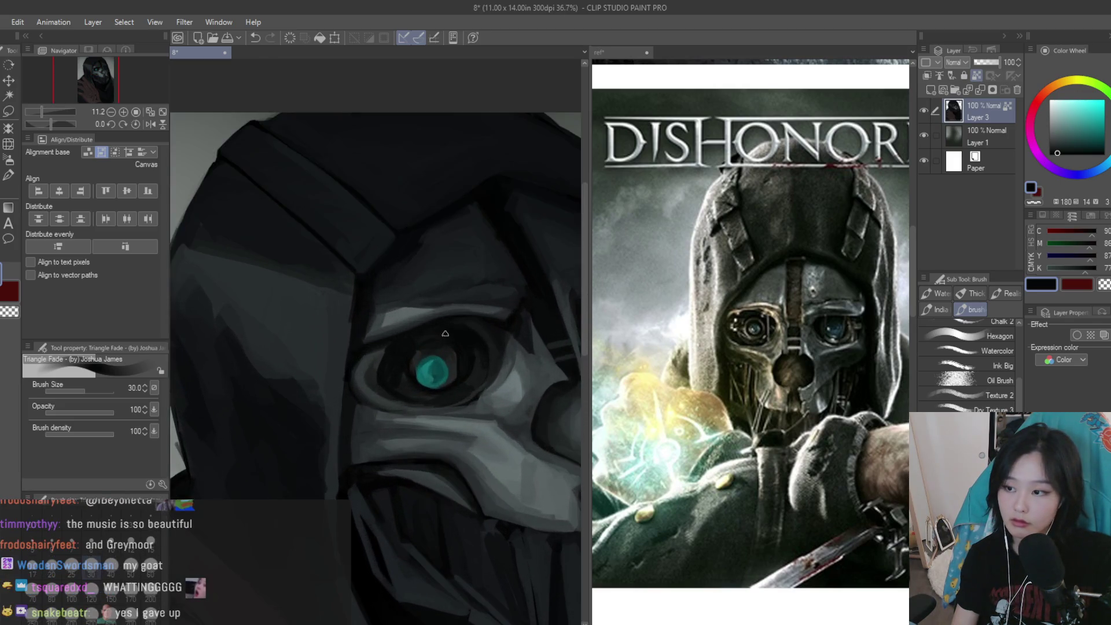
scroll(423, 411, "up", 1)
scroll(423, 412, "up", 1)
Keep alternating dark grey and black samples near the eye to deepen its shadows
left_click(431, 424, "alt")
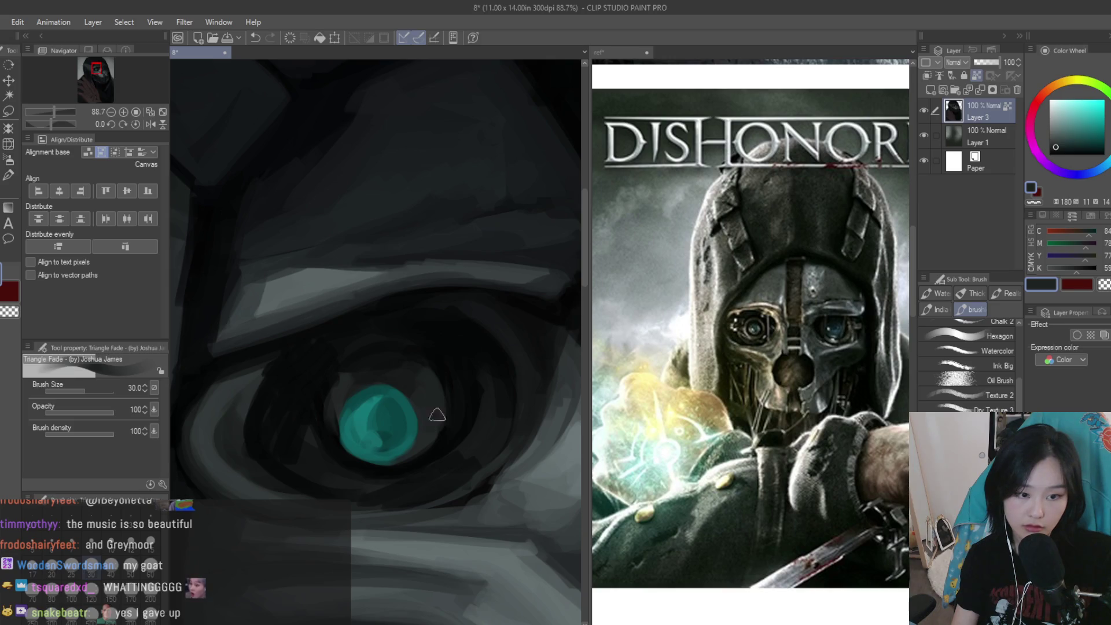
left_click(436, 399, "alt")
scroll(352, 334, "down", 1)
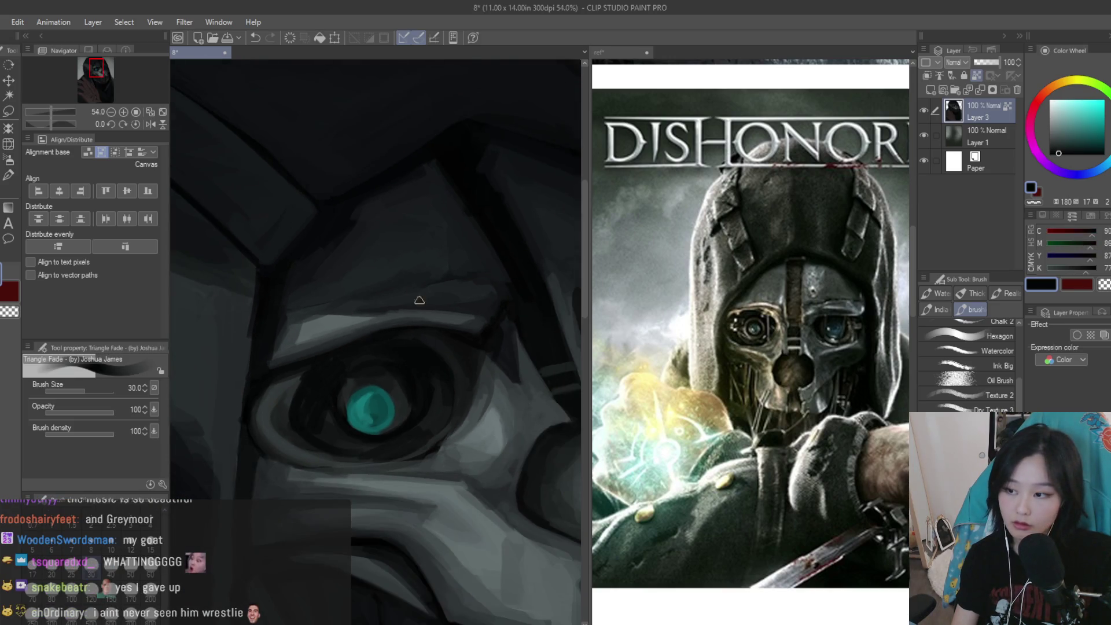
scroll(421, 306, "down", 2)
scroll(423, 324, "up", 2)
scroll(425, 344, "up", 1)
left_click(425, 344, "alt")
scroll(426, 344, "up", 1)
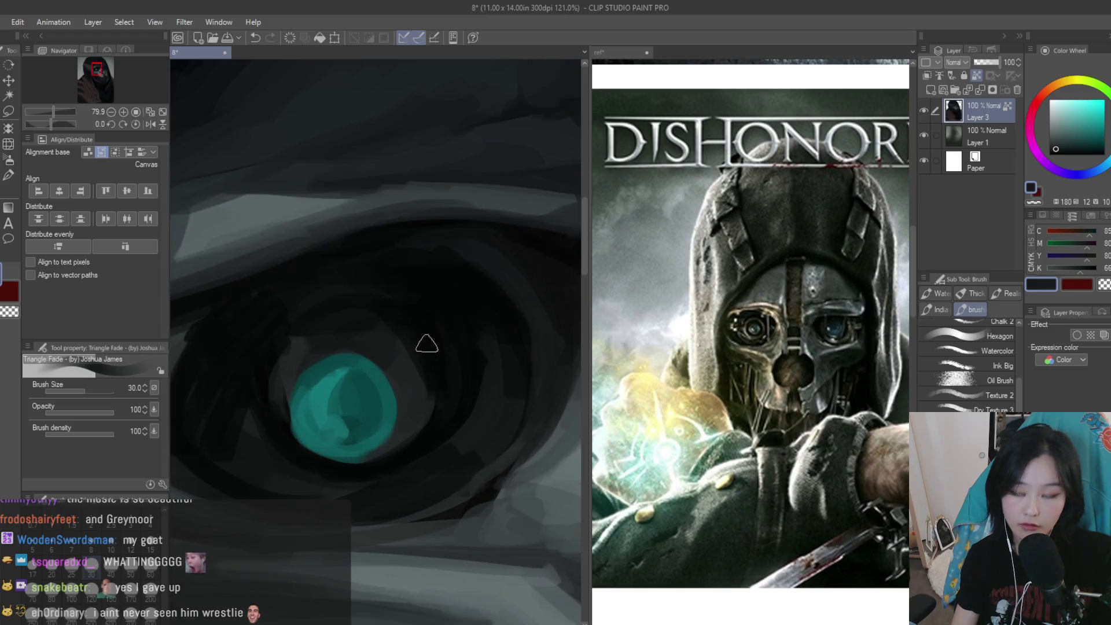
left_click(426, 344, "alt")
scroll(318, 330, "down", 1)
scroll(495, 362, "up", 1)
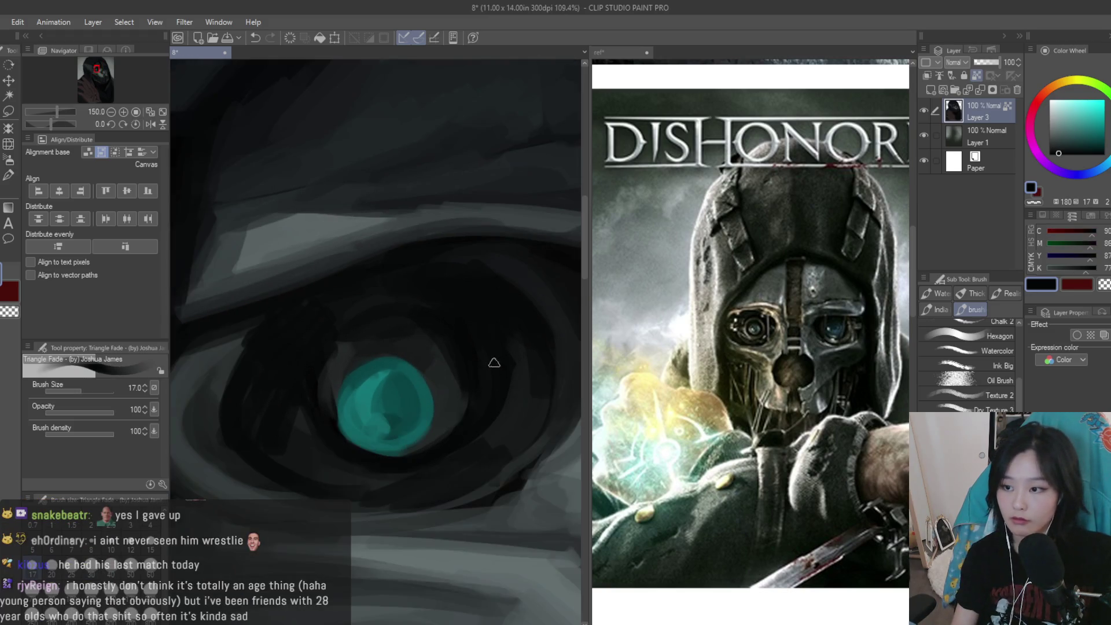
scroll(392, 350, "up", 1)
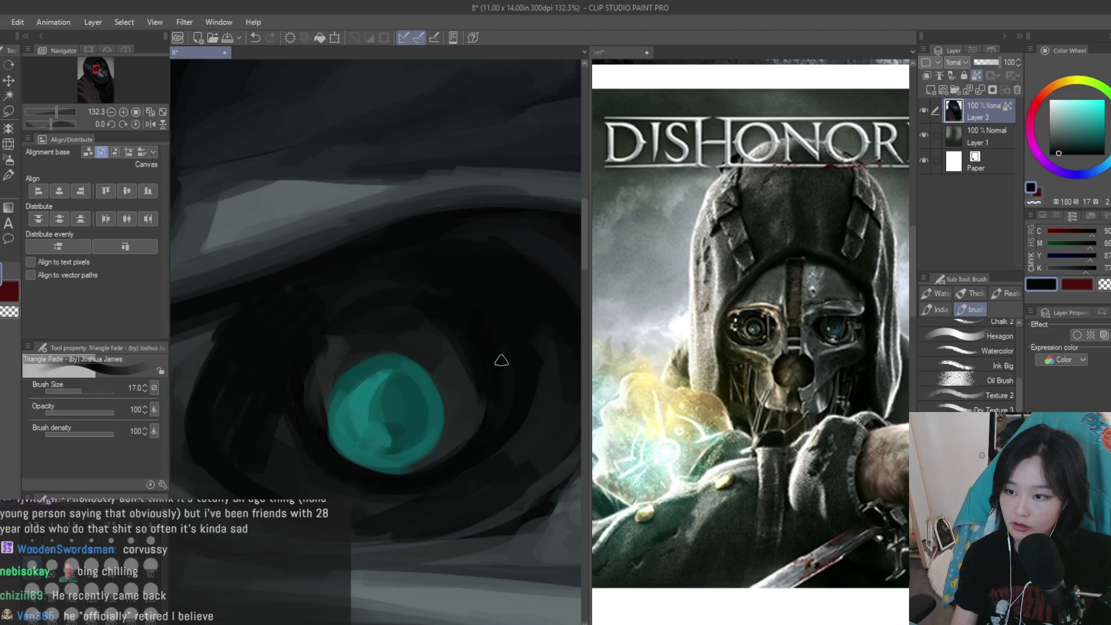
scroll(392, 347, "up", 1)
left_click(471, 406, "alt")
left_click(432, 379, "alt")
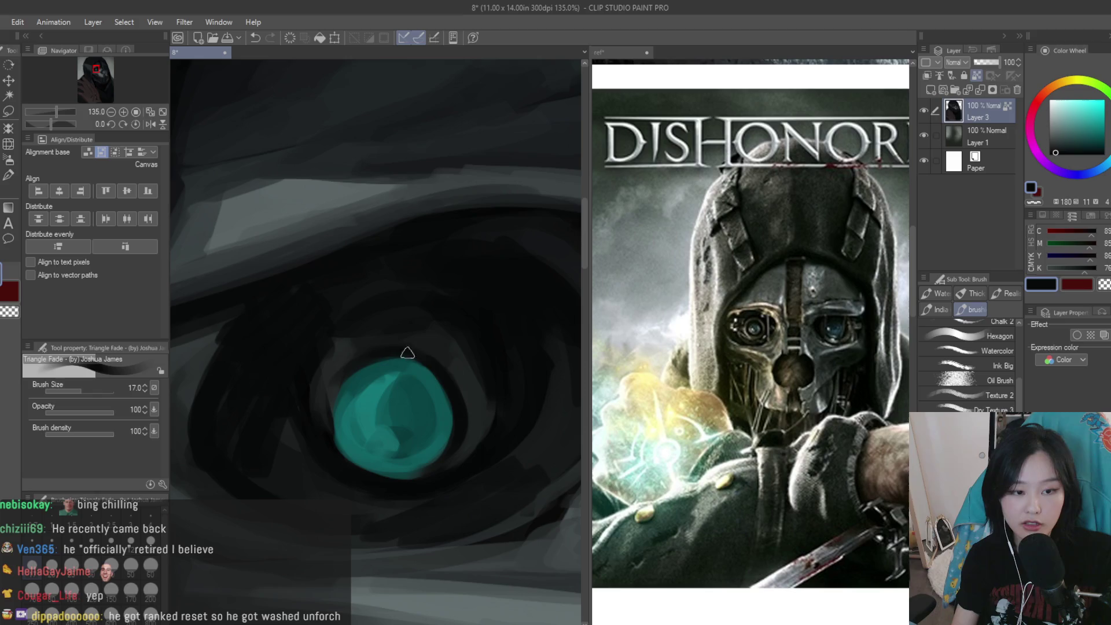
left_click(329, 430, "alt")
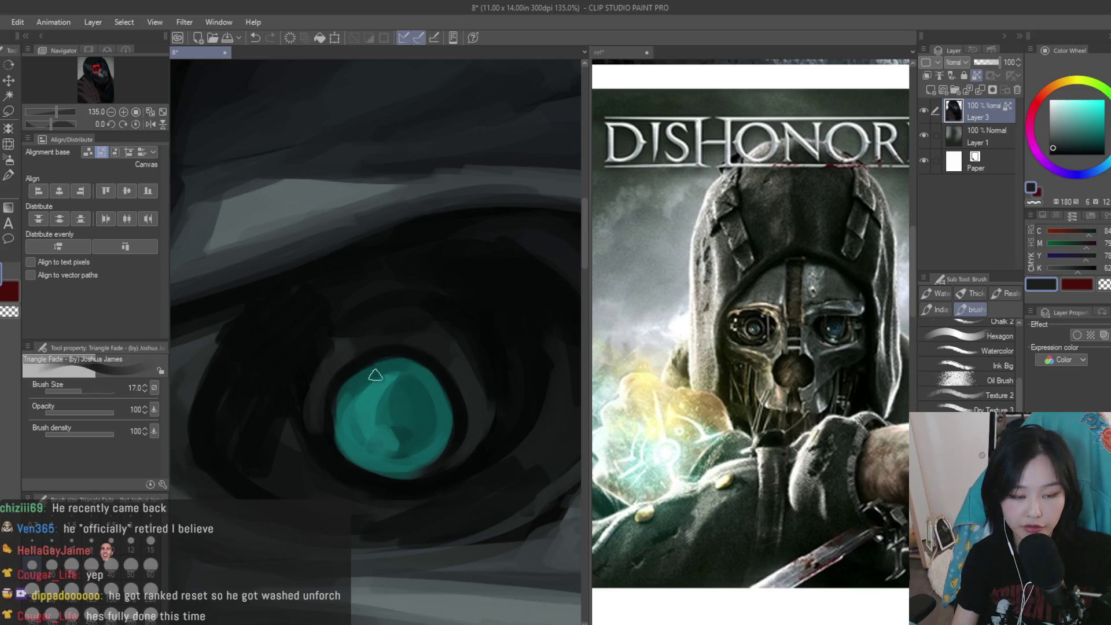
left_click(444, 441, "alt")
left_click(475, 408, "alt")
left_click(340, 379, "alt")
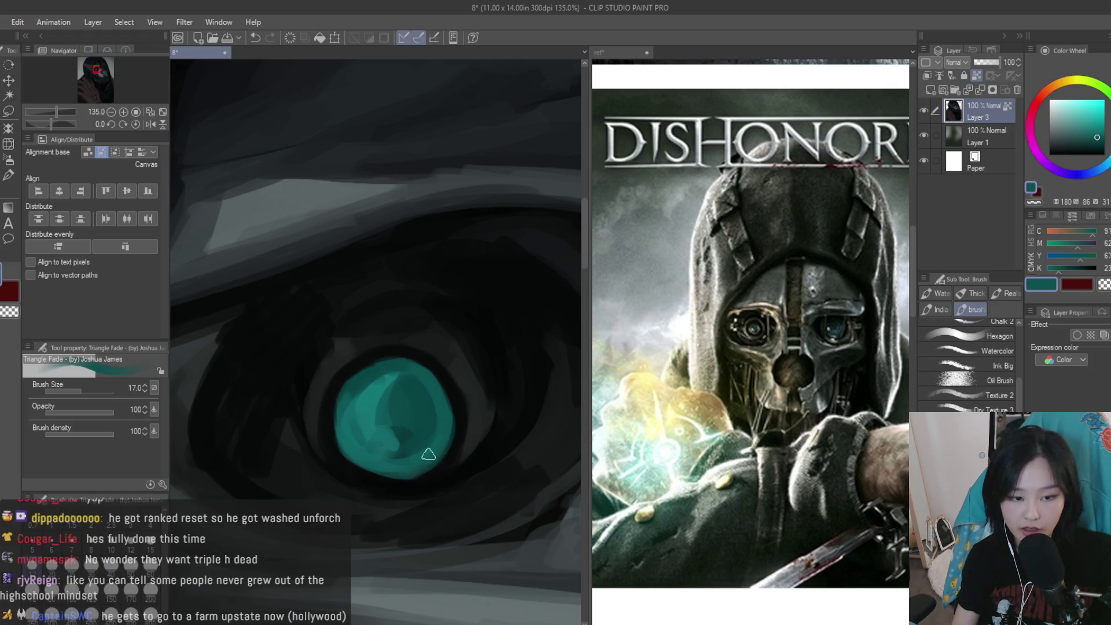
left_click(467, 397, "alt")
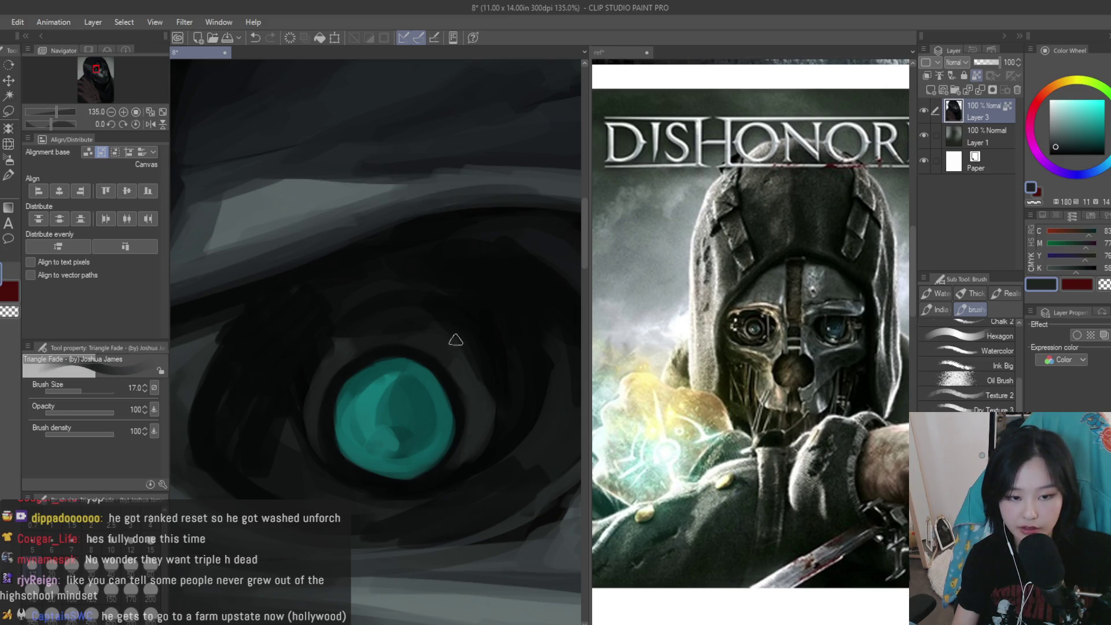
left_click(458, 450, "alt")
scroll(504, 376, "down", 10)
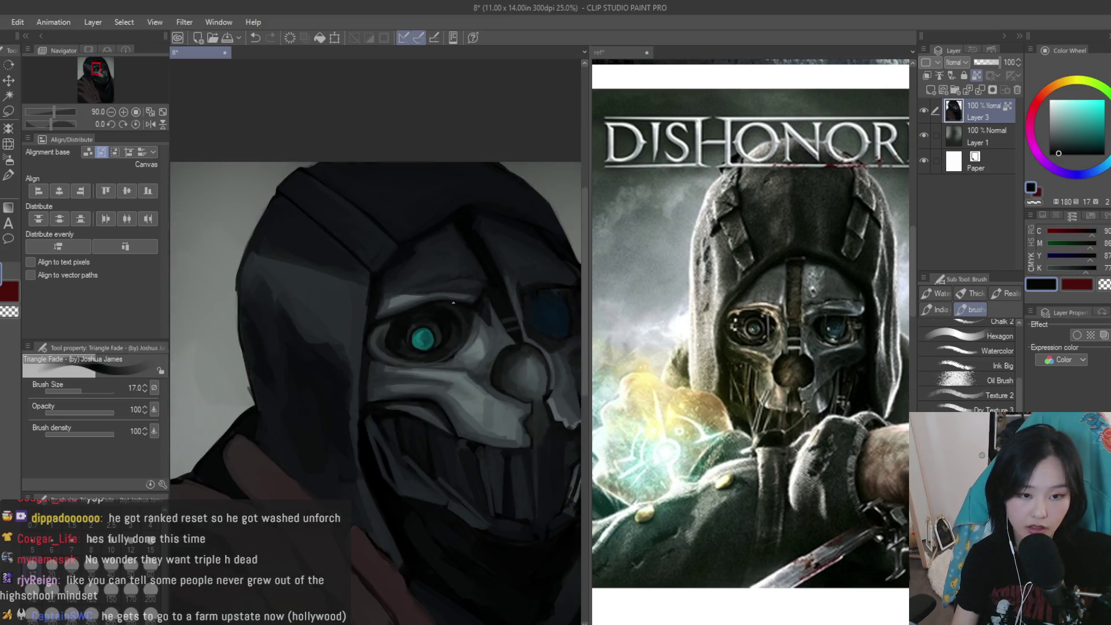
Sample lighter and darker teals from the iris for a pale lower-left highlight
scroll(431, 292, "up", 4)
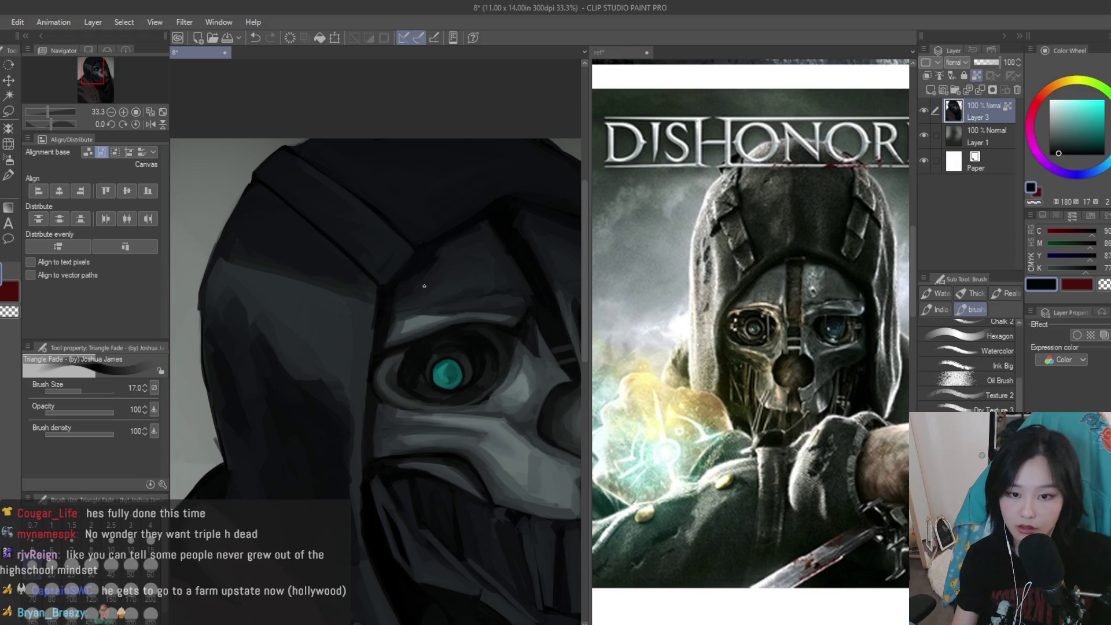
scroll(463, 324, "up", 2)
scroll(434, 429, "up", 4)
left_click(434, 451, "alt")
left_click(418, 474, "alt")
left_click(389, 447, "alt")
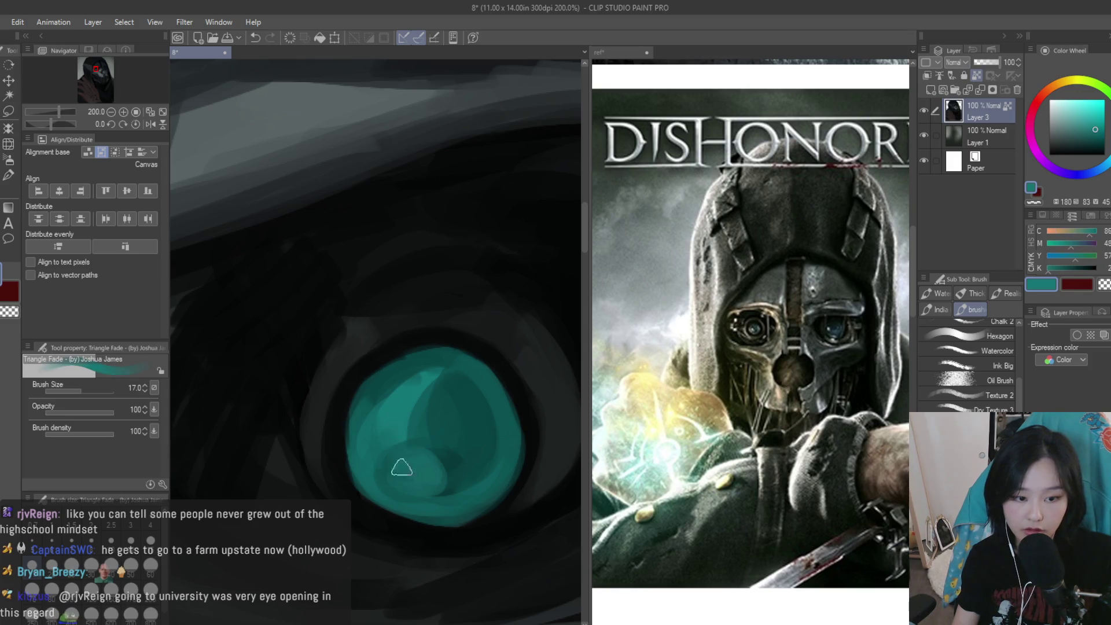
left_click(385, 459, "alt")
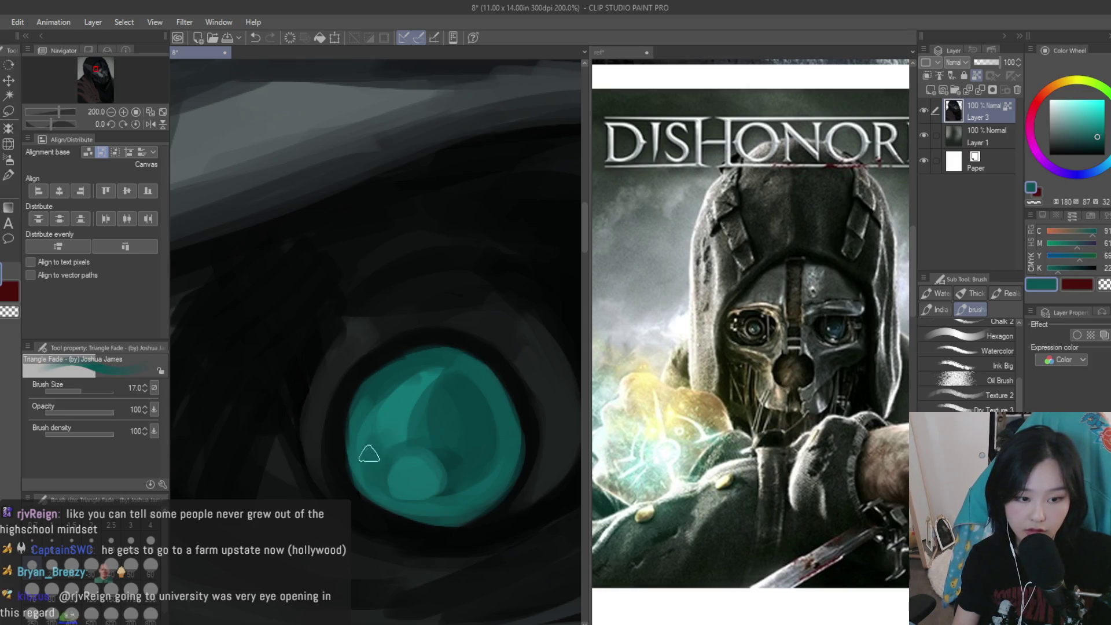
left_click(410, 462, "alt")
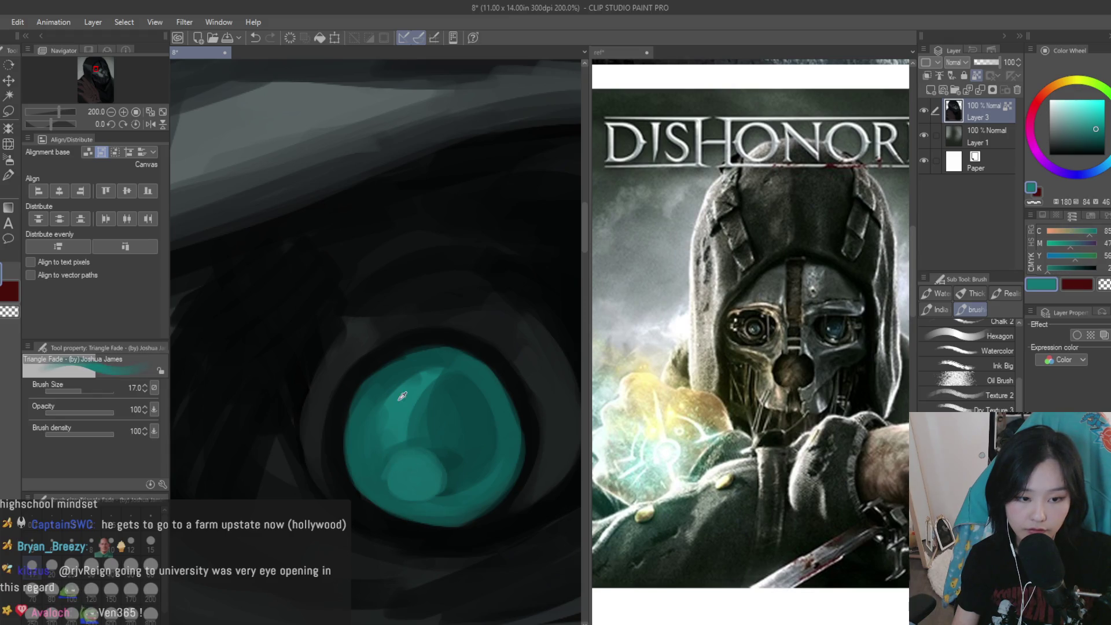
scroll(372, 359, "down", 1)
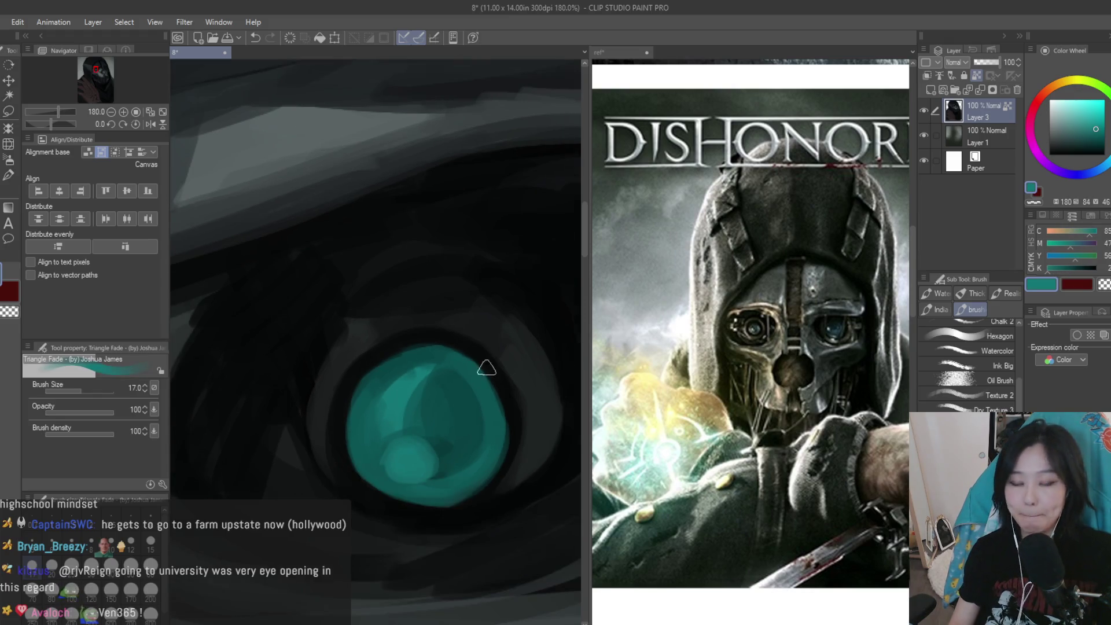
scroll(464, 348, "up", 1)
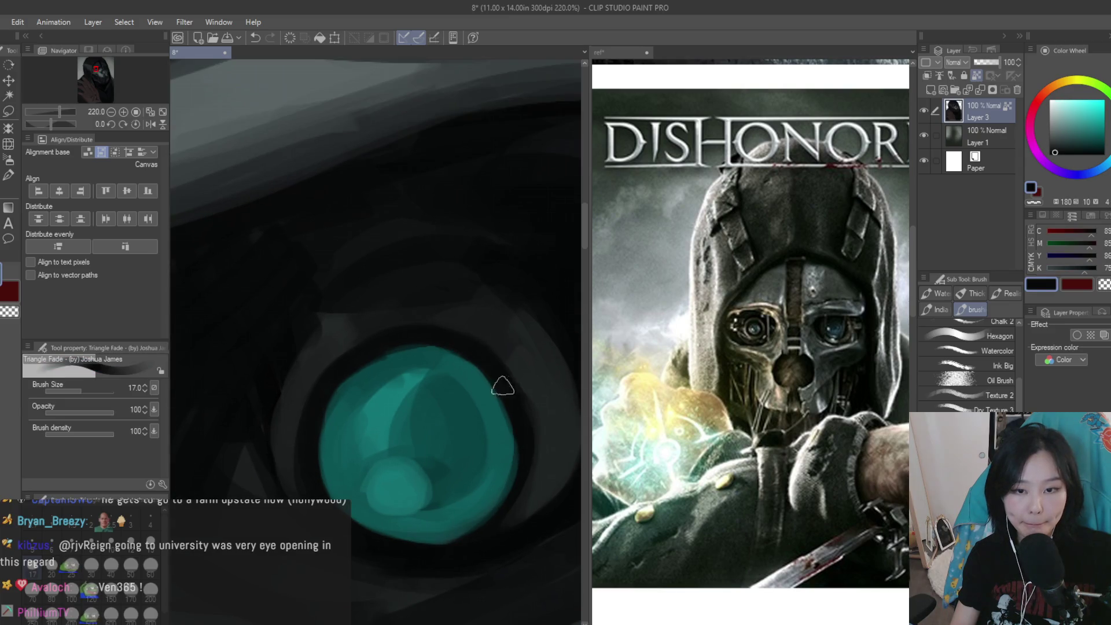
Eyedrop near-black and paint over the grey ring right of the iris
left_click(494, 352, "alt")
left_click(463, 347, "alt")
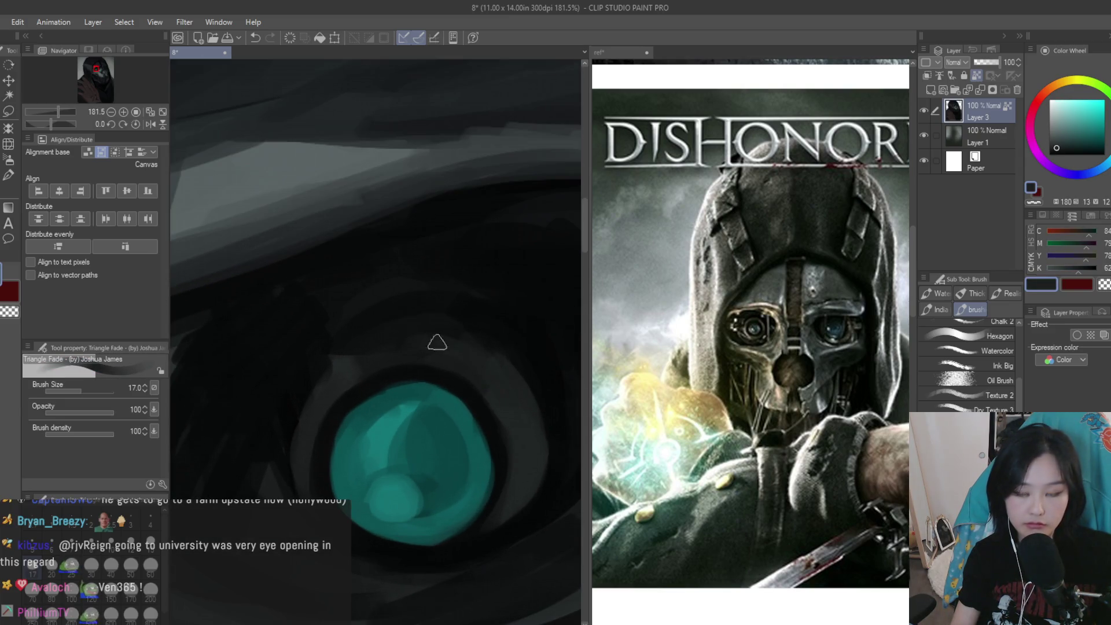
scroll(429, 342, "down", 1)
left_click(456, 340, "alt")
left_click_drag(527, 409, 507, 491)
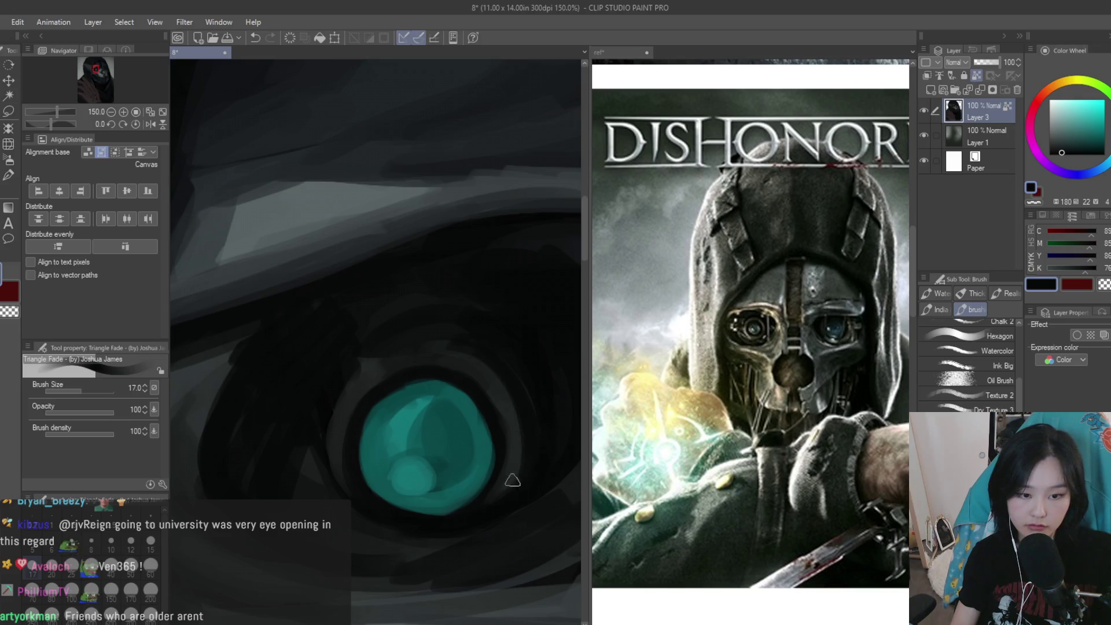
left_click(508, 372, "alt")
Sample dark greys from the canvas and zoom out to review the whole portrait
scroll(509, 372, "down", 1)
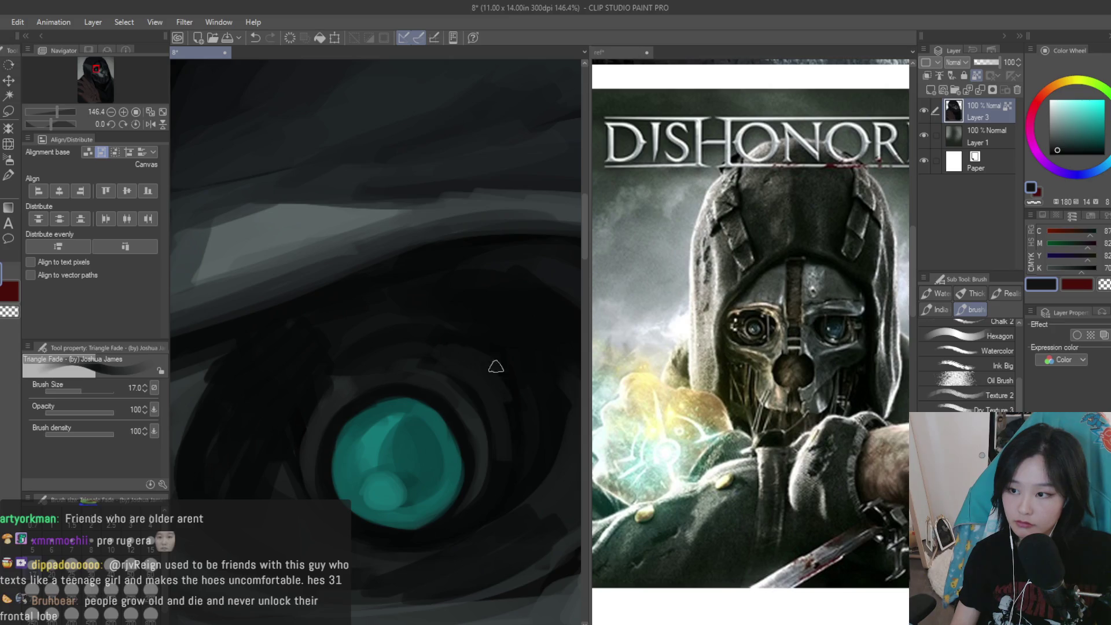
scroll(482, 359, "up", 2)
scroll(468, 377, "up", 1)
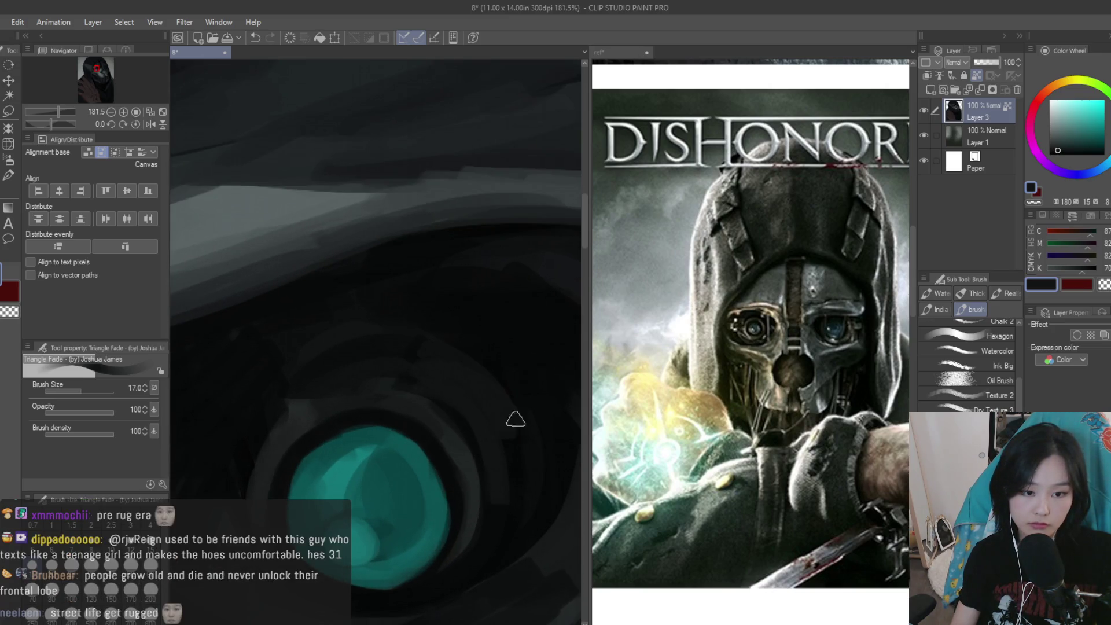
scroll(441, 333, "down", 2)
left_click(356, 401, "alt")
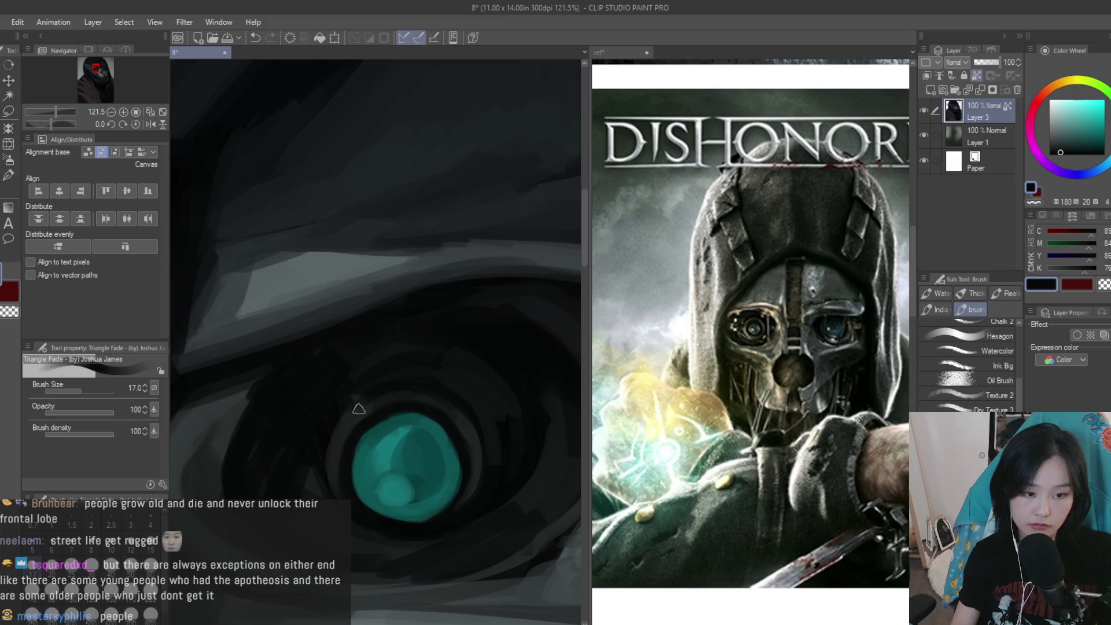
scroll(358, 451, "up", 1)
left_click(328, 483, "alt")
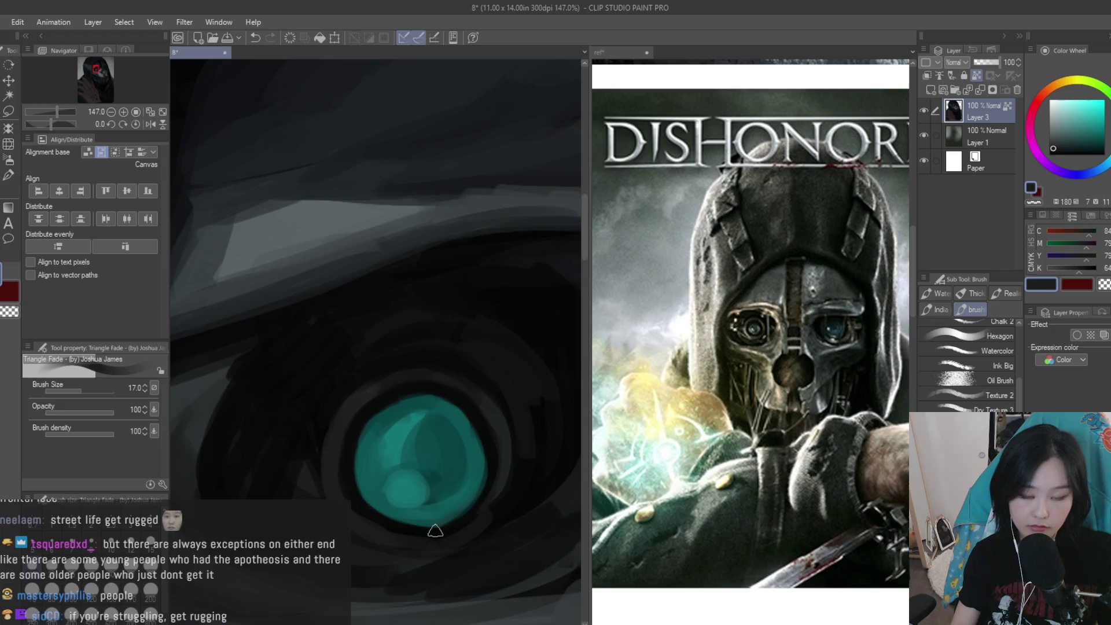
scroll(390, 397, "down", 1)
scroll(424, 338, "down", 1)
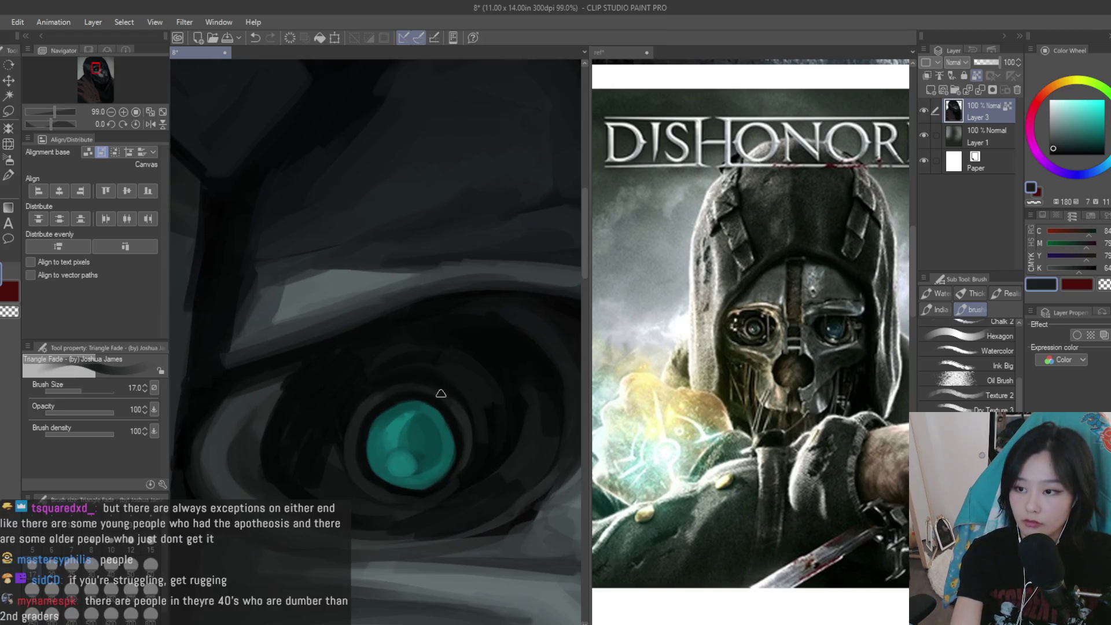
scroll(426, 317, "down", 1)
scroll(463, 347, "down", 2)
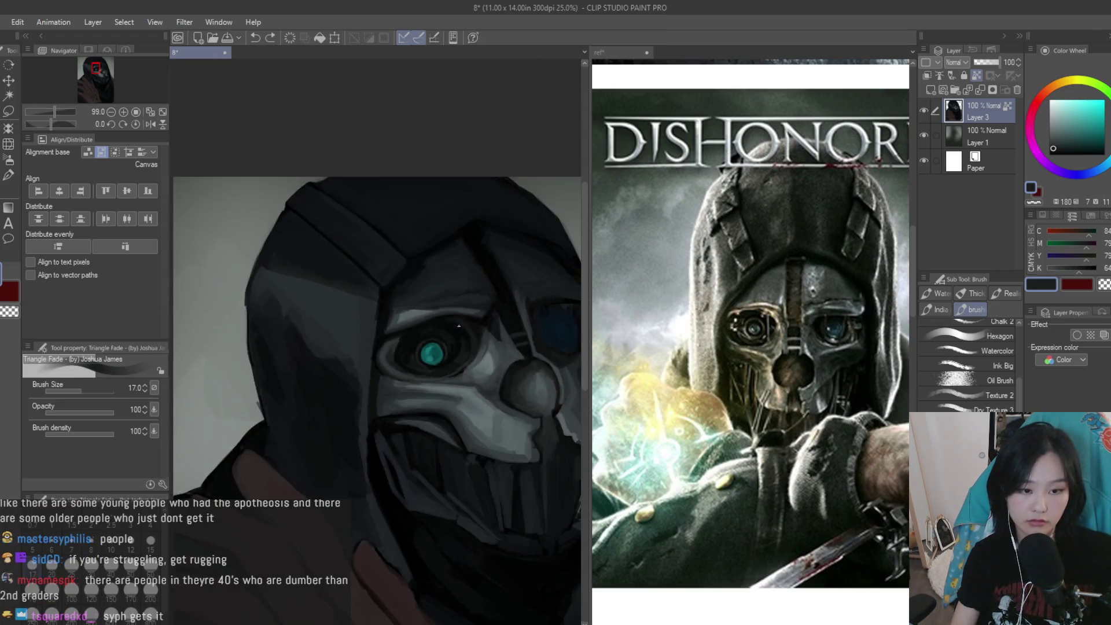
Enlarge the brush to 40 and darken the lower eyelid beneath the cyan eye with sampled dark tones
scroll(539, 400, "down", 2)
scroll(539, 400, "up", 1)
scroll(533, 397, "up", 2)
scroll(510, 382, "up", 1)
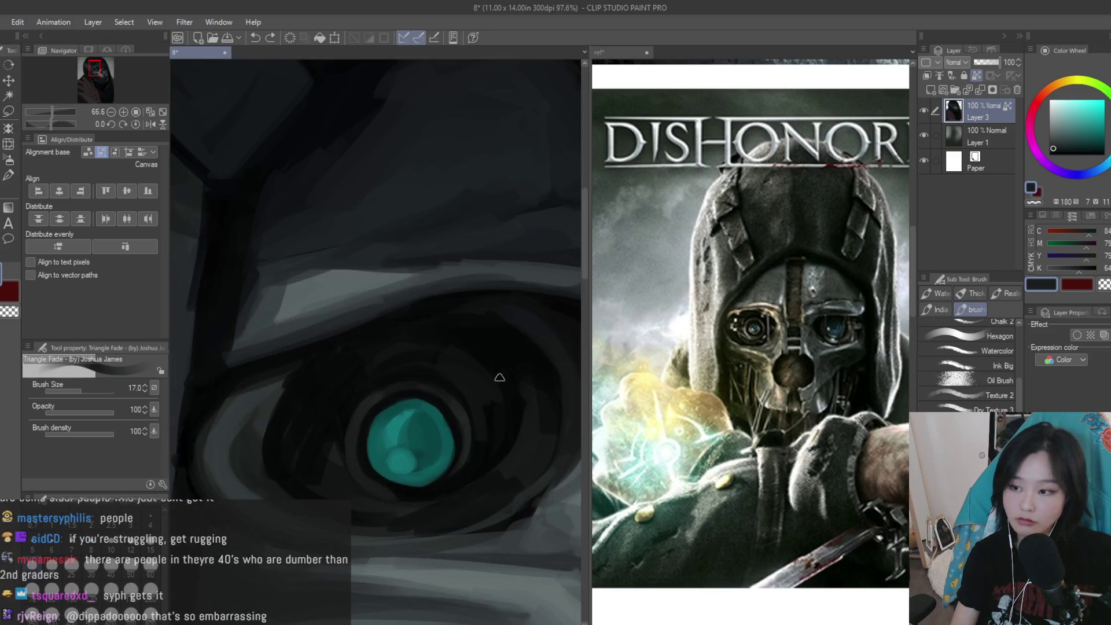
scroll(505, 380, "up", 1)
scroll(504, 379, "up", 1)
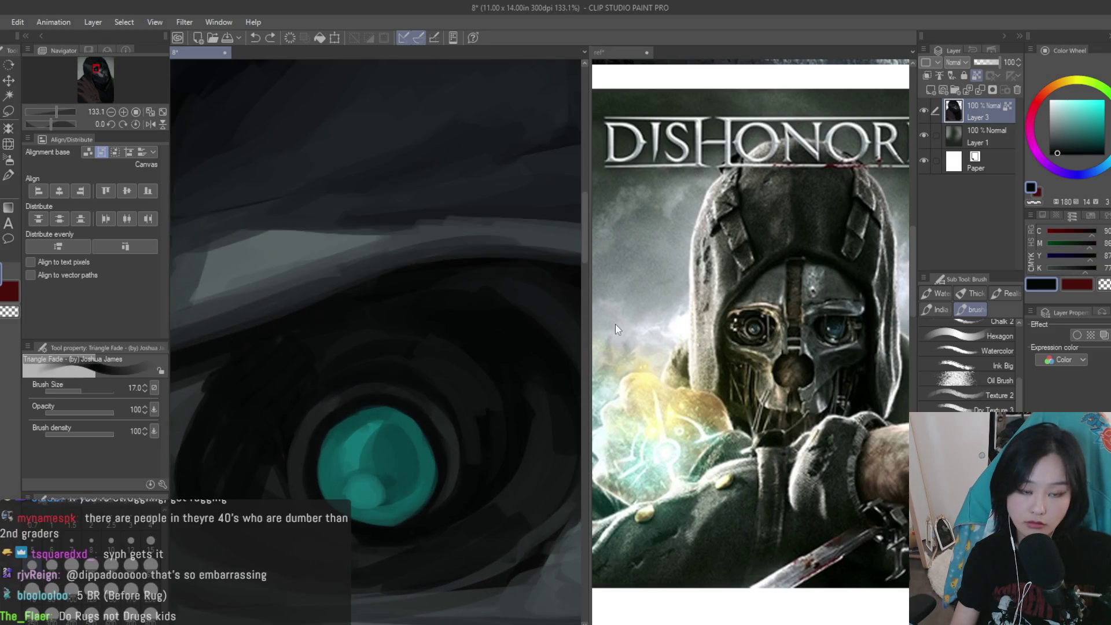
scroll(444, 340, "up", 1)
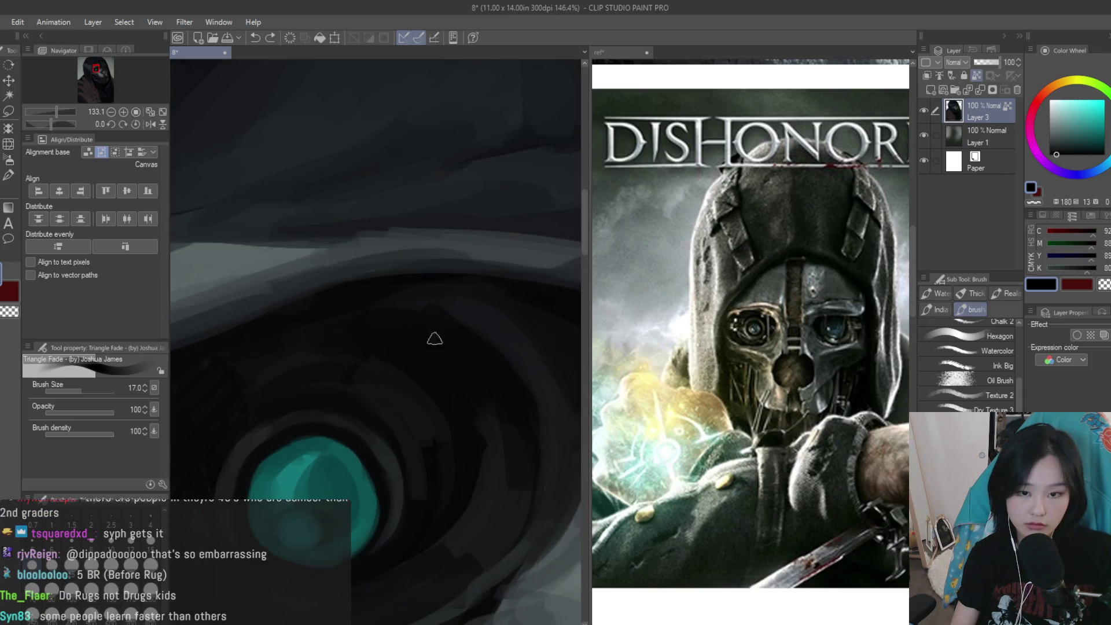
key("bracketright")
key("bracketright")
key("bracketright")
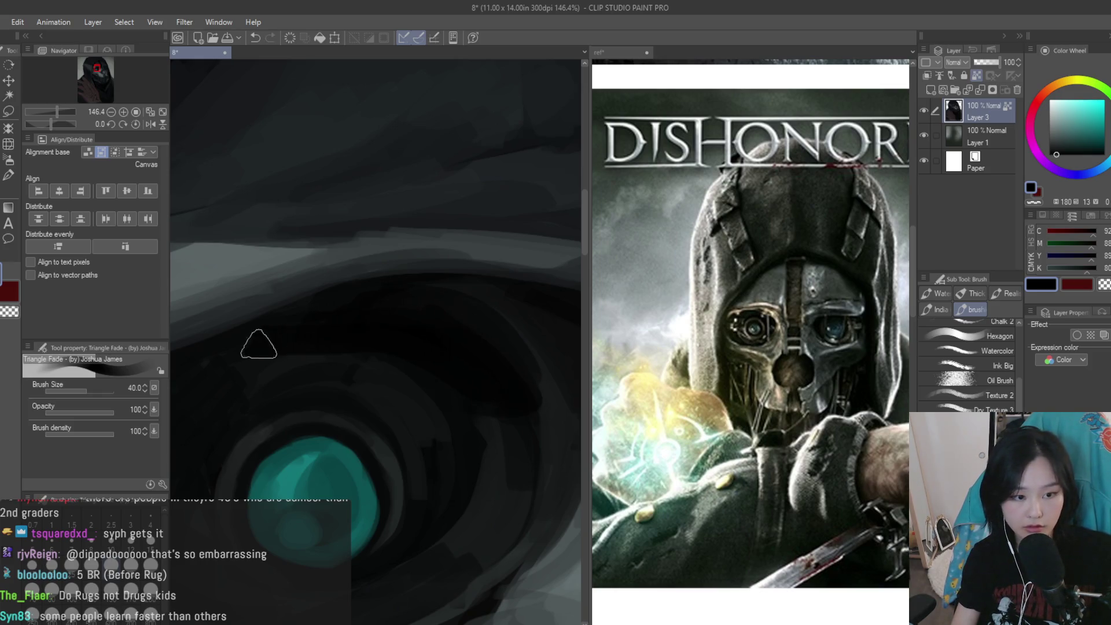
scroll(412, 309, "down", 4)
scroll(389, 414, "up", 1)
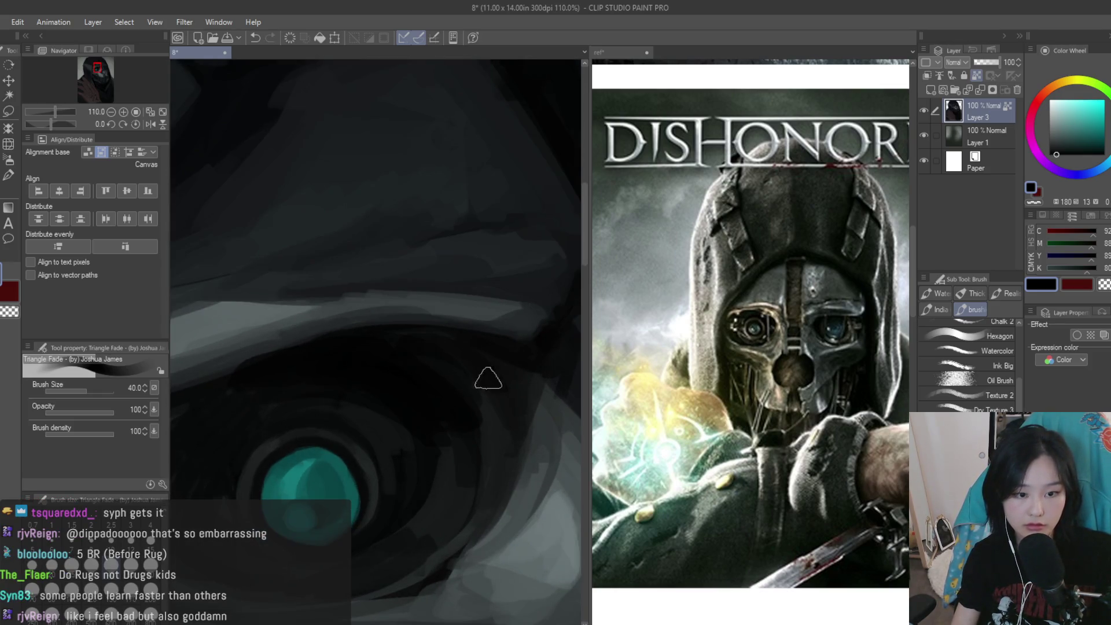
scroll(526, 377, "down", 1)
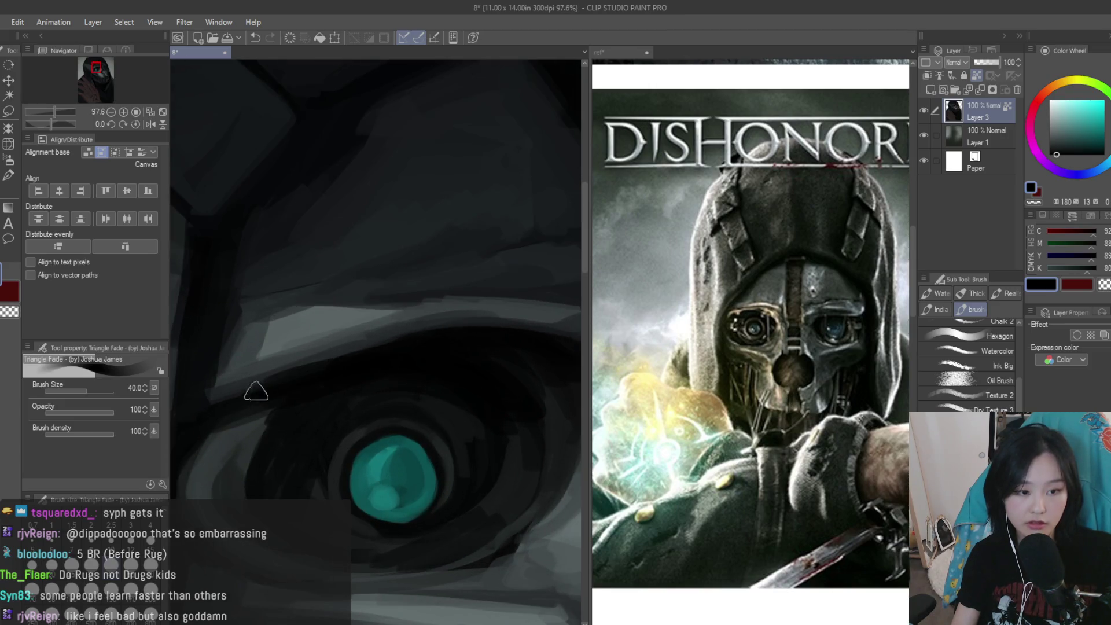
left_click(389, 337, "alt")
left_click(409, 358, "alt")
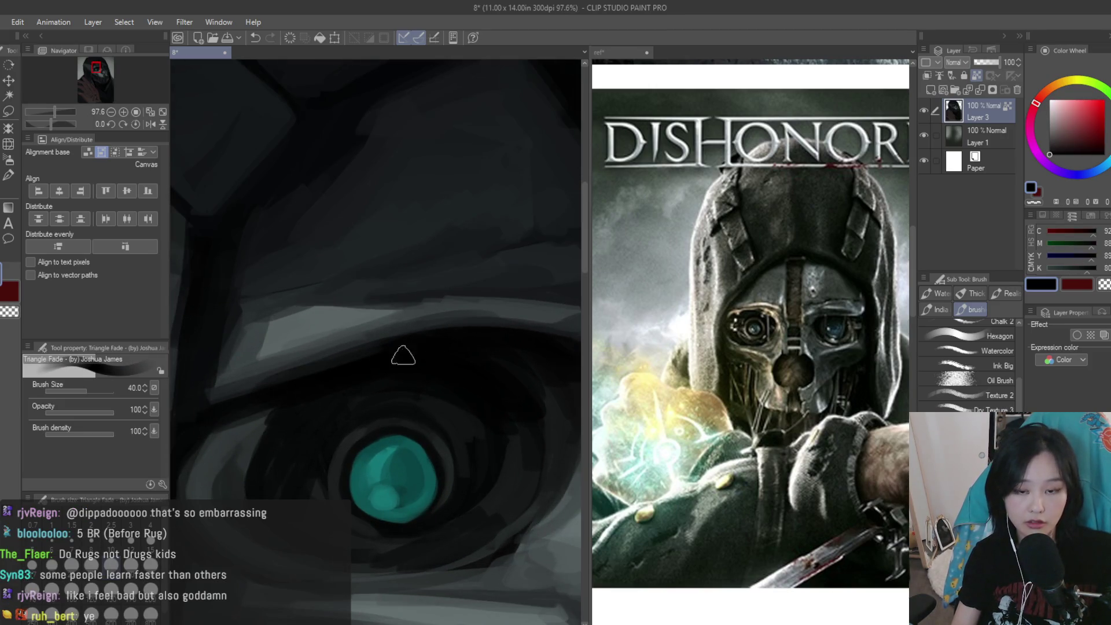
scroll(394, 356, "down", 1)
scroll(259, 461, "up", 1)
left_click(259, 462, "alt")
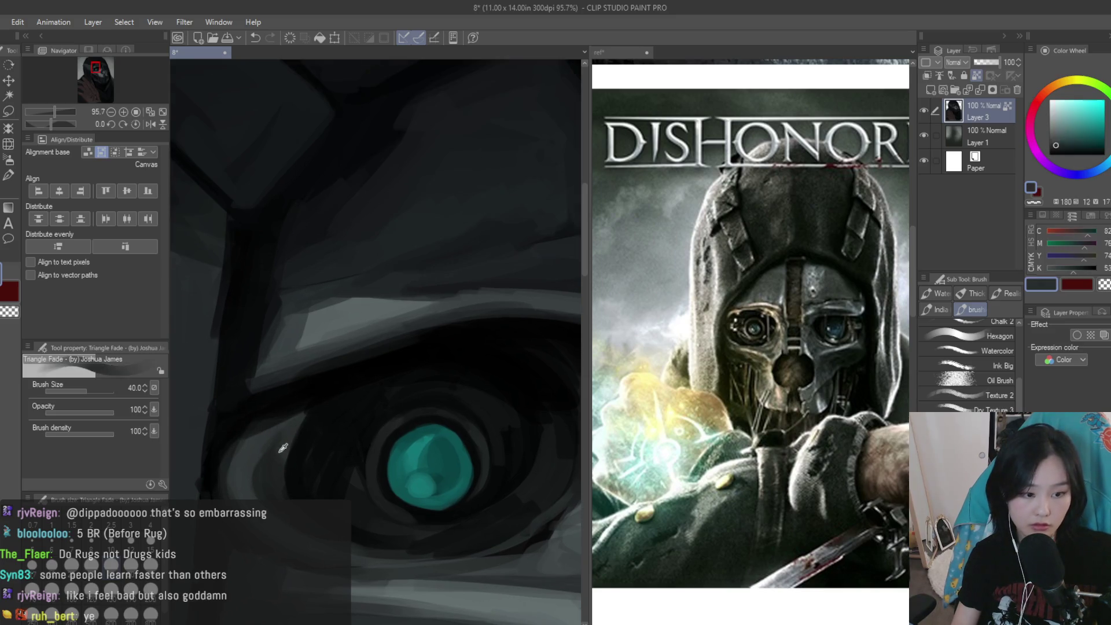
left_click_drag(283, 476, 255, 459)
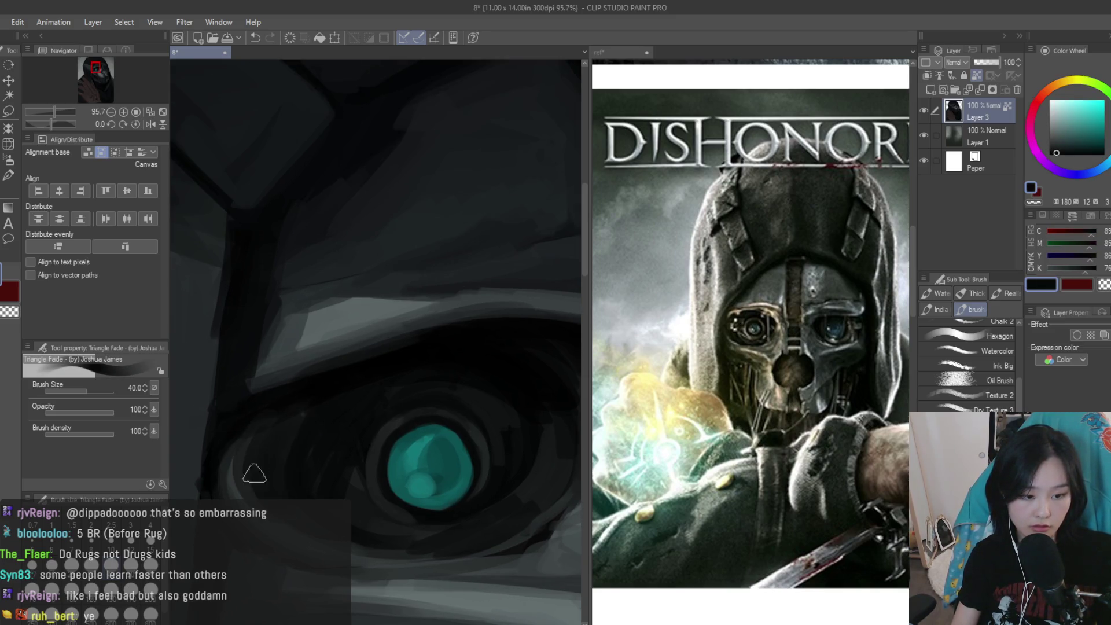
Reduce the brush to 20 and add a faint near-black stroke beside the eye
scroll(292, 452, "down", 2)
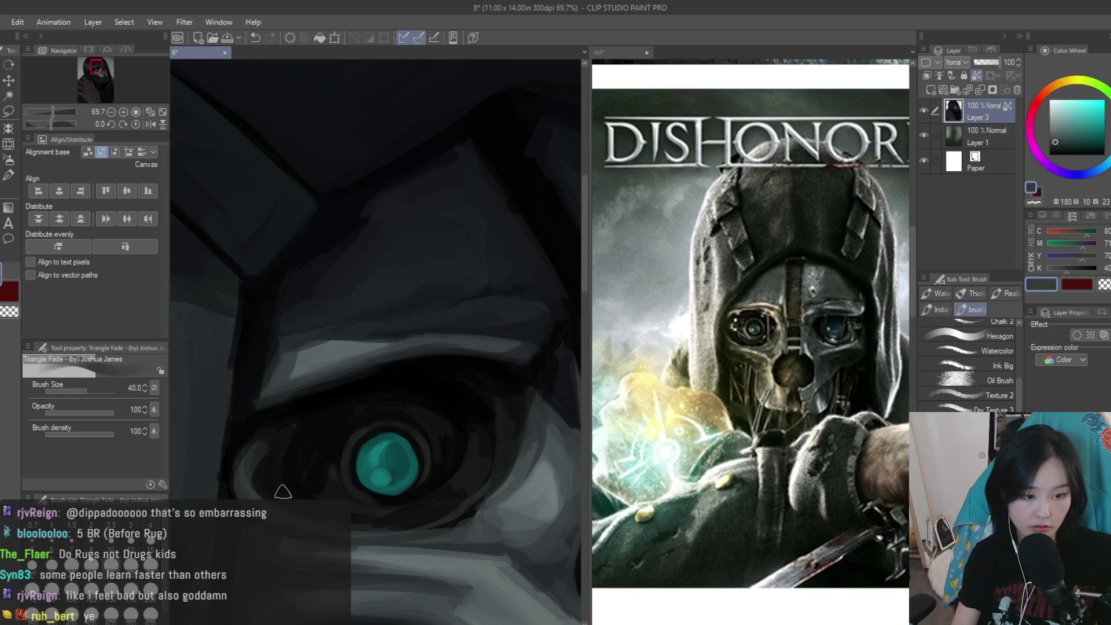
left_click(260, 461, "alt")
scroll(397, 405, "down", 4)
scroll(387, 377, "down", 2)
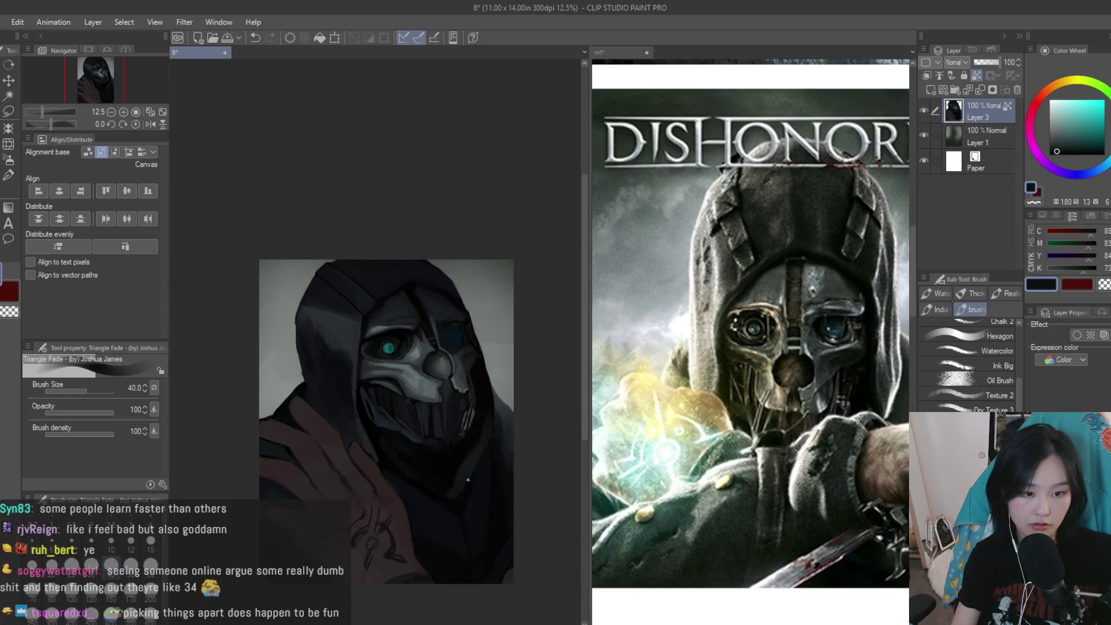
scroll(381, 343, "up", 3)
scroll(380, 343, "up", 1)
key("[")
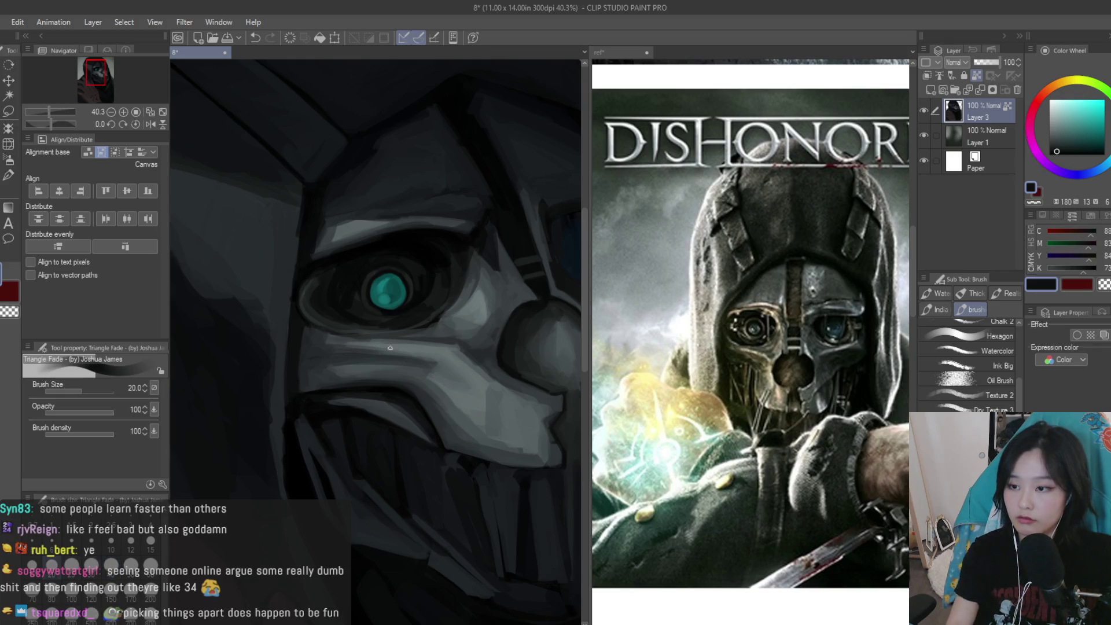
scroll(383, 312, "up", 2)
scroll(384, 312, "up", 1)
left_click(235, 343, "alt")
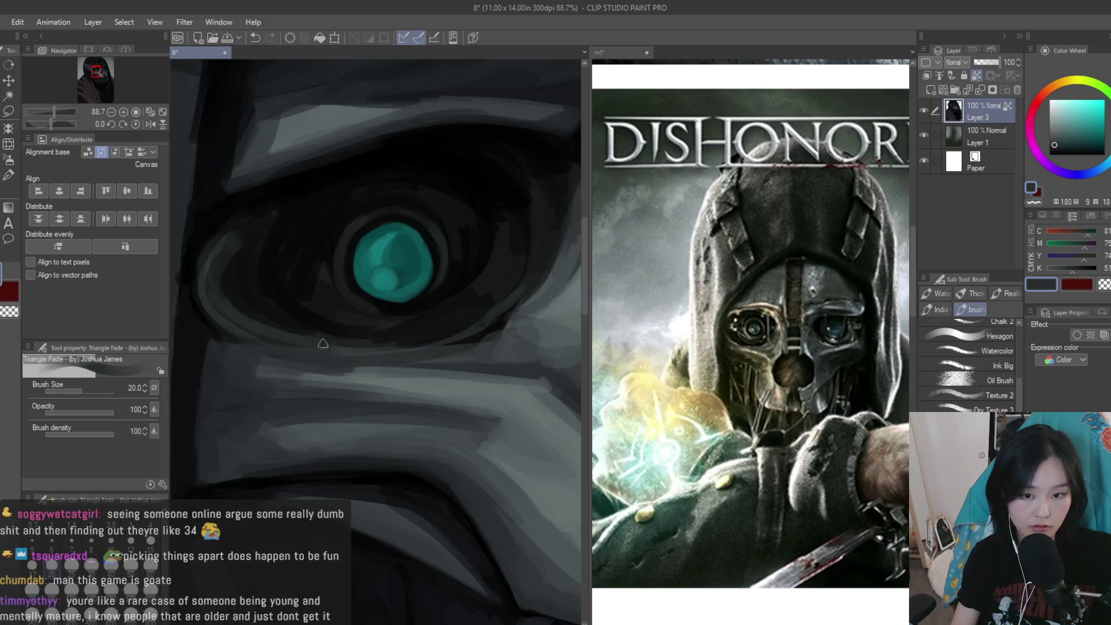
left_click(270, 324, "alt")
left_click_drag(269, 323, 254, 402)
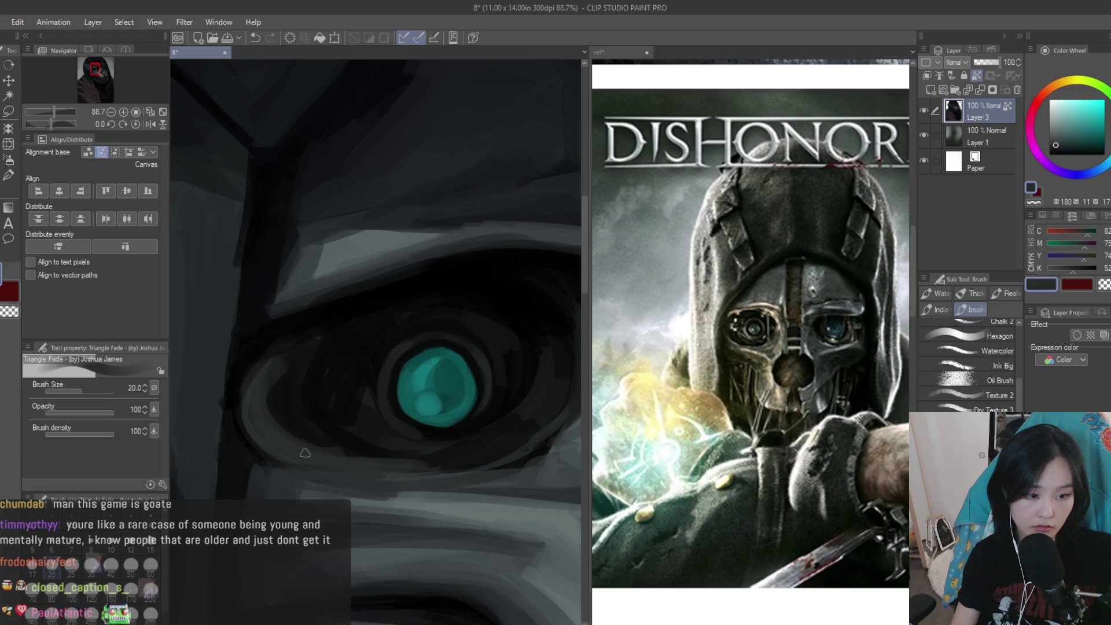
left_click(253, 369, "alt")
mouse_move(253, 368)
left_mouse_down()
mouse_move(258, 443)
mouse_move(318, 444)
left_mouse_up()
Sample several dark greys from the mask and shade around the lower eyelid
scroll(249, 409, "down", 1)
left_click(318, 445, "alt")
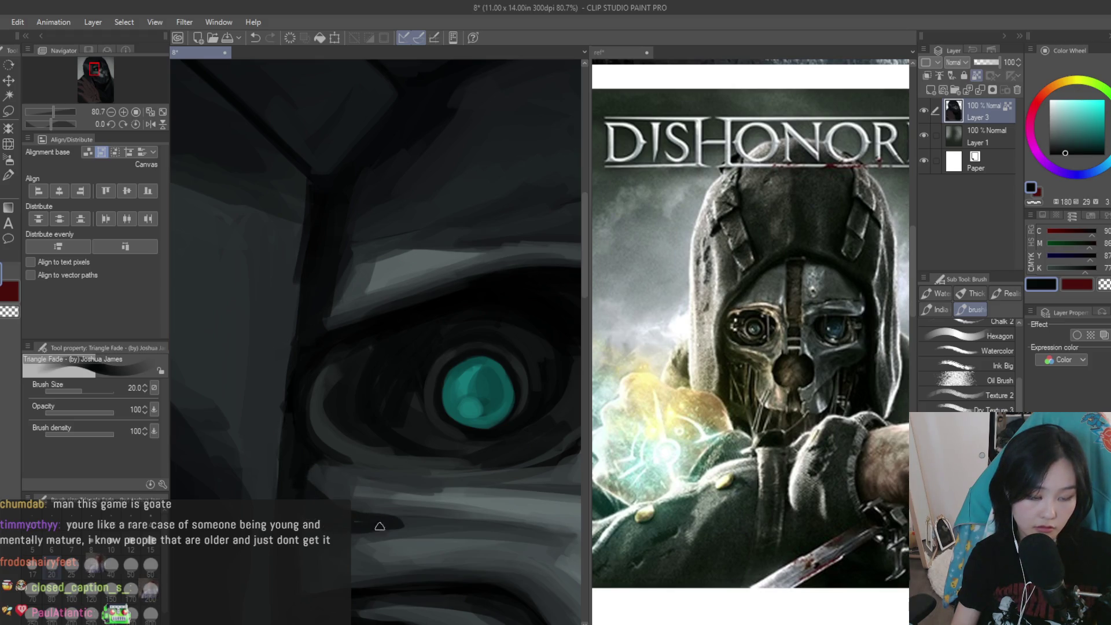
scroll(287, 481, "down", 6)
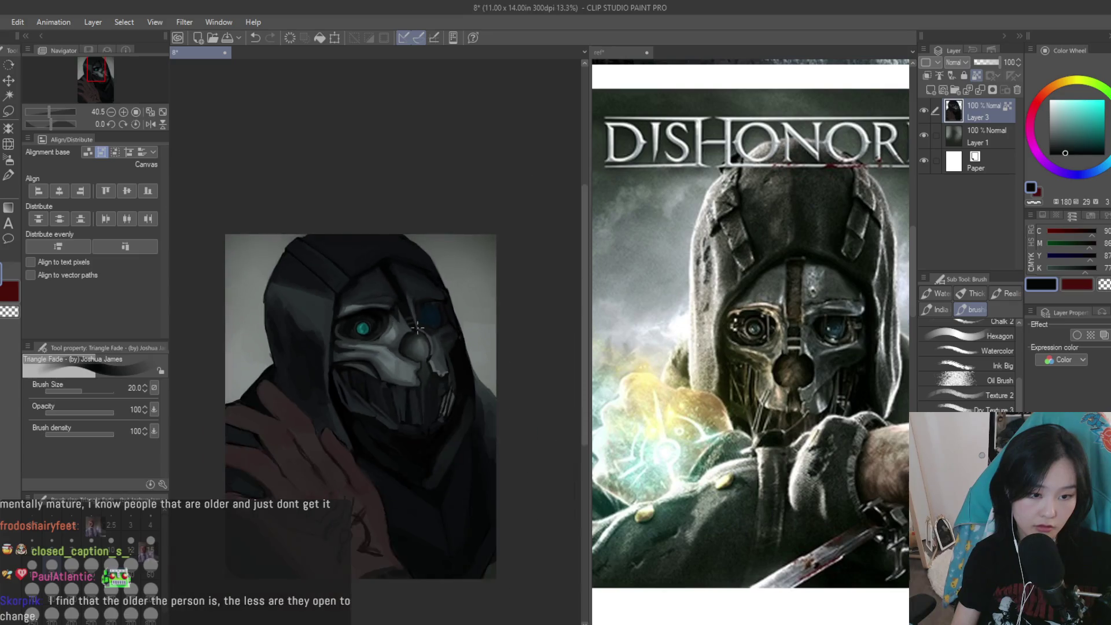
scroll(370, 320, "up", 4)
scroll(371, 320, "up", 2)
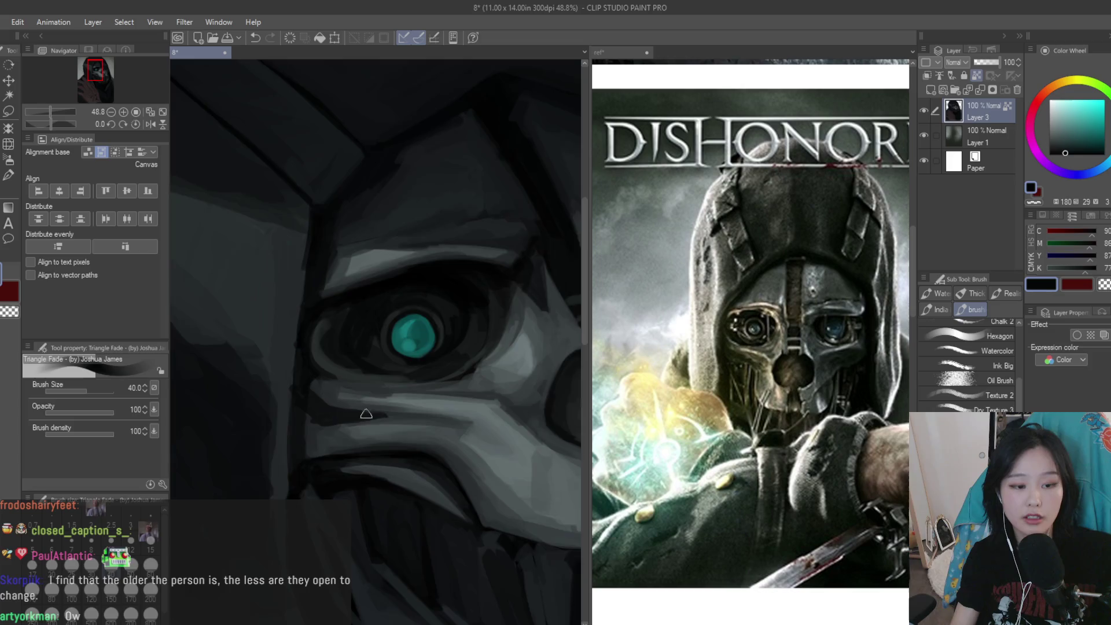
scroll(369, 408, "up", 1)
left_click(284, 403, "alt")
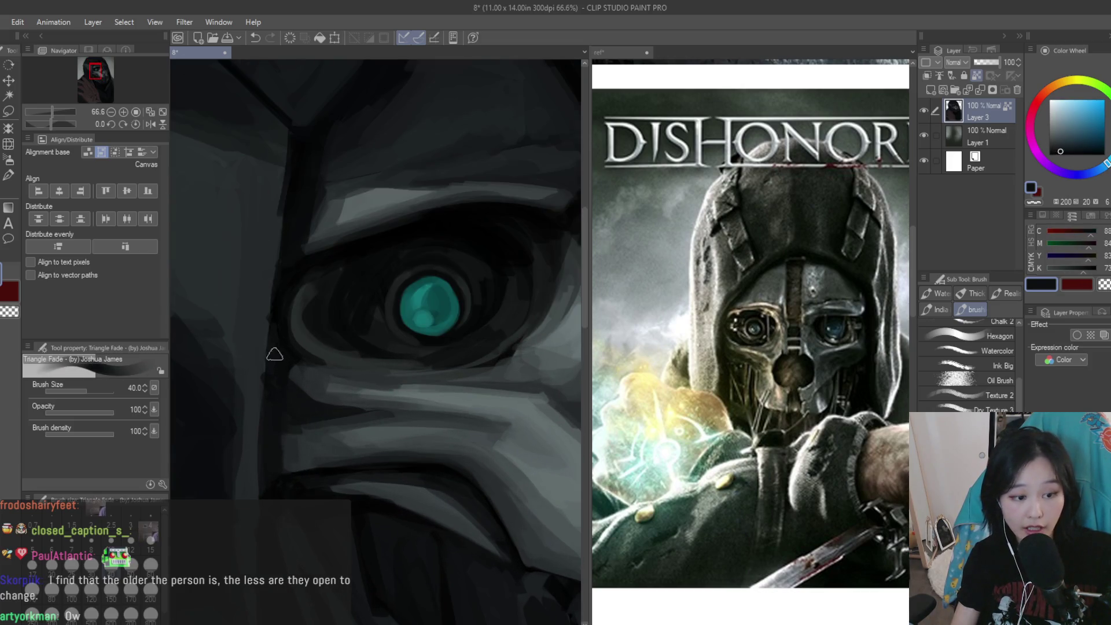
left_click(306, 393, "alt")
left_click(278, 426, "alt")
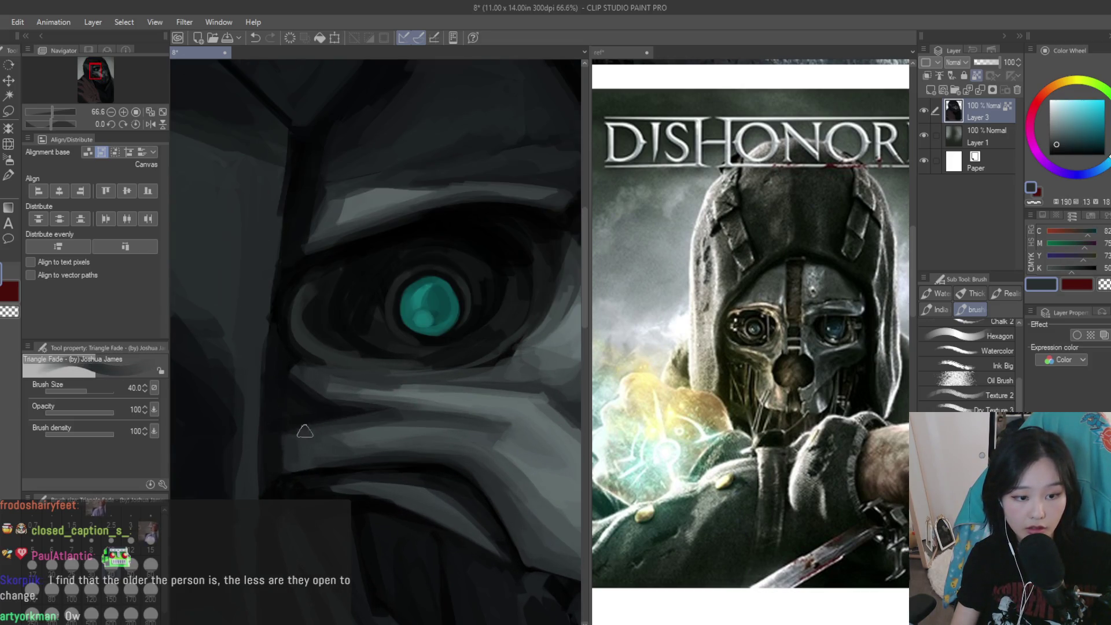
left_click(304, 391, "alt")
left_click(385, 408, "alt")
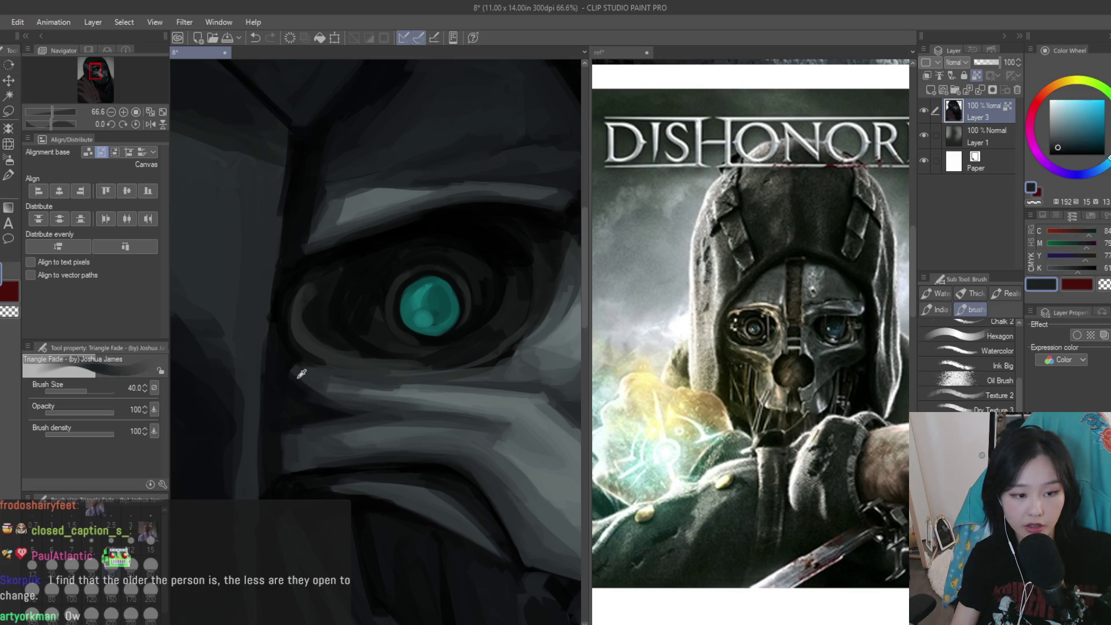
left_click(316, 395, "alt")
mouse_move(305, 368)
left_mouse_down()
mouse_move(257, 429)
mouse_move(359, 417)
left_mouse_up()
left_click(248, 409, "alt")
left_click(352, 424, "alt")
Eyedrop black, a very dark cyan-tinted tone and a mid grey-blue from the mask
scroll(441, 413, "down", 1)
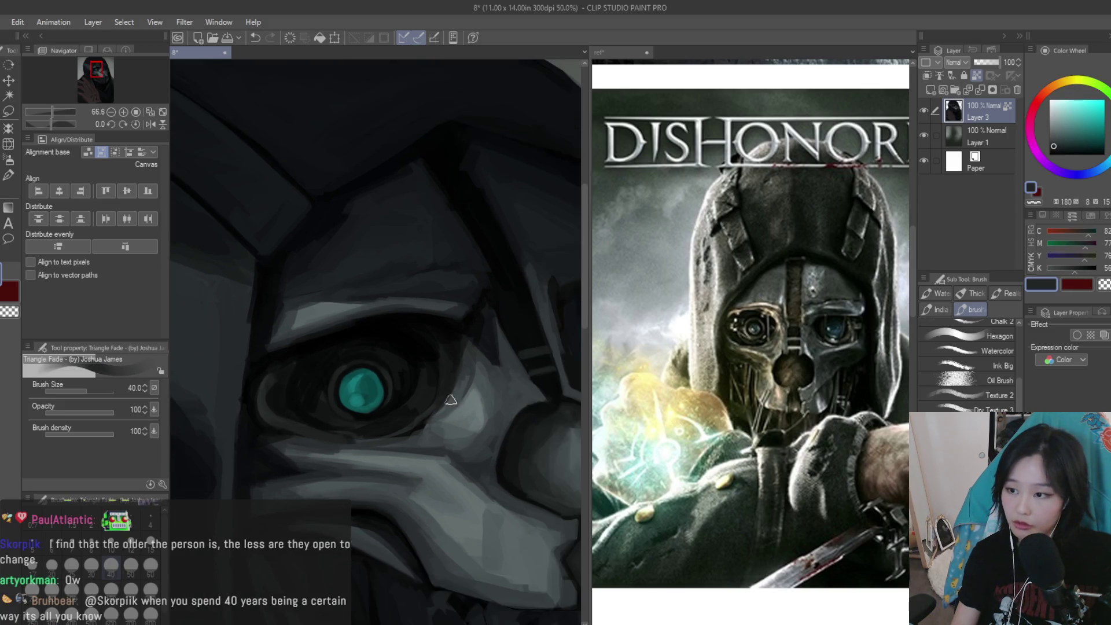
scroll(441, 413, "up", 1)
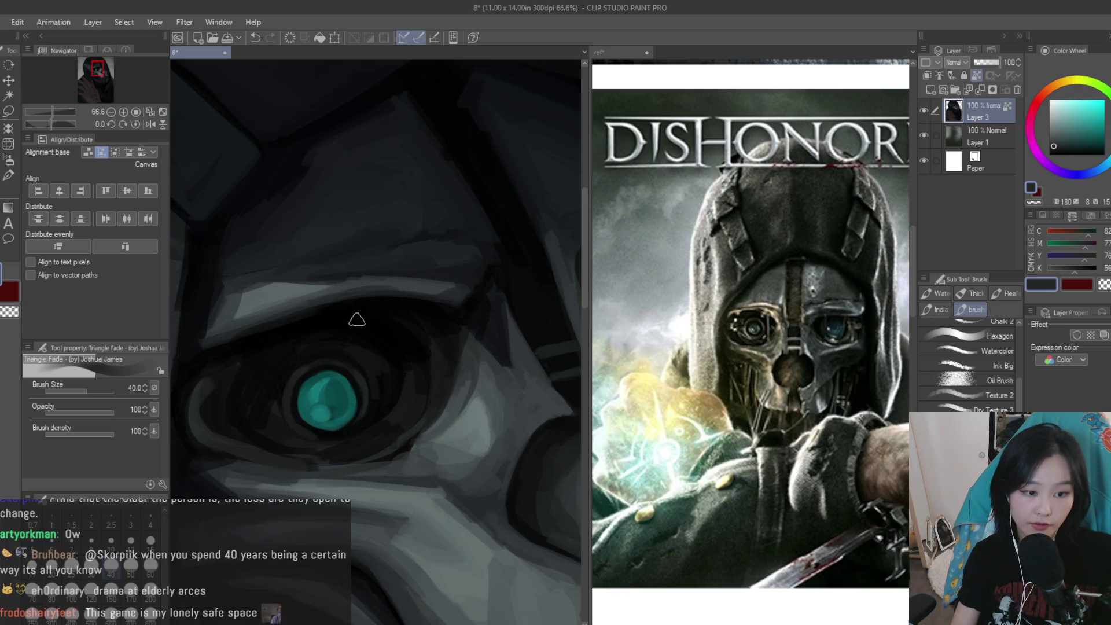
scroll(368, 322, "up", 2)
left_click(418, 350, "alt")
left_click(392, 400, "alt")
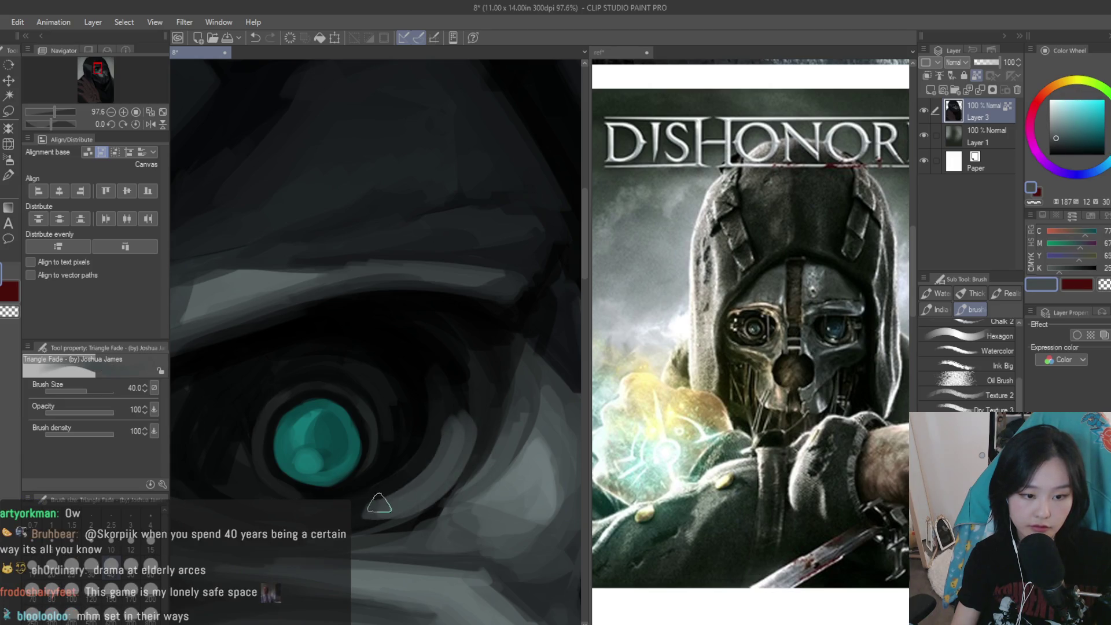
scroll(397, 359, "down", 3)
left_click(376, 310, "alt")
scroll(441, 325, "down", 3)
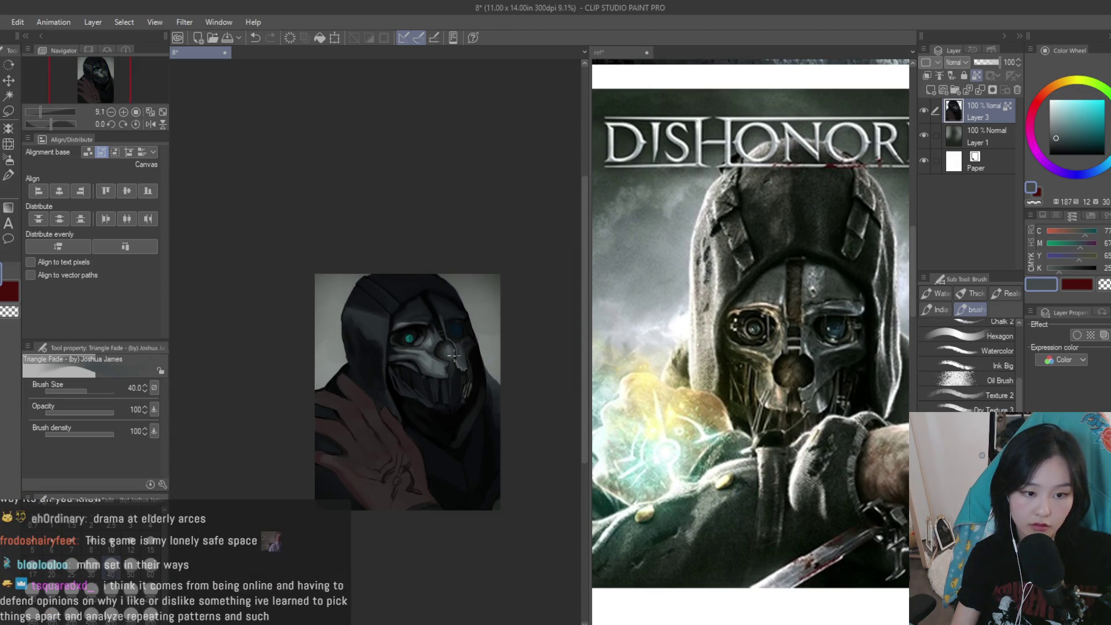
Shrink the brush to 30 and paint dark shading strokes right of the eye
scroll(456, 357, "up", 3)
scroll(397, 360, "up", 2)
scroll(372, 335, "up", 1)
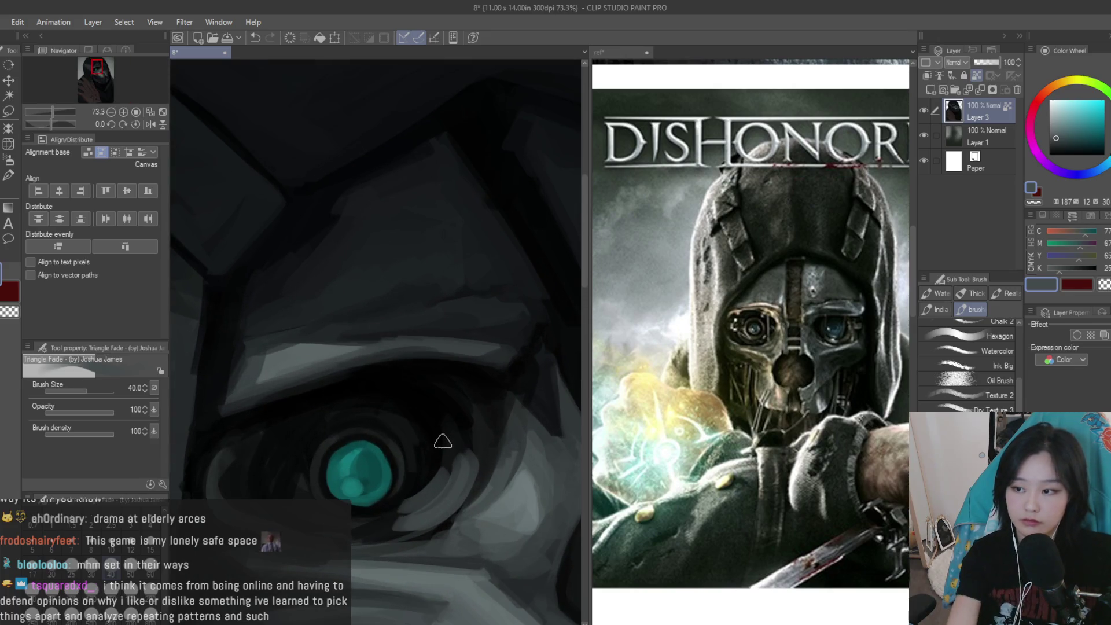
key("bracketleft")
scroll(467, 515, "up", 2)
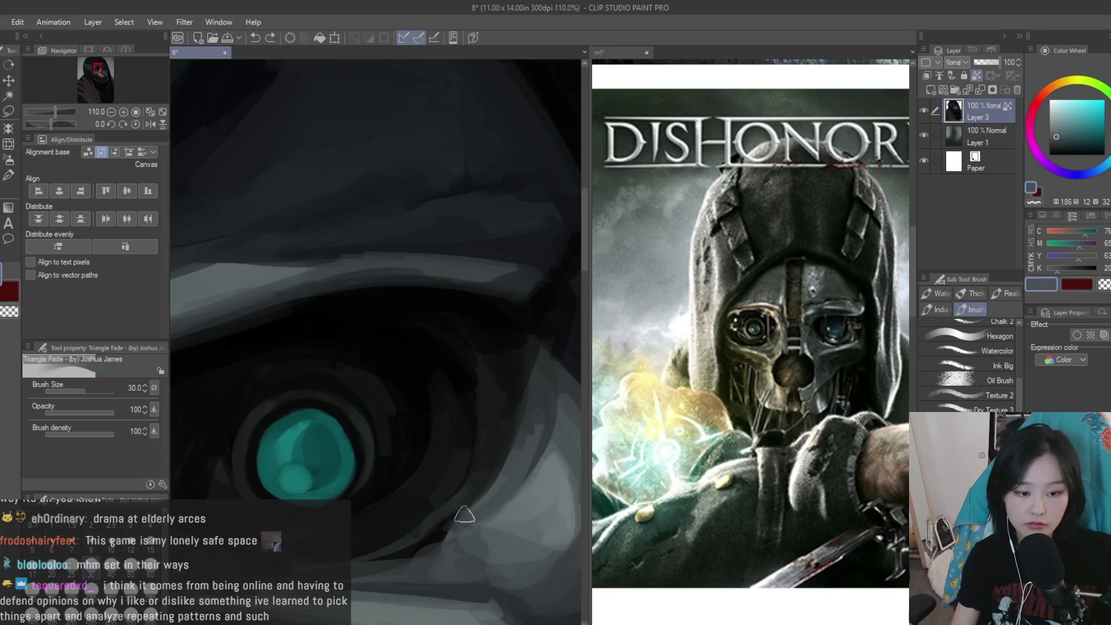
left_click_drag(492, 440, 471, 481)
left_click(457, 492, "alt")
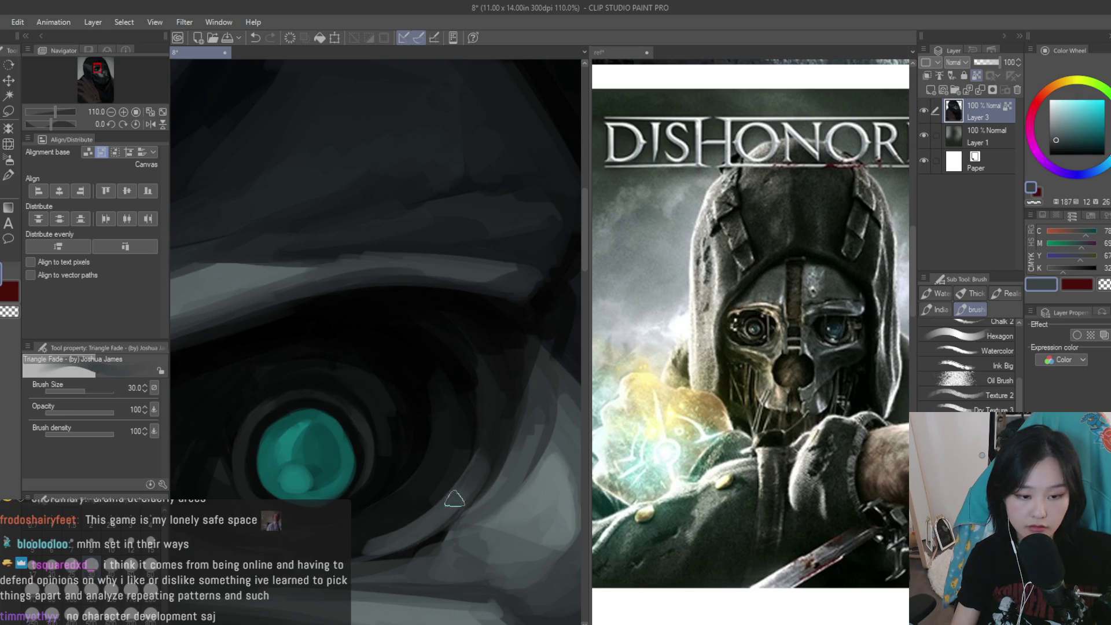
Sample grey-blues and paint lighter strokes in the socket right of the eye
left_click(449, 517, "alt")
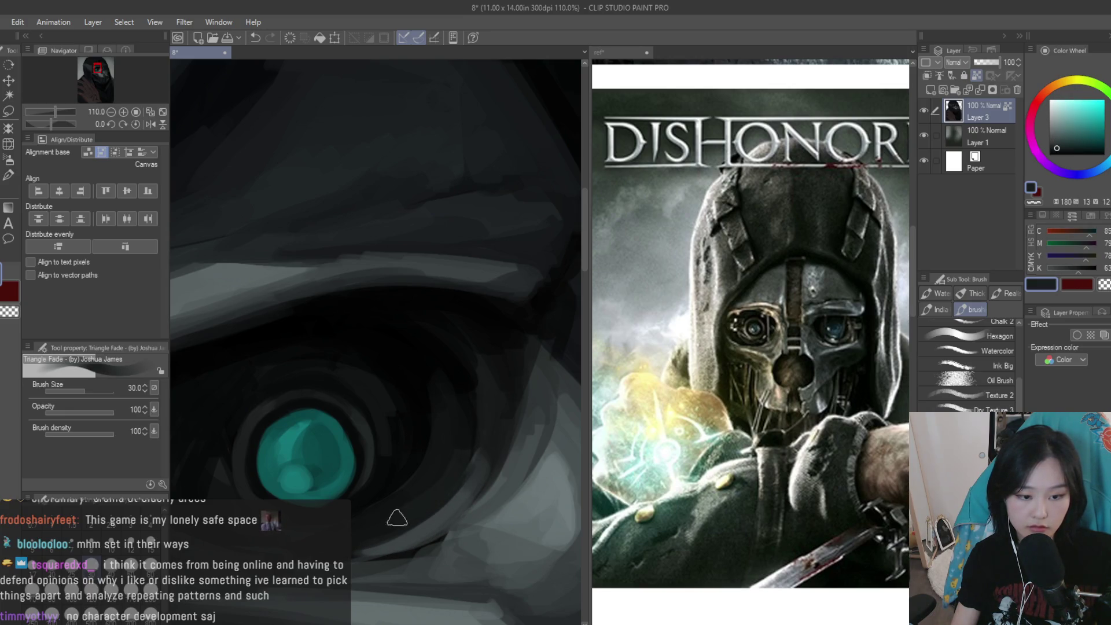
left_click(454, 485, "alt")
mouse_move(456, 462)
left_mouse_down()
mouse_move(429, 479)
mouse_move(417, 471)
mouse_move(379, 513)
left_mouse_up()
left_click(459, 445, "alt")
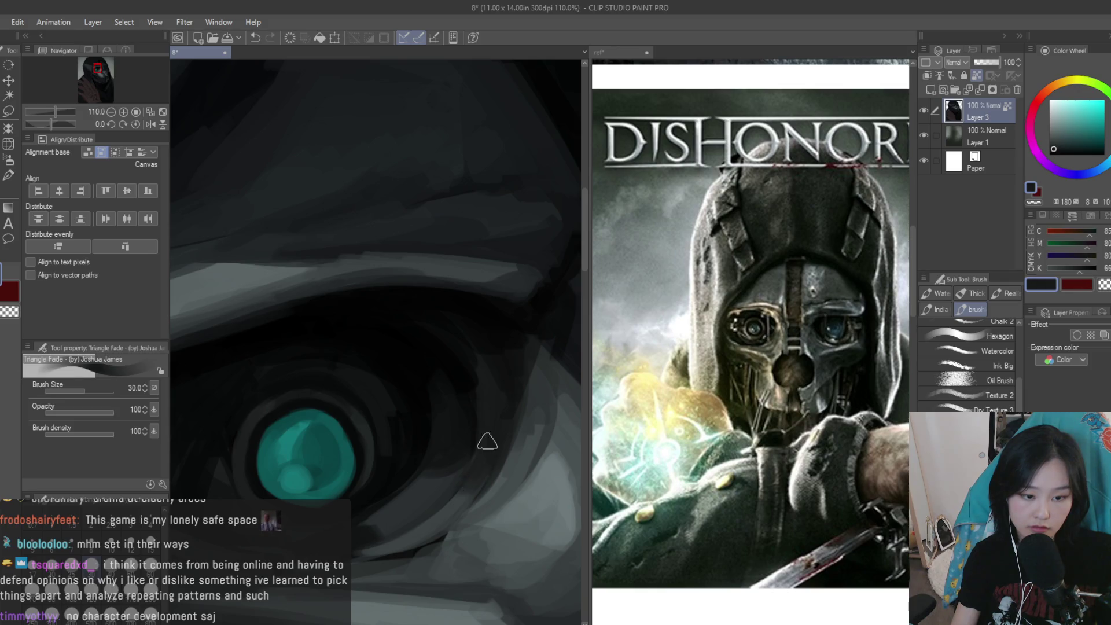
scroll(486, 444, "down", 10)
scroll(490, 416, "up", 1)
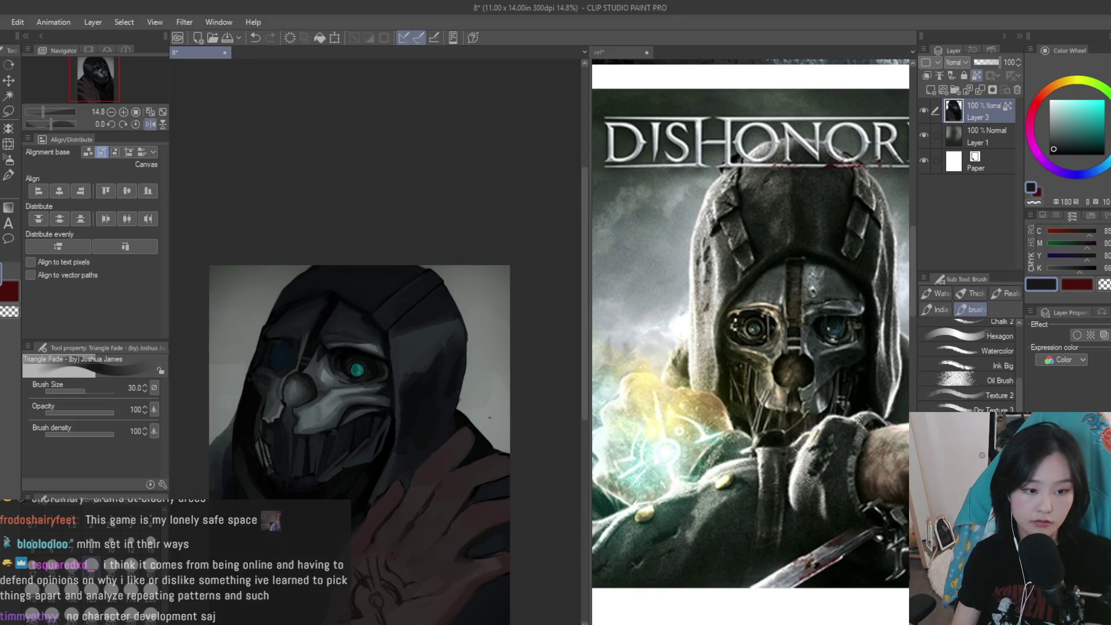
Unmirror the view, zoom into the brow, and paint a light curved stroke on it
key("h")
scroll(428, 394, "up", 3)
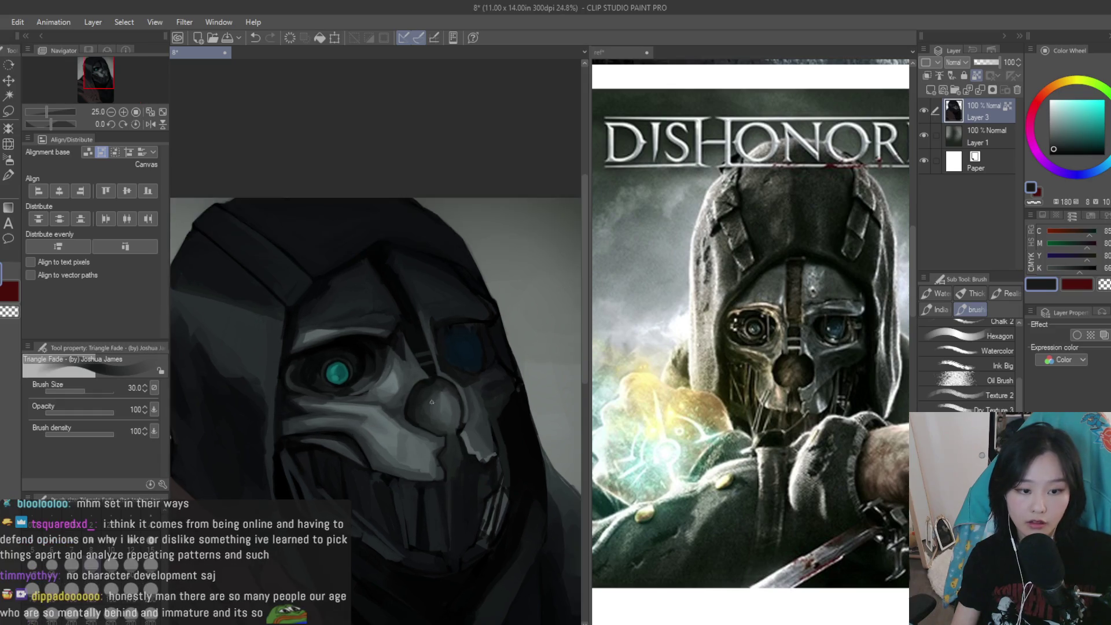
scroll(429, 394, "up", 2)
left_click(440, 364, "alt")
scroll(452, 335, "up", 1)
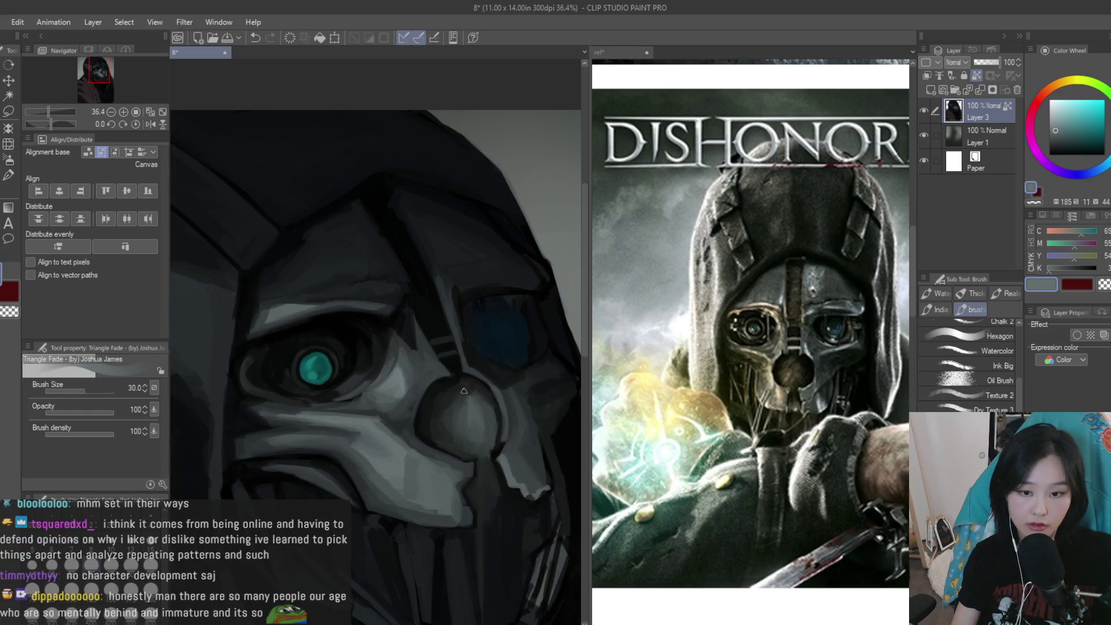
scroll(468, 214, "up", 1)
left_click(367, 379, "alt")
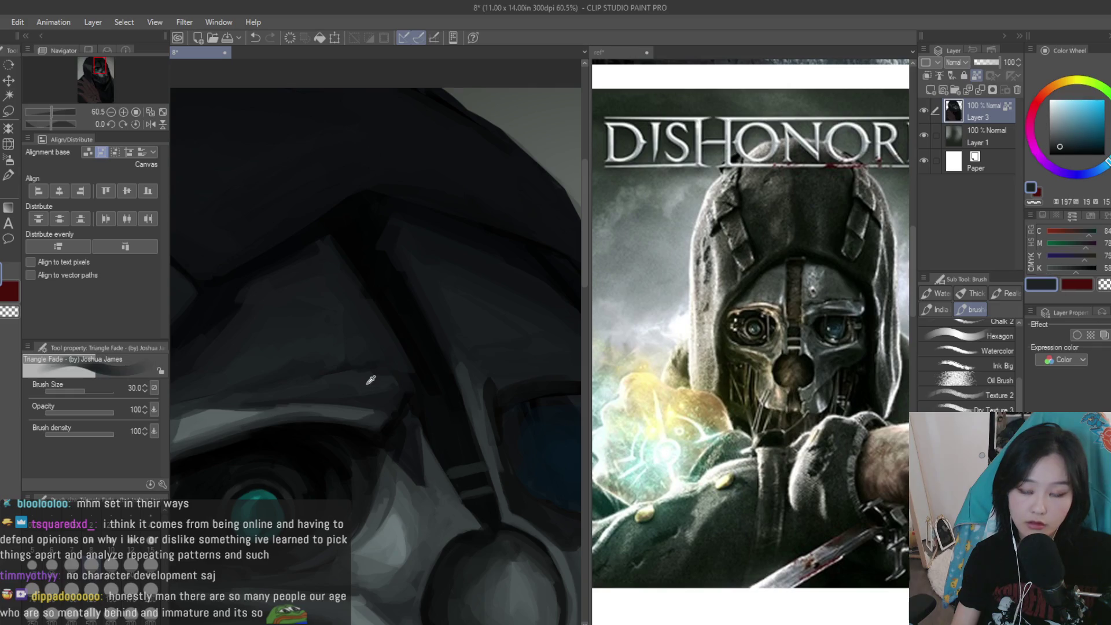
scroll(502, 270, "up", 1)
scroll(390, 451, "up", 1)
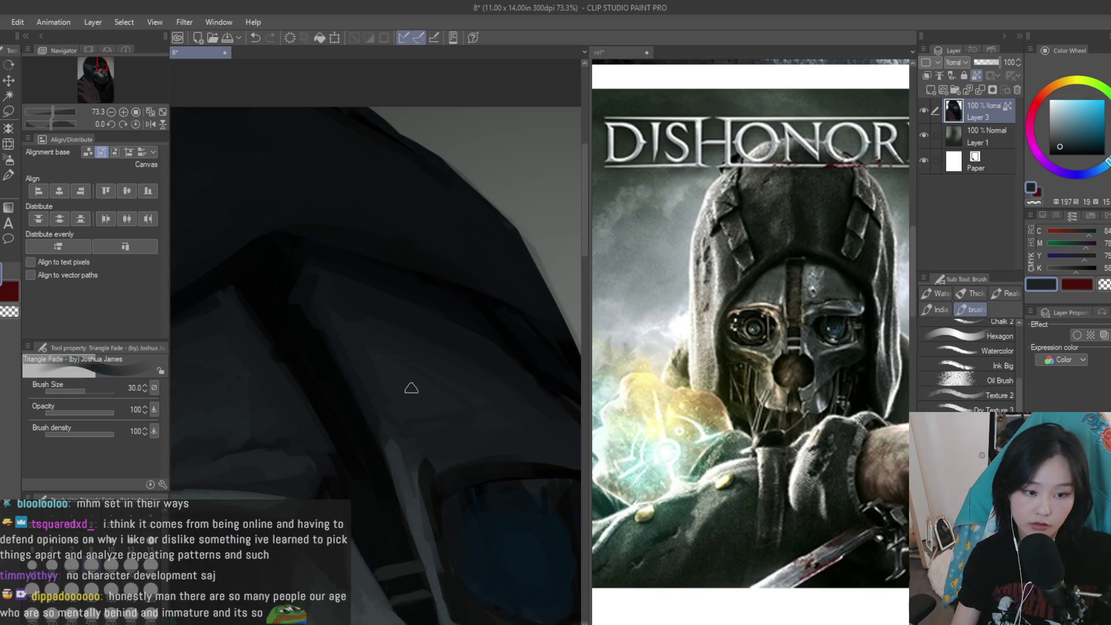
scroll(410, 388, "up", 3)
left_click(402, 389, "alt")
left_click_drag(385, 377, 372, 393)
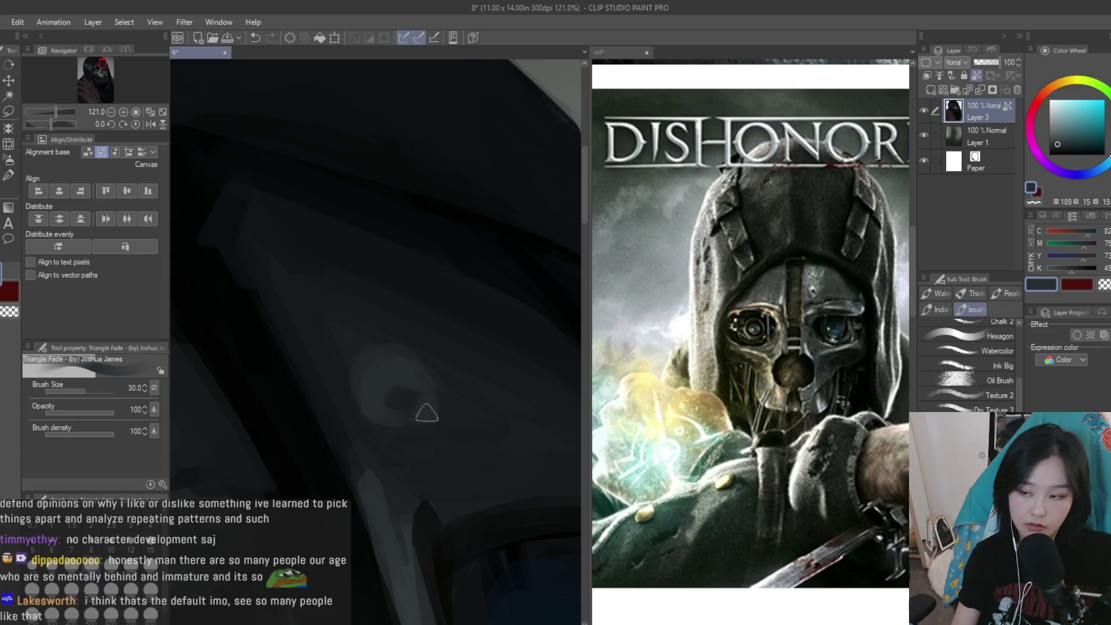
Sample slate and dark greys and paint a light grey stroke down the brow edge
left_click(431, 398, "alt")
scroll(486, 489, "up", 1)
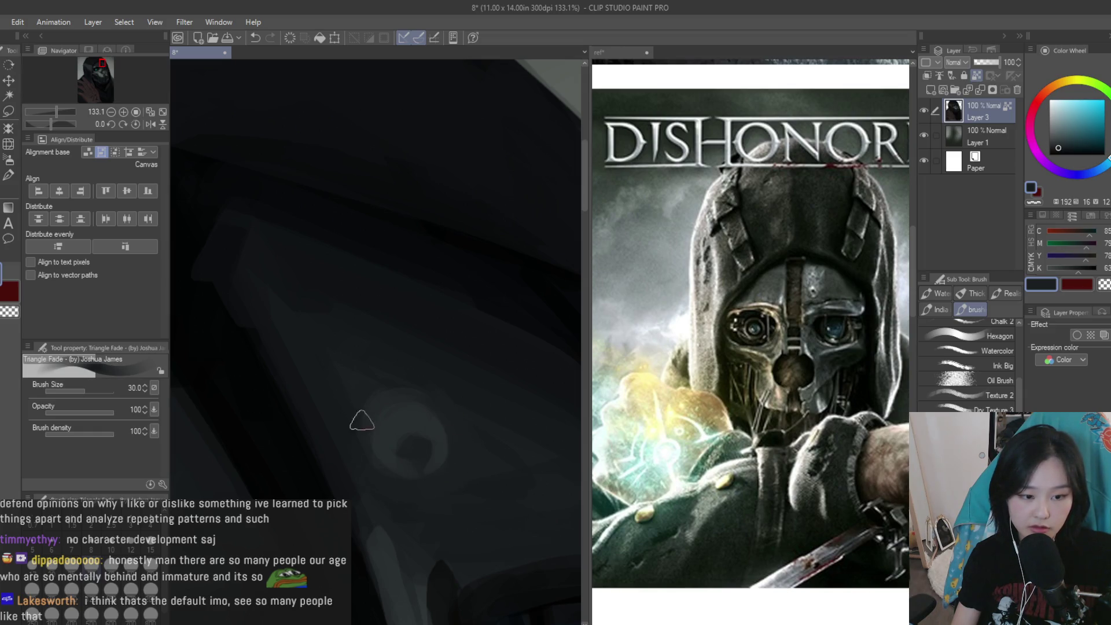
scroll(503, 322, "down", 5)
scroll(446, 414, "up", 3)
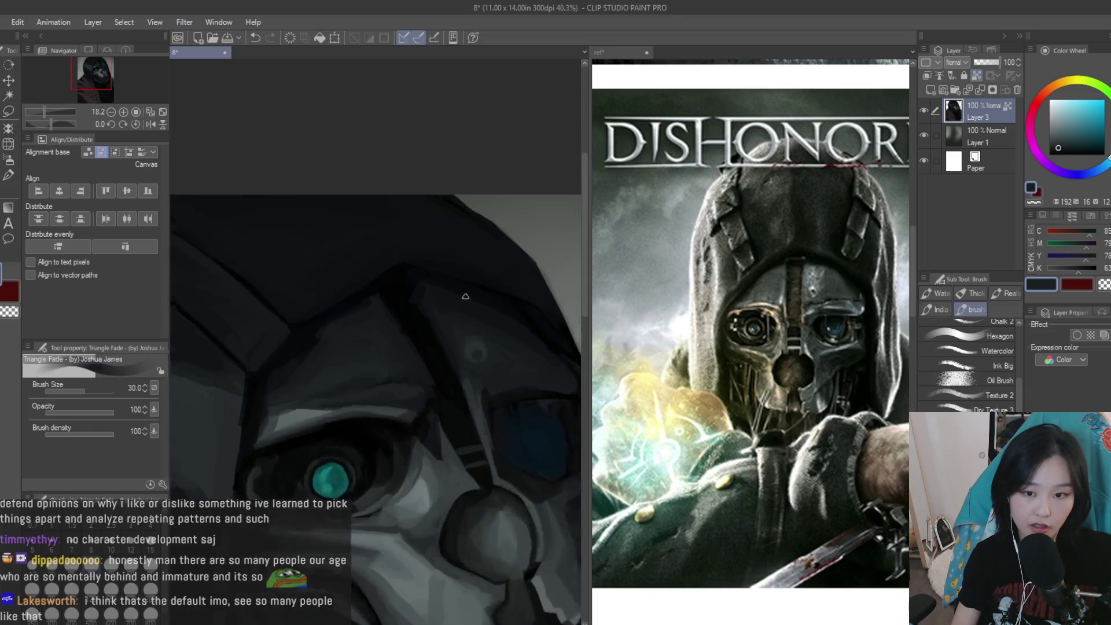
scroll(447, 414, "up", 1)
left_click(381, 476, "alt")
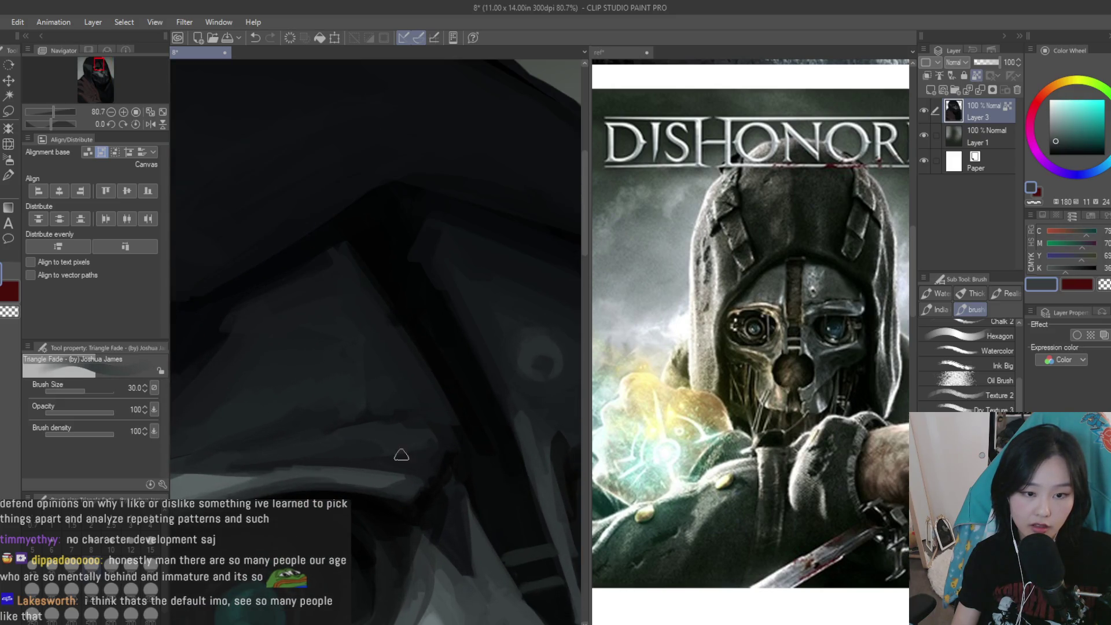
left_click(419, 431, "alt")
mouse_move(426, 396)
left_mouse_down()
mouse_move(390, 355)
mouse_move(426, 420)
left_mouse_up()
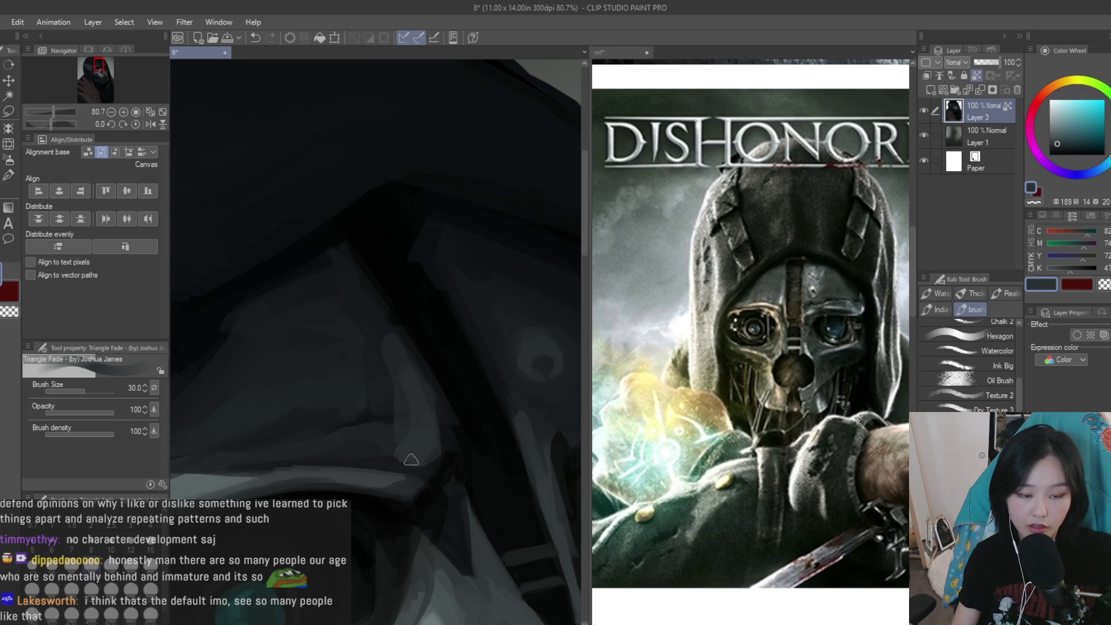
Sample several blue-grey tones and paint a light stroke along the brow ridge
left_click(437, 450, "alt")
left_click(417, 430, "alt")
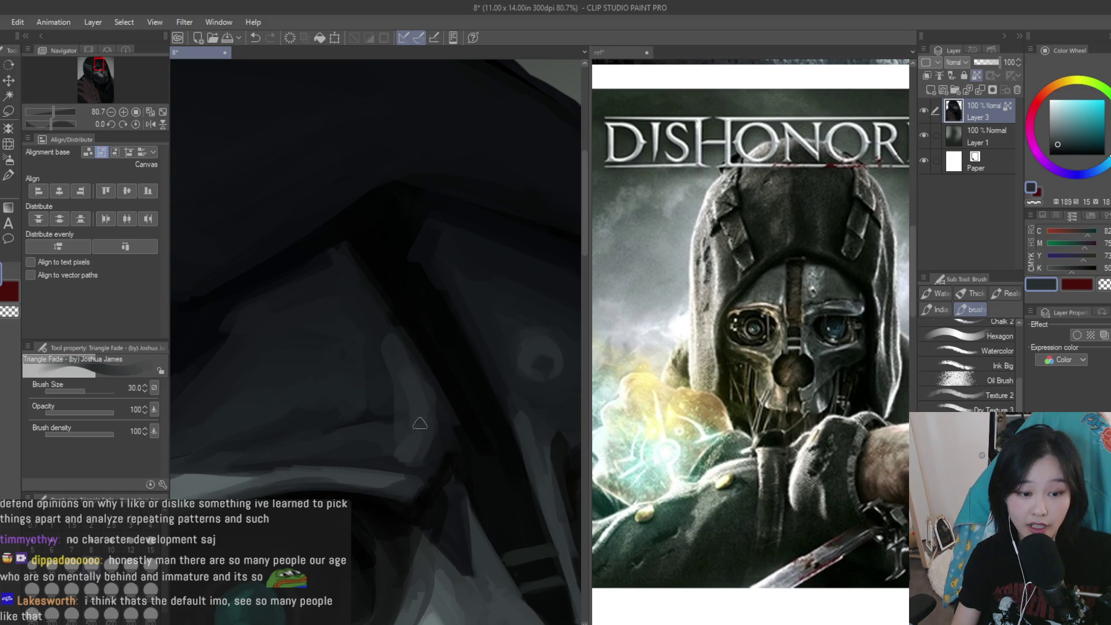
left_click(362, 322, "alt")
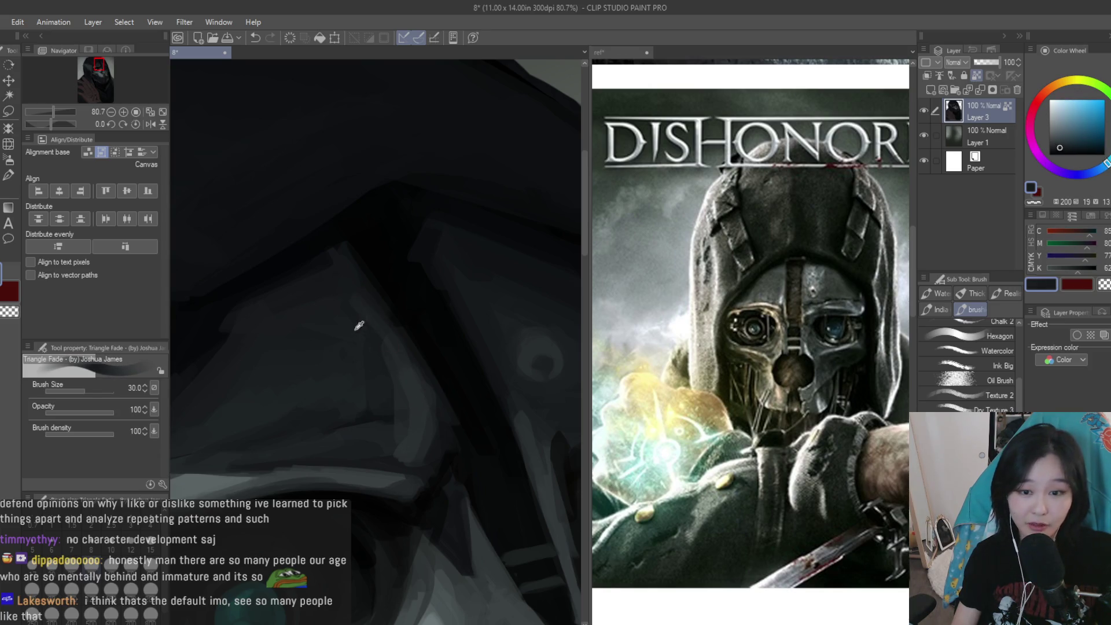
scroll(474, 389, "down", 1)
left_click(308, 457, "alt")
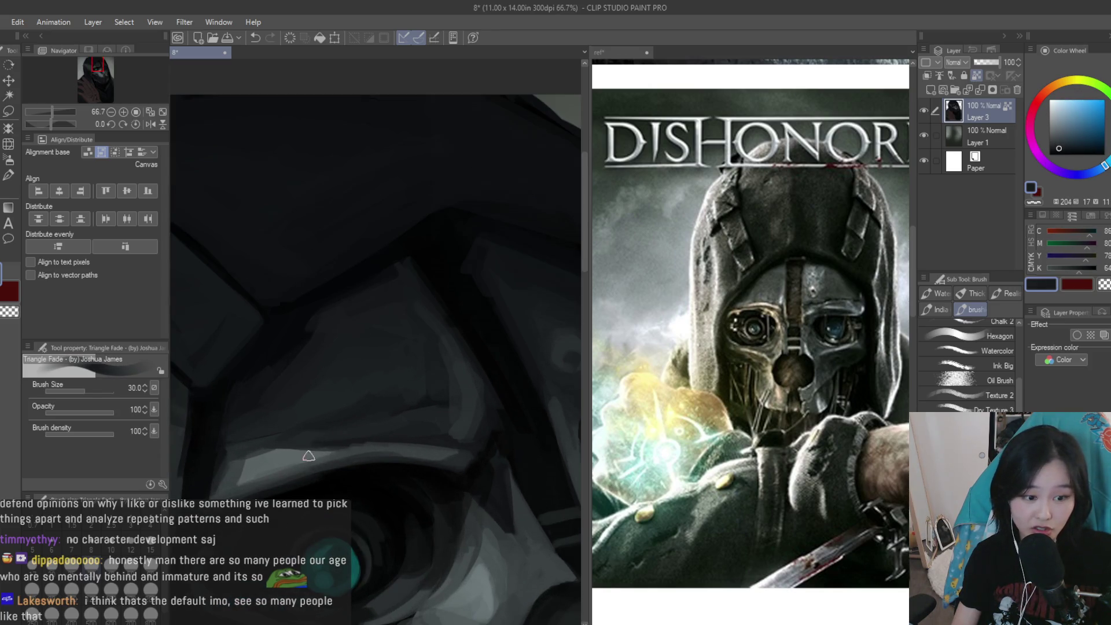
left_click(341, 446, "alt")
left_click(305, 448, "alt")
left_click(364, 434, "alt")
left_click(437, 434, "alt")
left_click_drag(457, 445, 411, 446)
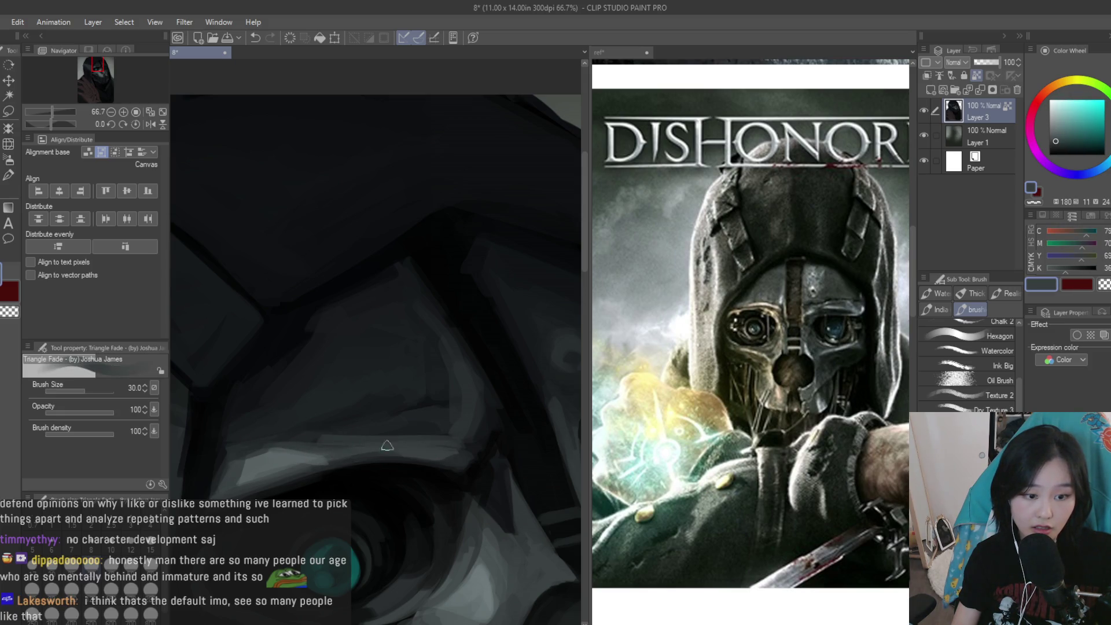
left_click(307, 440, "alt")
scroll(325, 429, "down", 4)
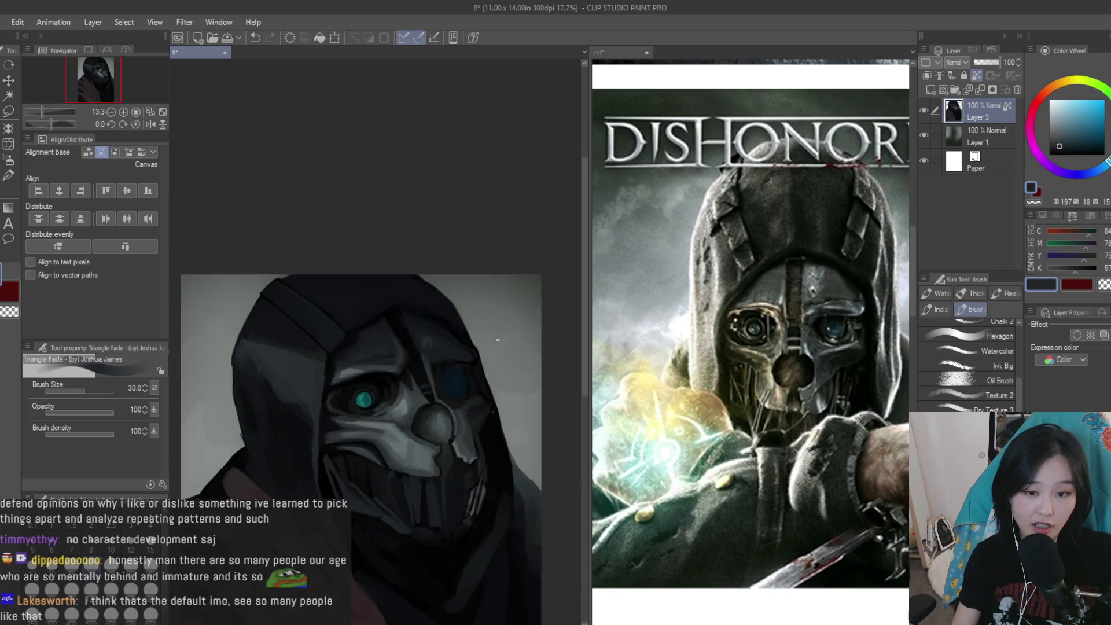
scroll(393, 418, "up", 2)
scroll(392, 418, "up", 1)
left_click(392, 413, "alt")
scroll(391, 403, "up", 1)
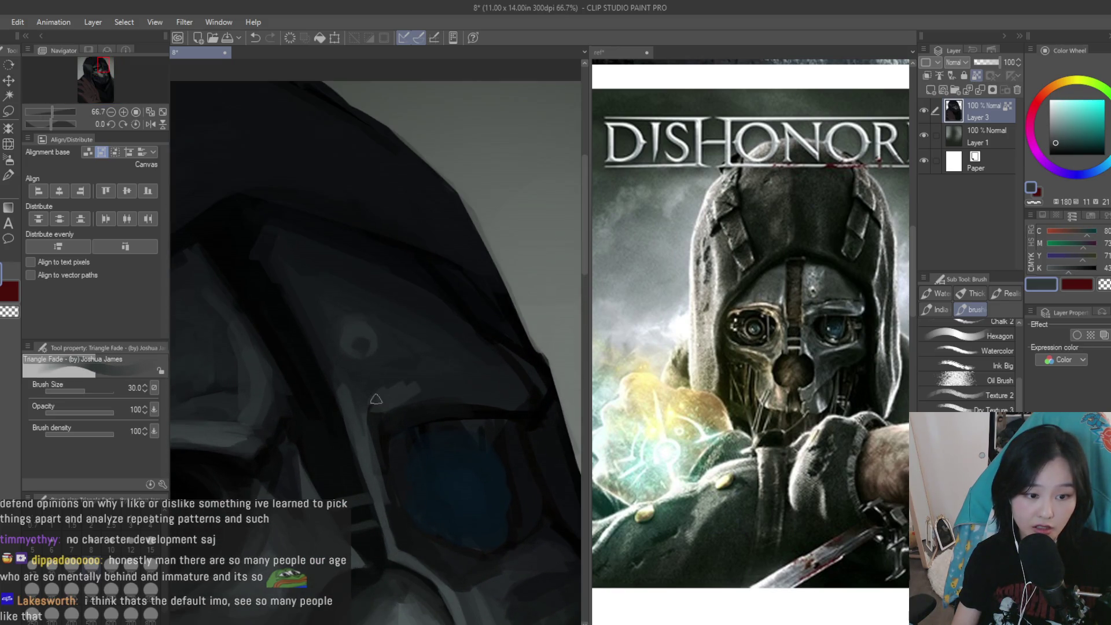
left_click(384, 371, "alt")
scroll(385, 371, "down", 5)
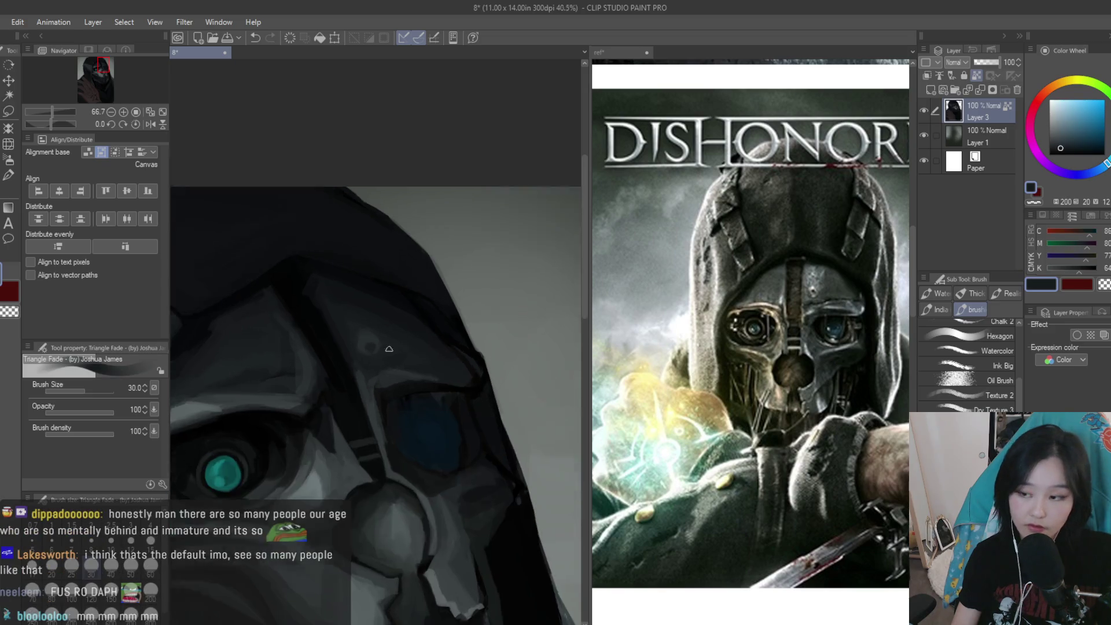
scroll(526, 341, "up", 4)
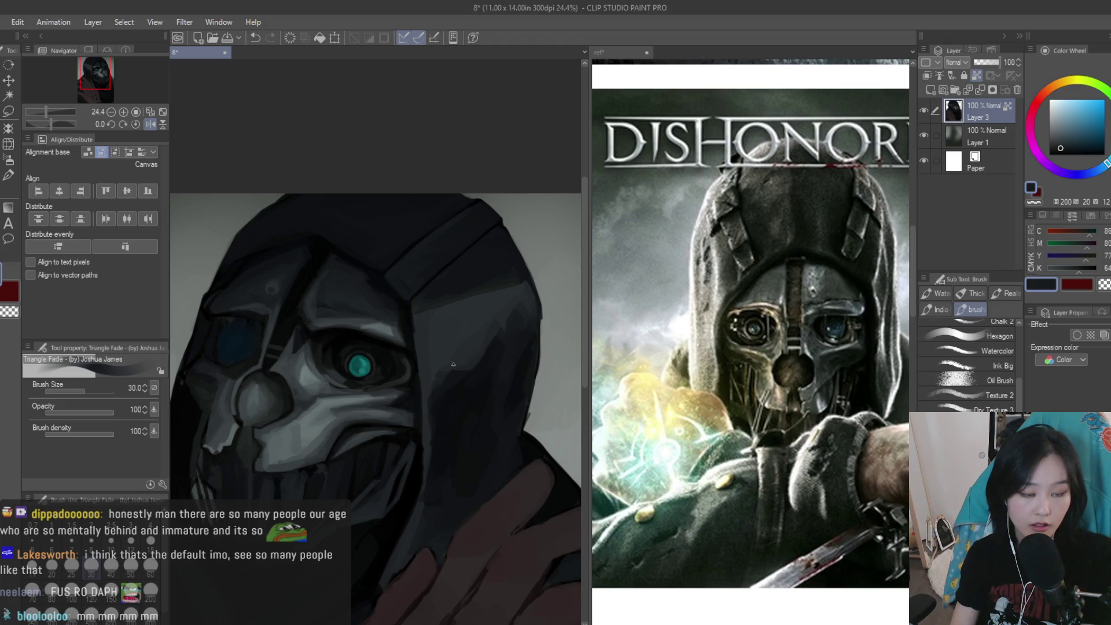
scroll(461, 373, "up", 1)
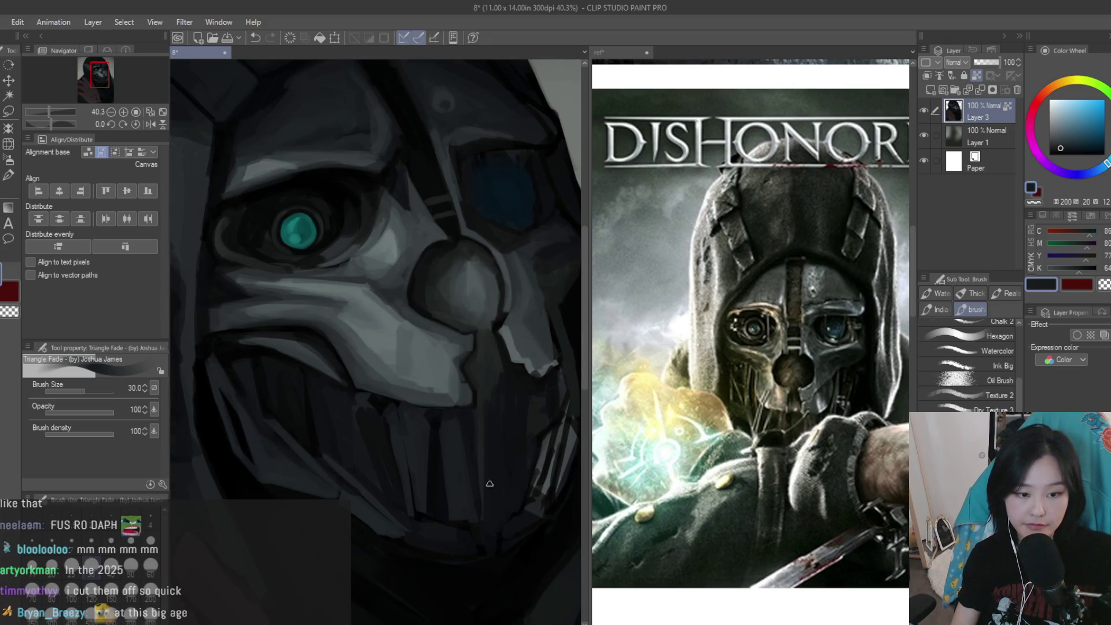
scroll(495, 476, "up", 2)
left_click(463, 452, "alt")
scroll(440, 440, "down", 3)
scroll(416, 428, "up", 1)
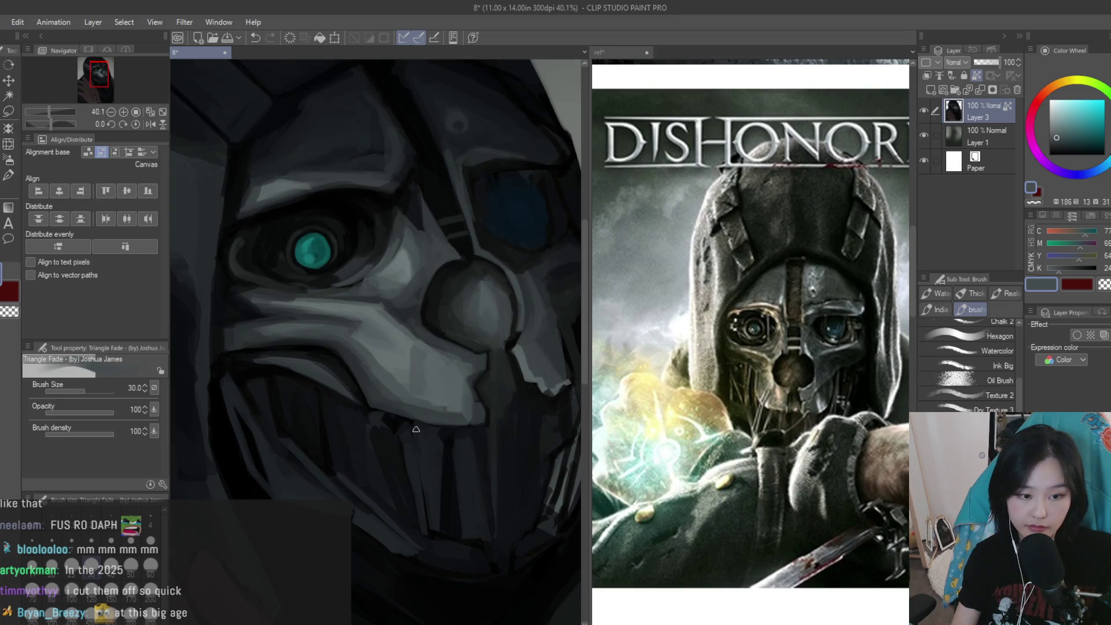
scroll(416, 428, "up", 1)
key("bracketleft")
key("bracketleft")
key("bracketleft")
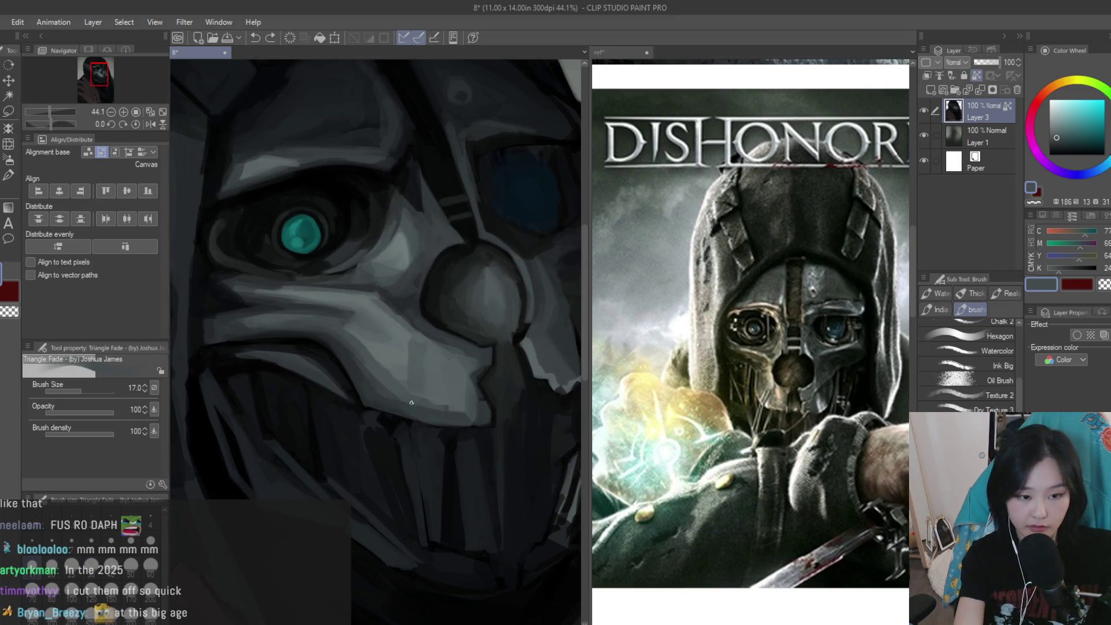
Paint a light vertical stroke down the mouth area of the lower mask, redoing it once
left_click_drag(410, 480, 421, 538)
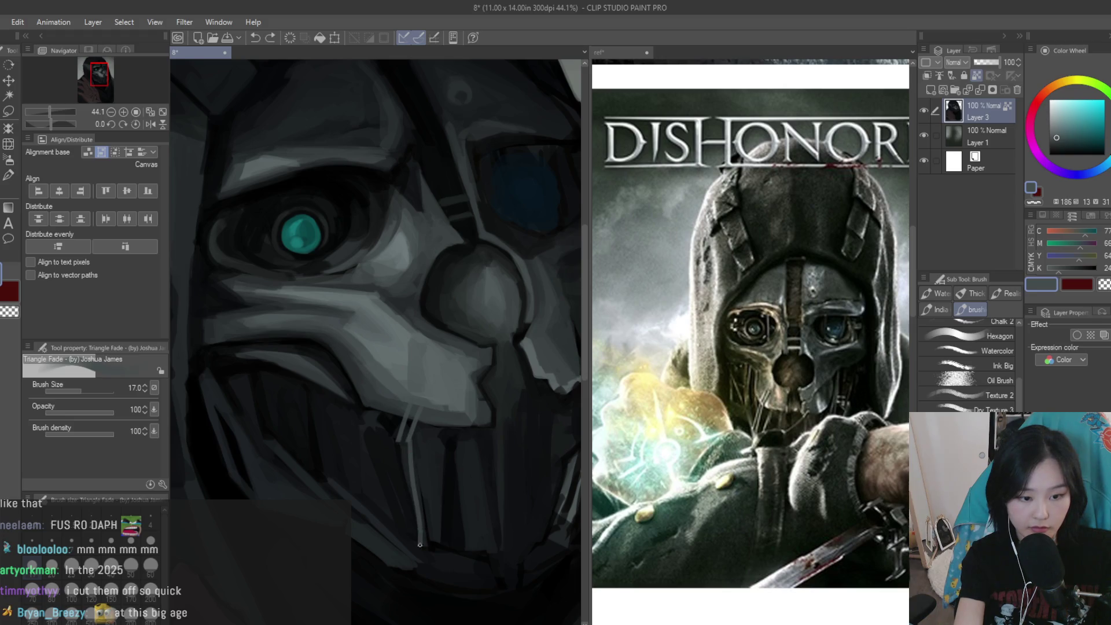
key("ctrl+z")
mouse_move(413, 445)
left_mouse_down()
mouse_move(426, 552)
mouse_move(409, 569)
left_mouse_up()
scroll(420, 552, "up", 2)
Enlarge the brush to 40 and add a lighter grey patch near the mask's bottom
left_click(390, 529, "alt")
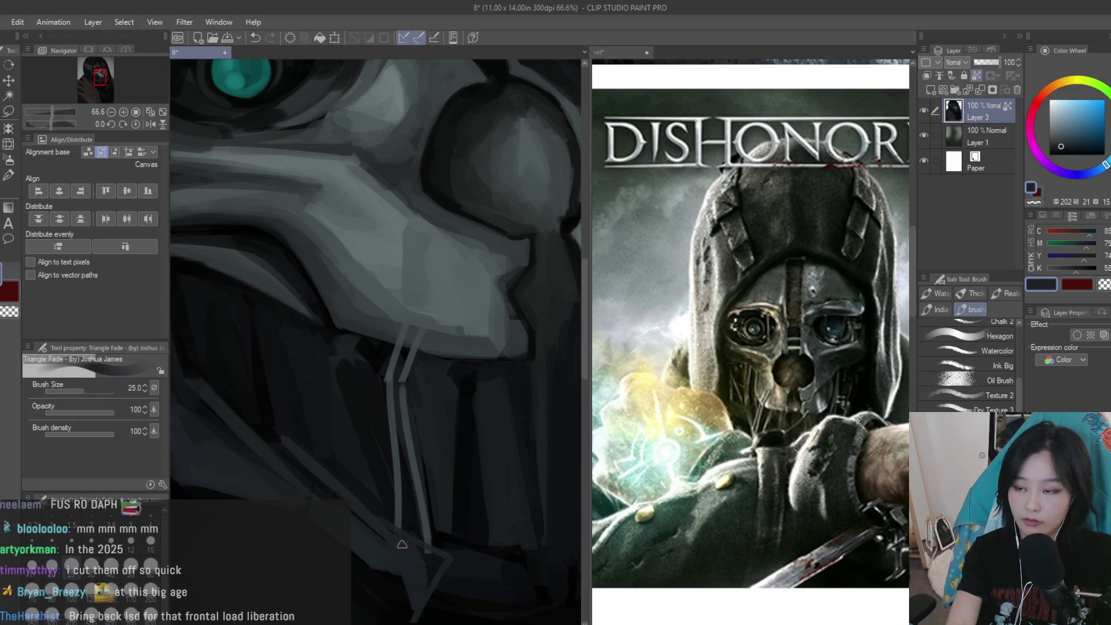
key("bracketright")
key("bracketright")
key("bracketright")
left_click(429, 531, "alt")
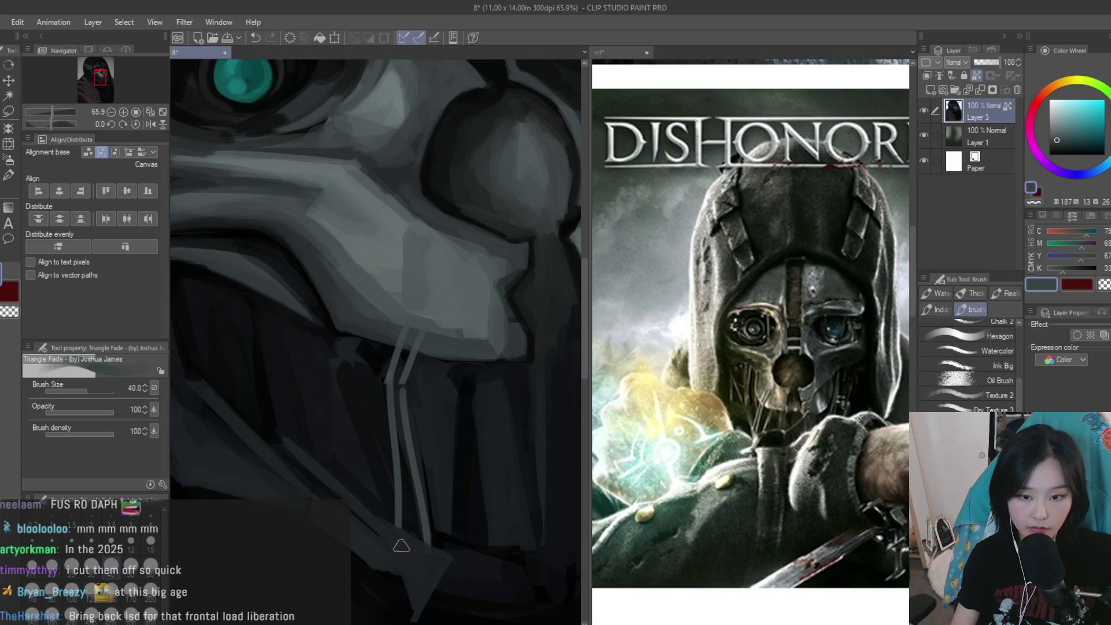
left_click_drag(400, 551, 408, 546)
left_click(442, 560, "alt")
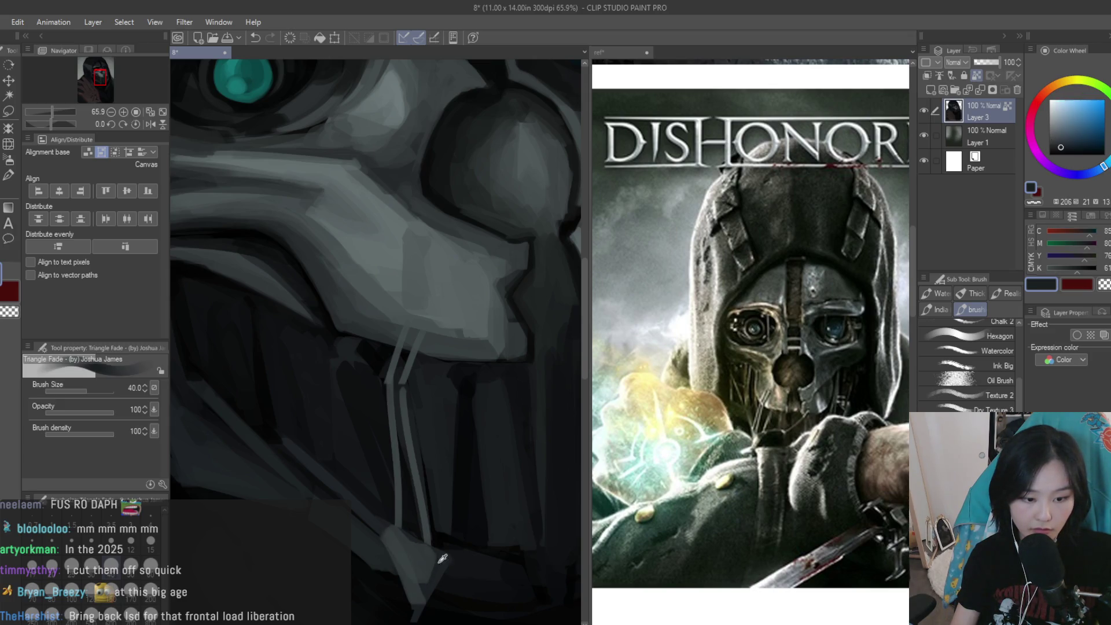
left_click(425, 549, "alt")
scroll(408, 570, "down", 1)
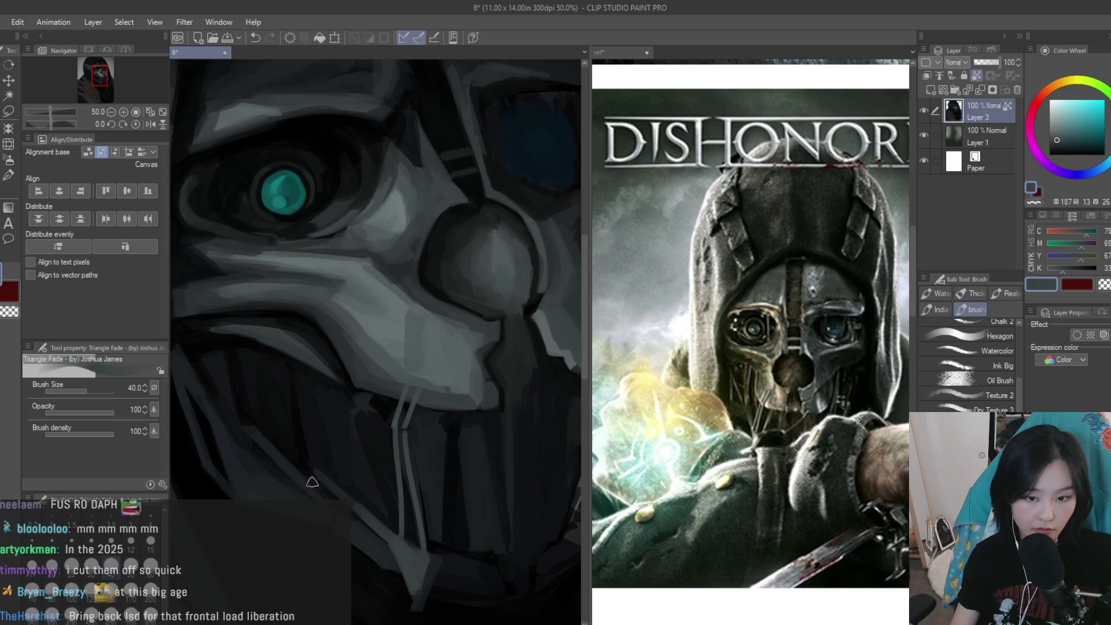
scroll(417, 406, "down", 5)
scroll(440, 390, "up", 4)
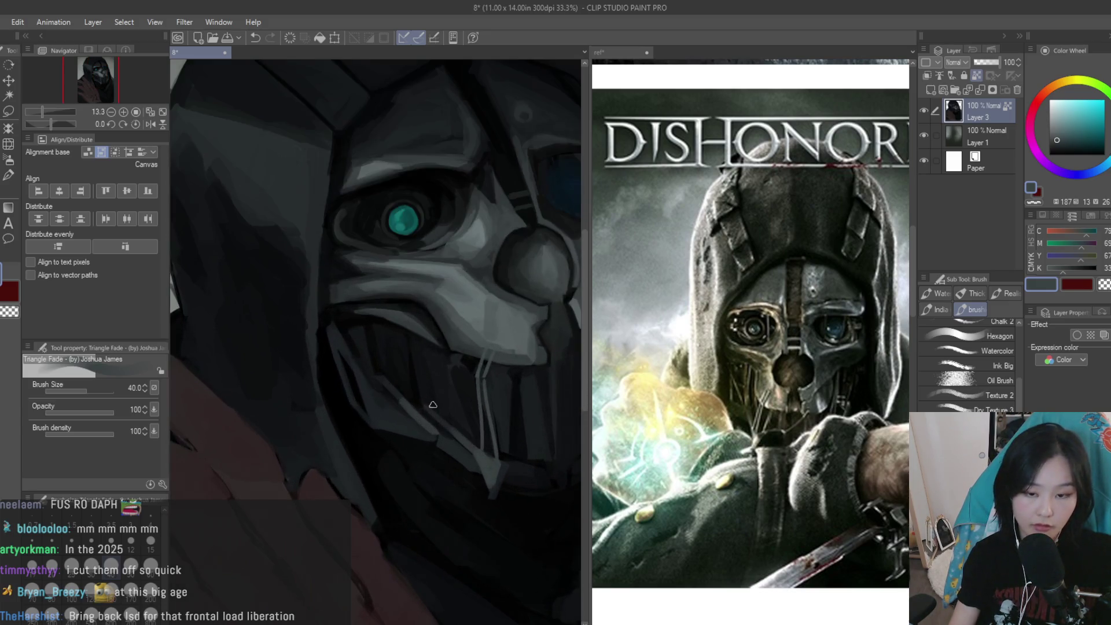
scroll(429, 348, "up", 1)
scroll(426, 377, "up", 1)
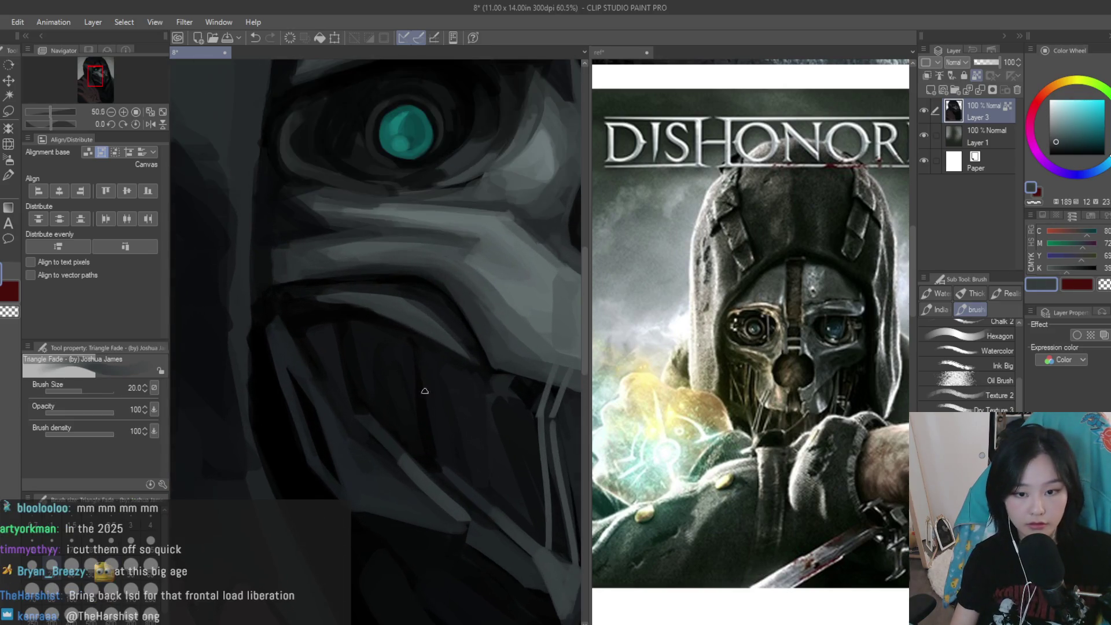
scroll(424, 394, "up", 1)
At brush size 17, paint light diagonal lines down the left and right of the mouth
left_click_drag(380, 315, 438, 495)
key("ctrl+z")
key("bracketleft")
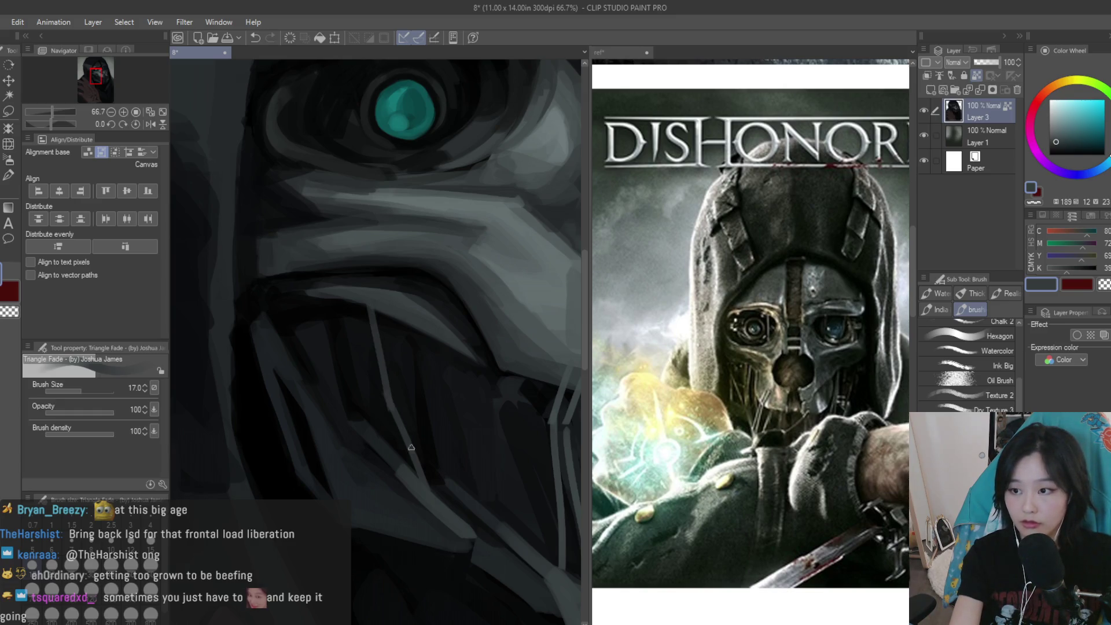
left_click_drag(368, 307, 433, 489)
left_click_drag(389, 316, 409, 412)
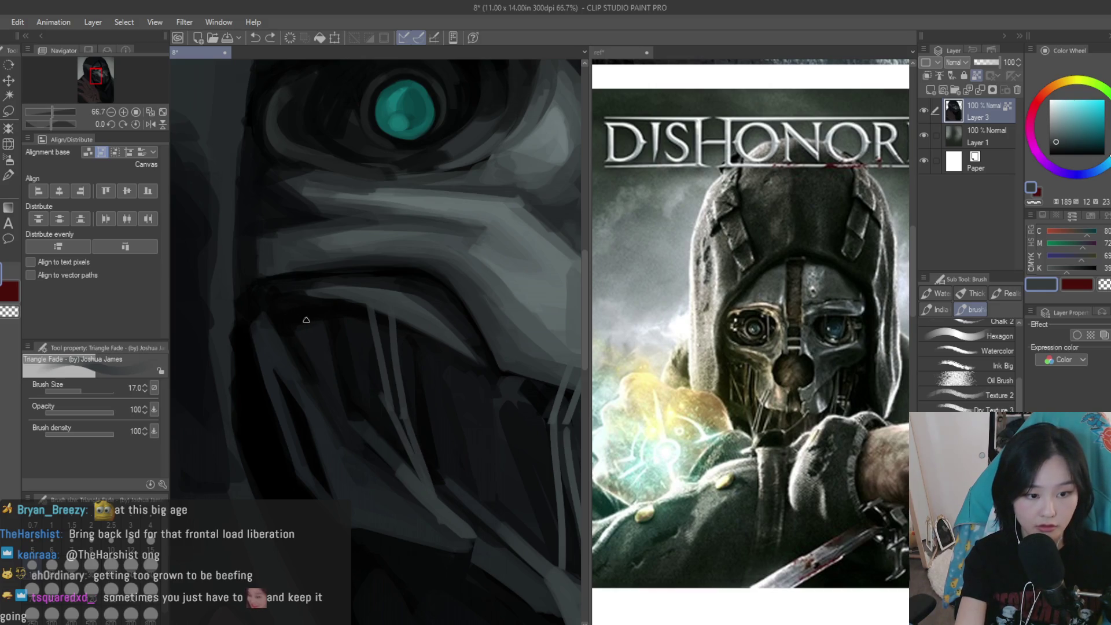
key("ctrl+z")
left_click_drag(299, 314, 389, 476)
mouse_move(450, 345)
left_mouse_down()
mouse_move(484, 435)
mouse_move(557, 532)
left_mouse_up()
Replace a long diagonal light stroke with a short diagonal stroke on the mouth grille
scroll(375, 402, "down", 2)
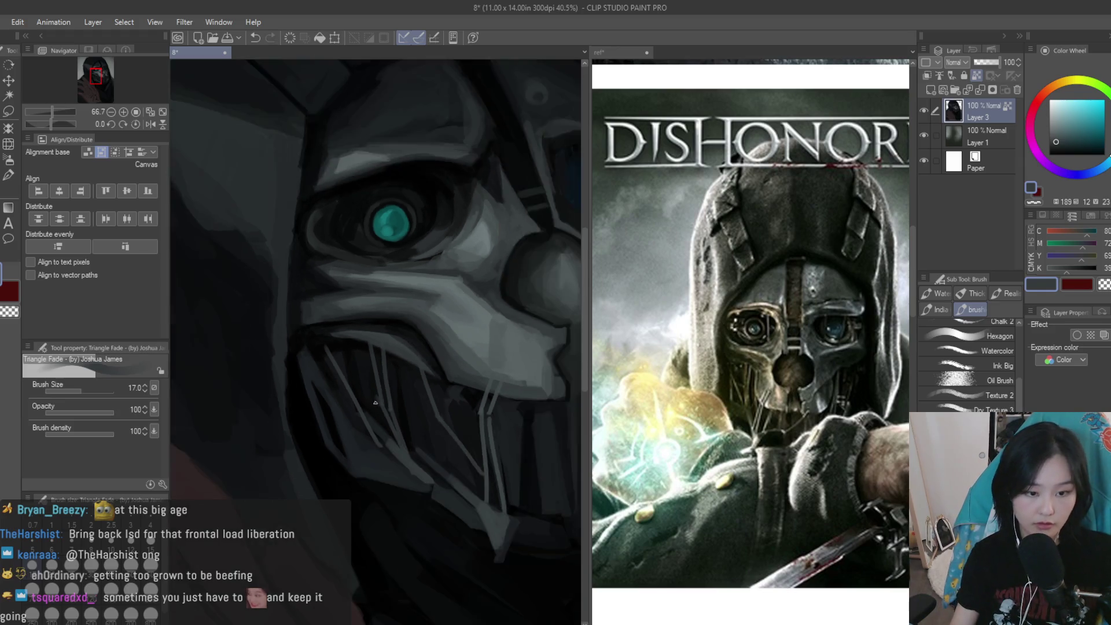
scroll(375, 402, "down", 3)
scroll(405, 394, "up", 2)
scroll(419, 384, "up", 1)
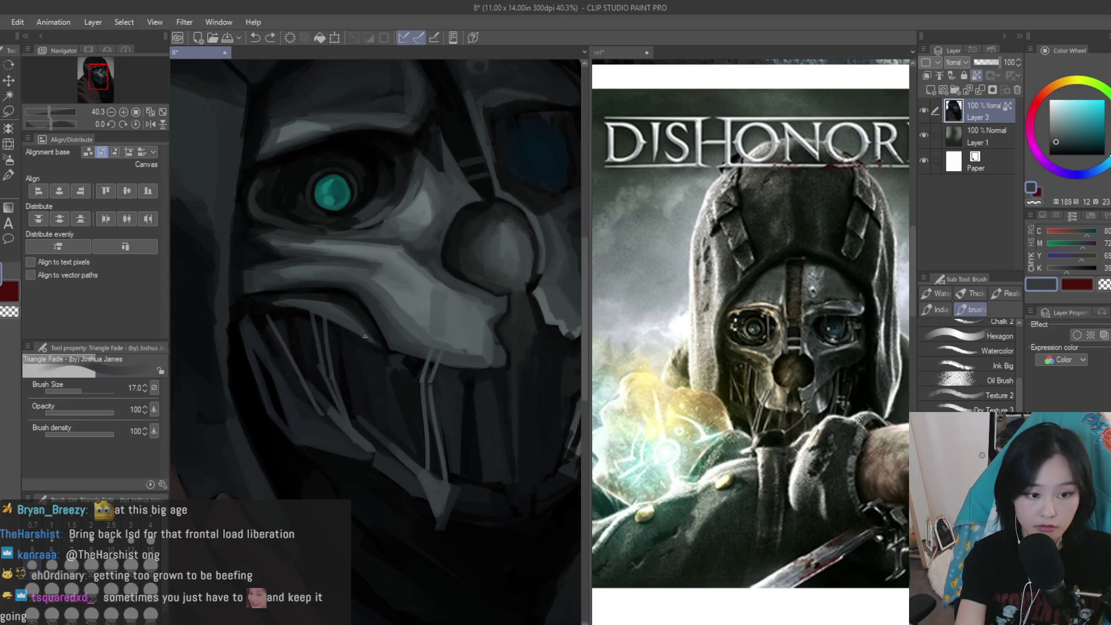
scroll(396, 395, "down", 2)
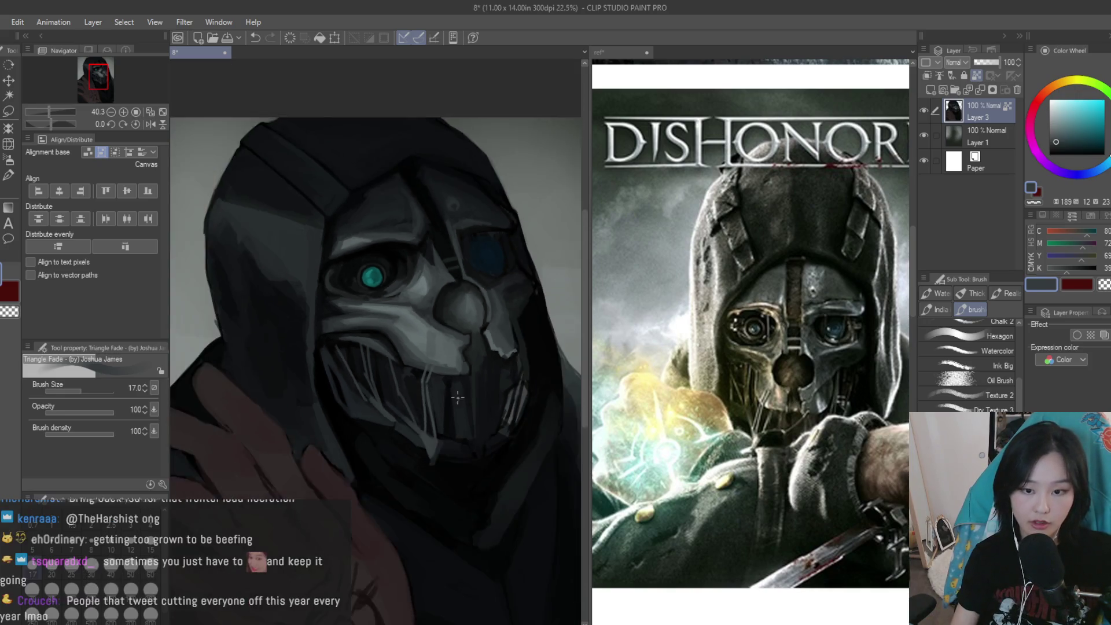
scroll(440, 365, "up", 2)
scroll(488, 335, "up", 1)
scroll(488, 335, "up", 1)
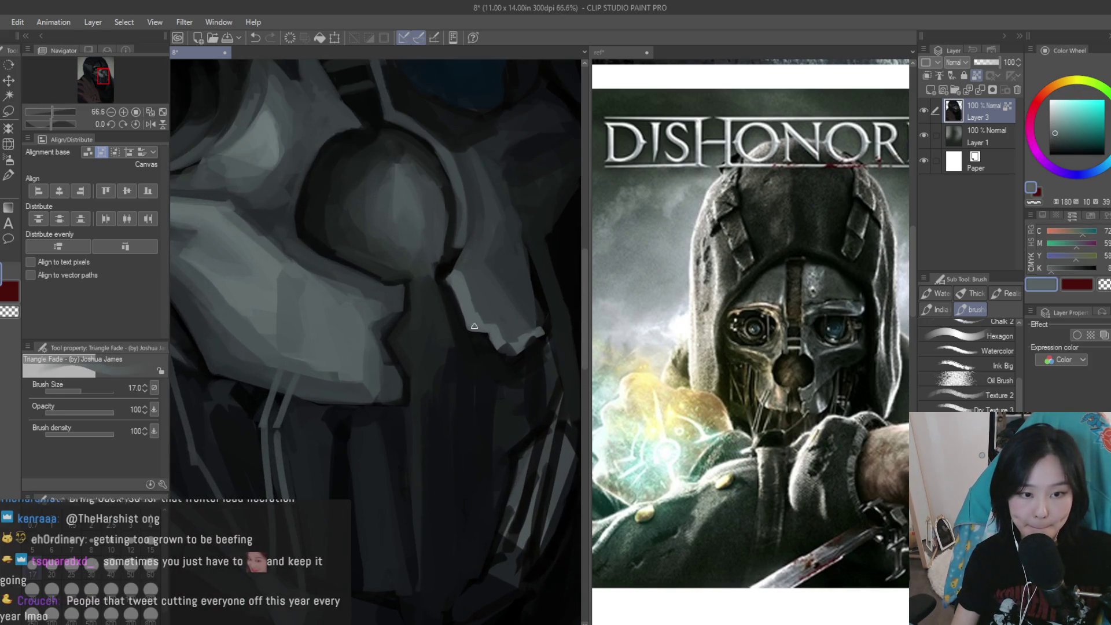
scroll(502, 322, "down", 1)
left_click_drag(500, 317, 345, 518)
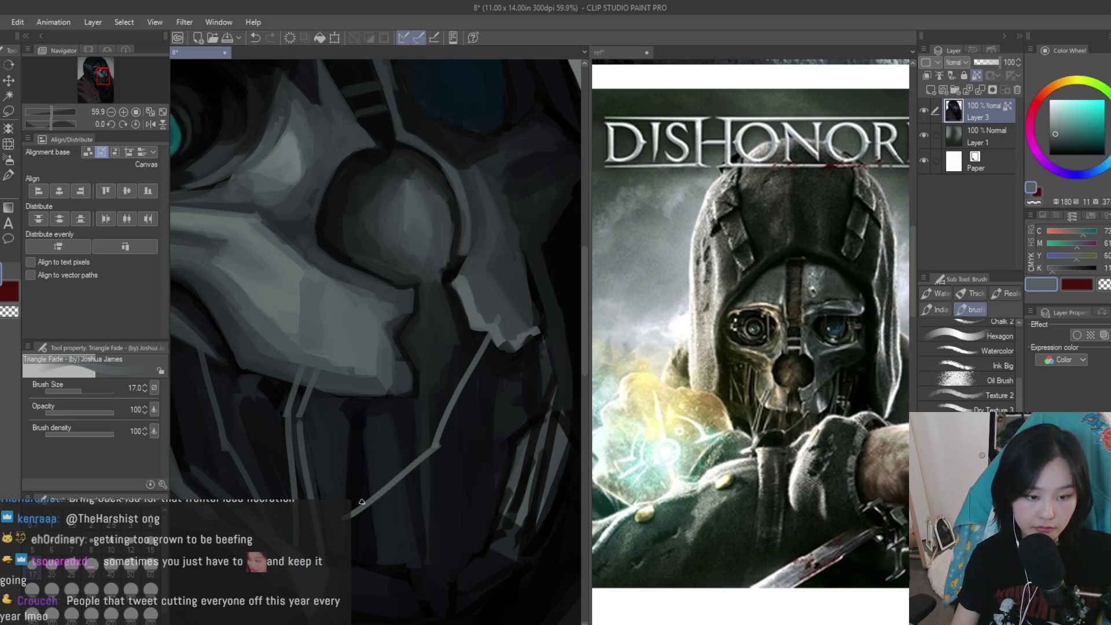
scroll(440, 487, "up", 1)
scroll(440, 487, "down", 2)
key("ctrl+z")
left_click_drag(474, 394, 445, 455)
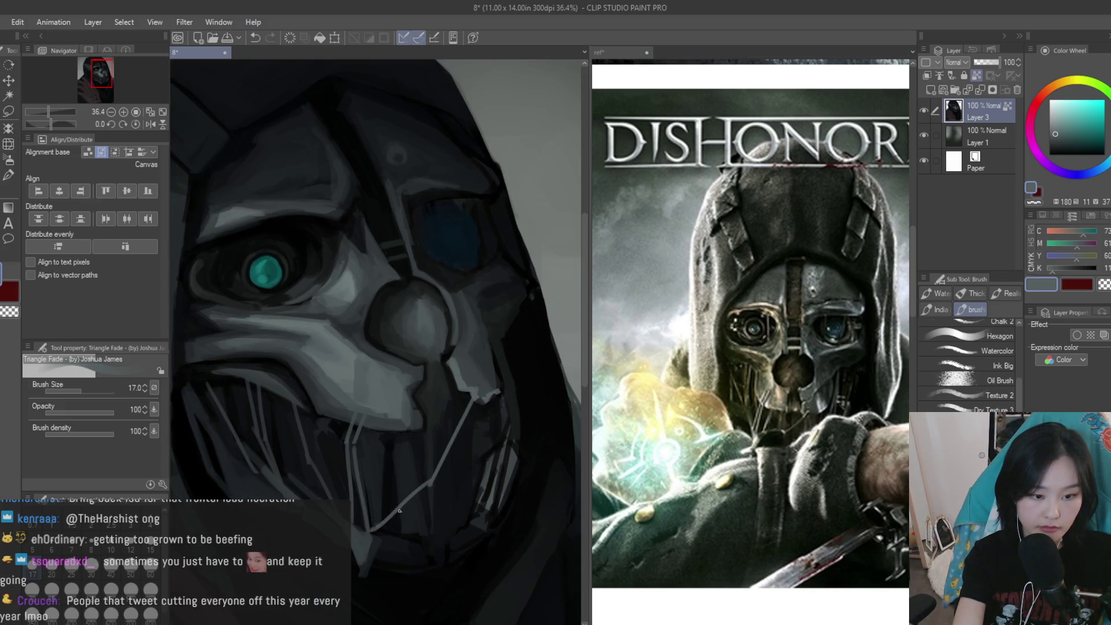
scroll(391, 515, "down", 4)
Mirror the canvas to check the drawing, flip it back, set brush size 20 and undo the last stroke
key("h")
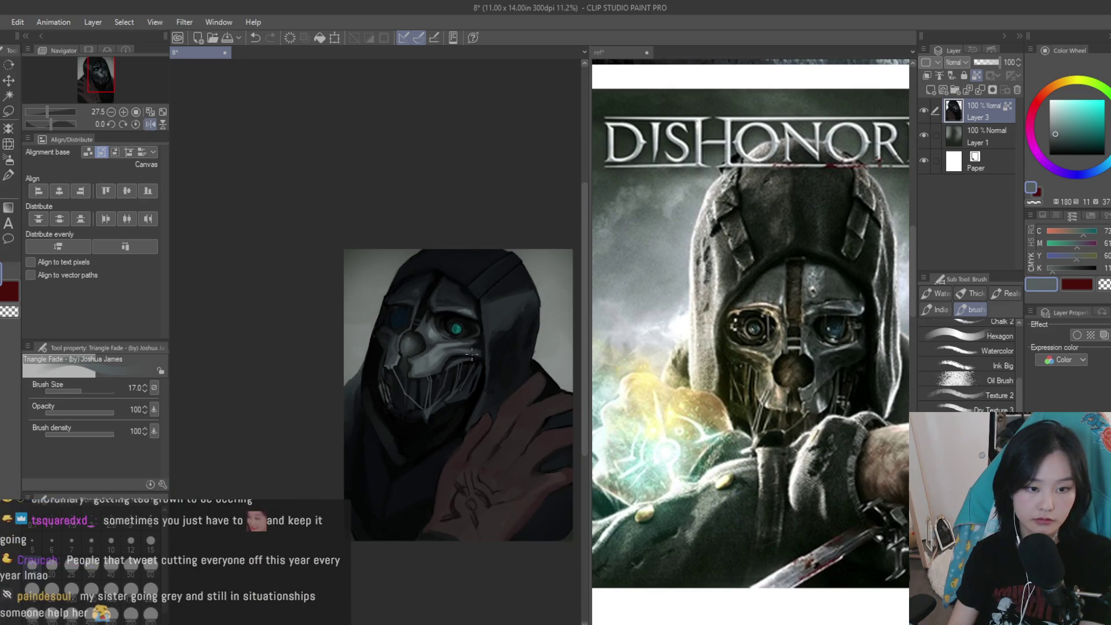
key("h")
scroll(371, 391, "up", 2)
scroll(371, 392, "up", 2)
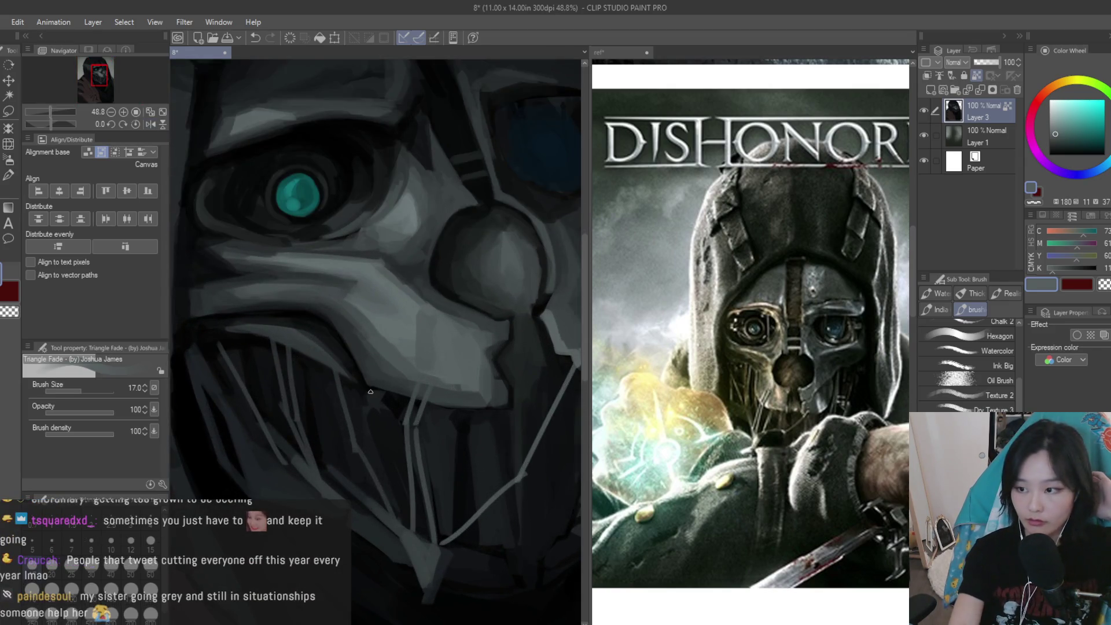
key("bracketright")
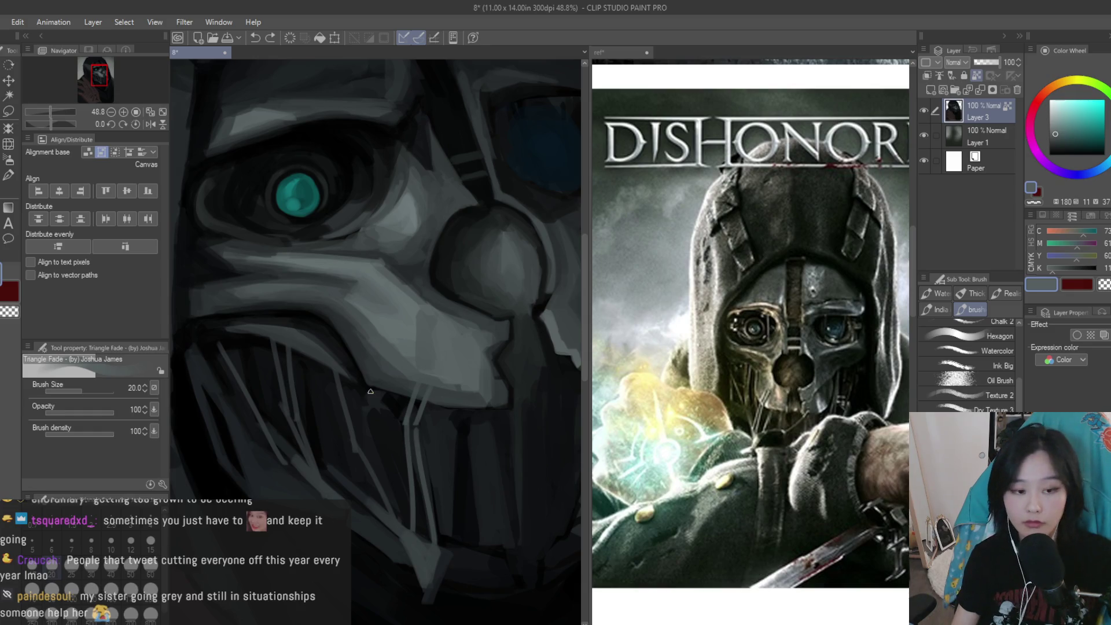
scroll(444, 392, "down", 3)
scroll(475, 405, "up", 3)
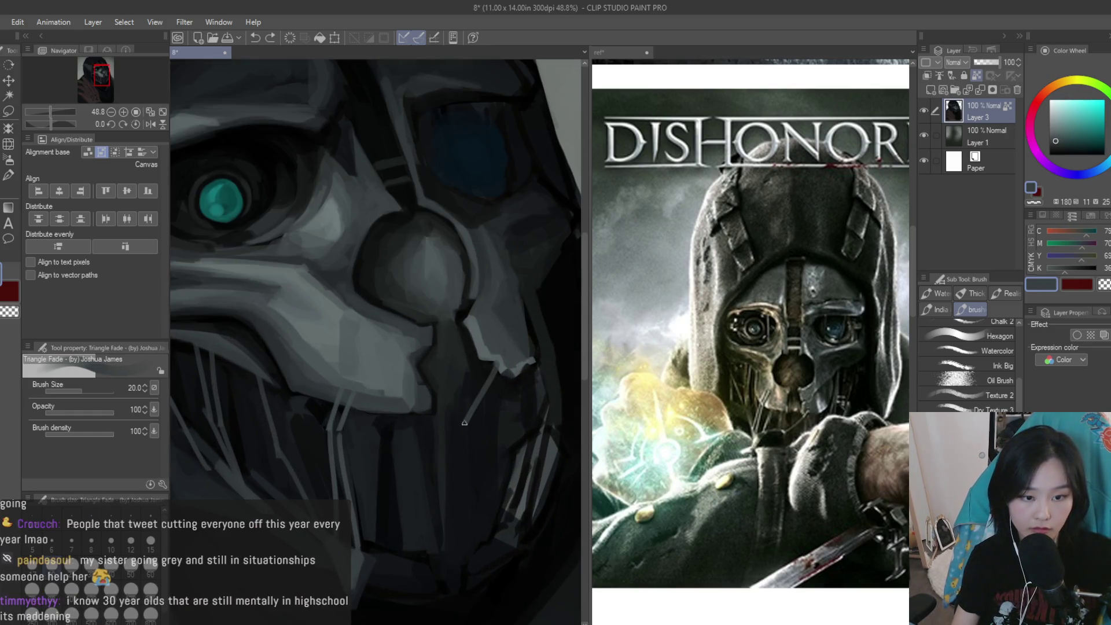
key("ctrl+z")
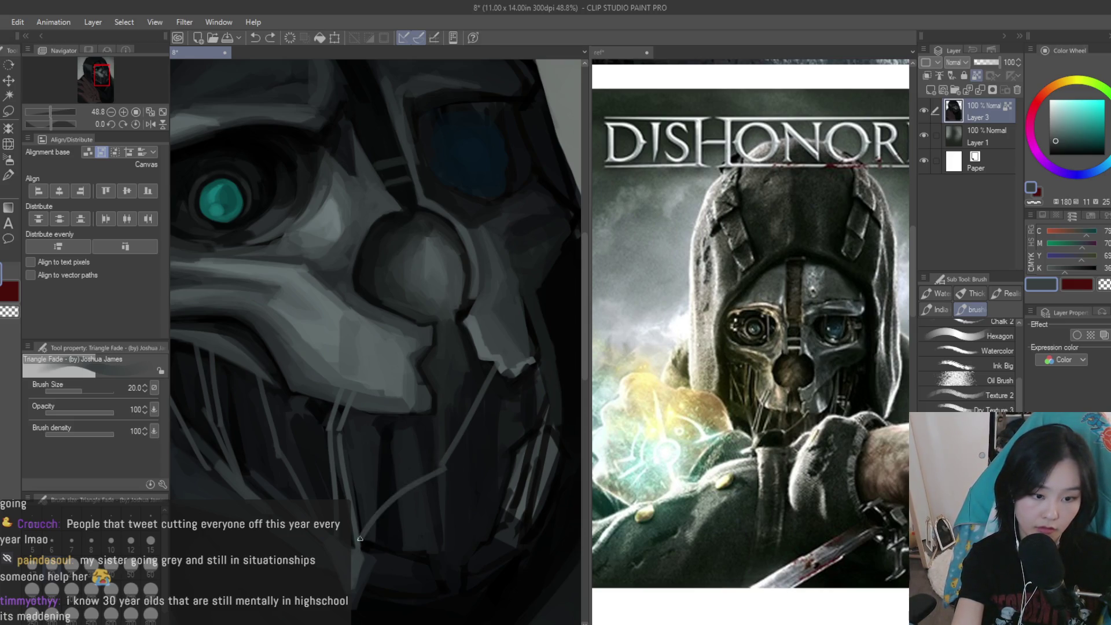
Paint two light diagonal lines running down-left below the mask's lower edge
left_click_drag(445, 464, 363, 539)
scroll(446, 416, "up", 1)
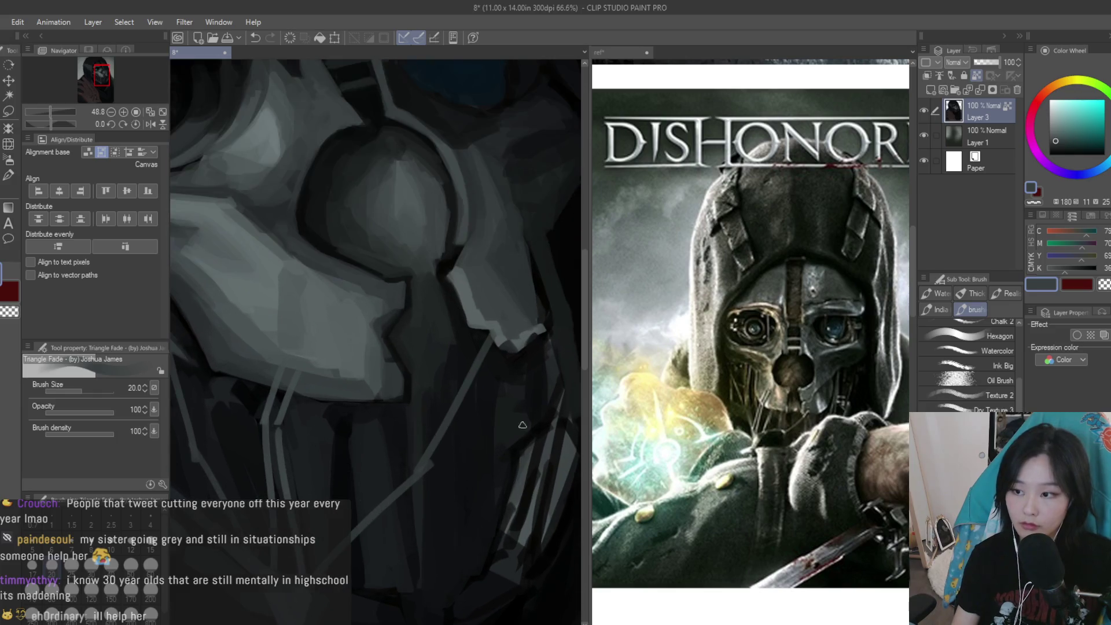
scroll(446, 416, "up", 1)
left_click_drag(497, 339, 430, 451)
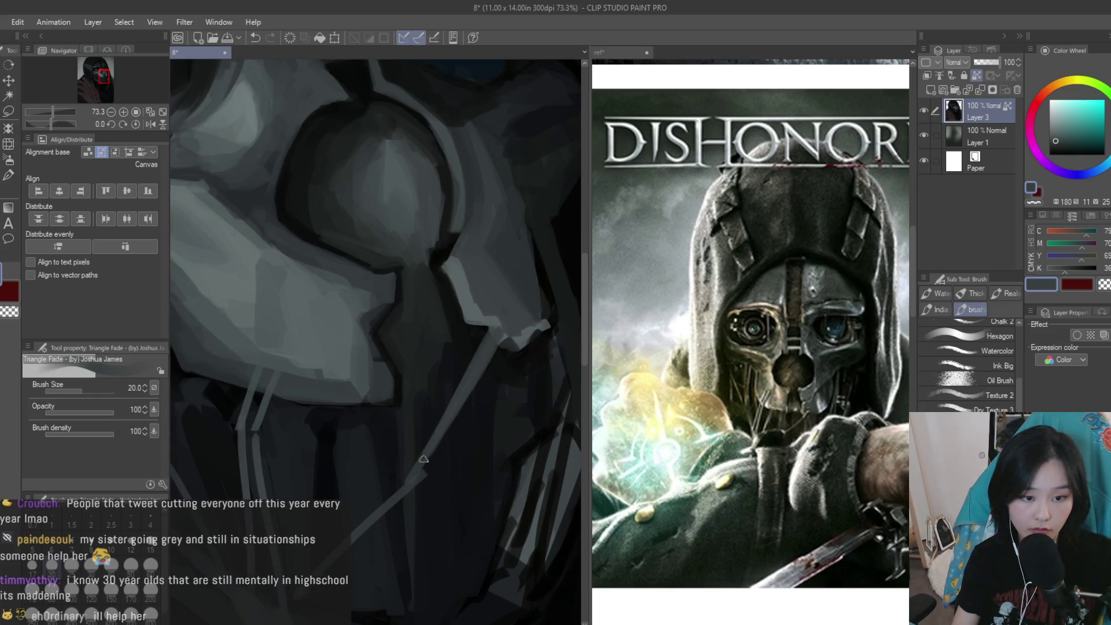
Sample a light grey from the painting and stroke it diagonally along the jaw edge
left_click(433, 470, "alt")
left_click(462, 399, "alt")
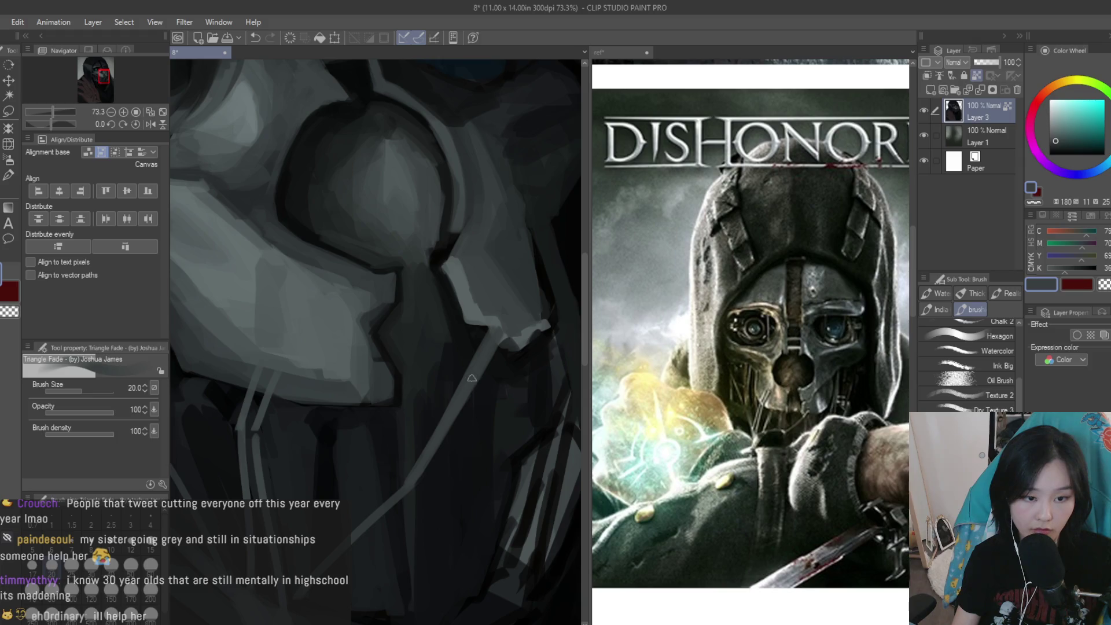
scroll(487, 313, "up", 2)
left_click_drag(501, 327, 459, 405)
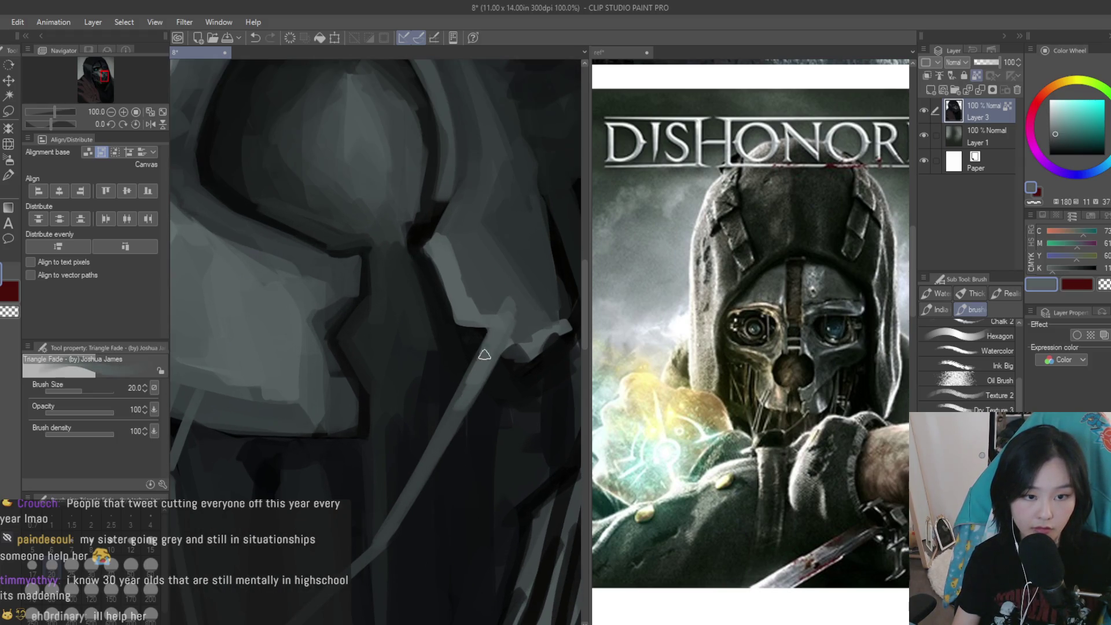
scroll(467, 414, "down", 2)
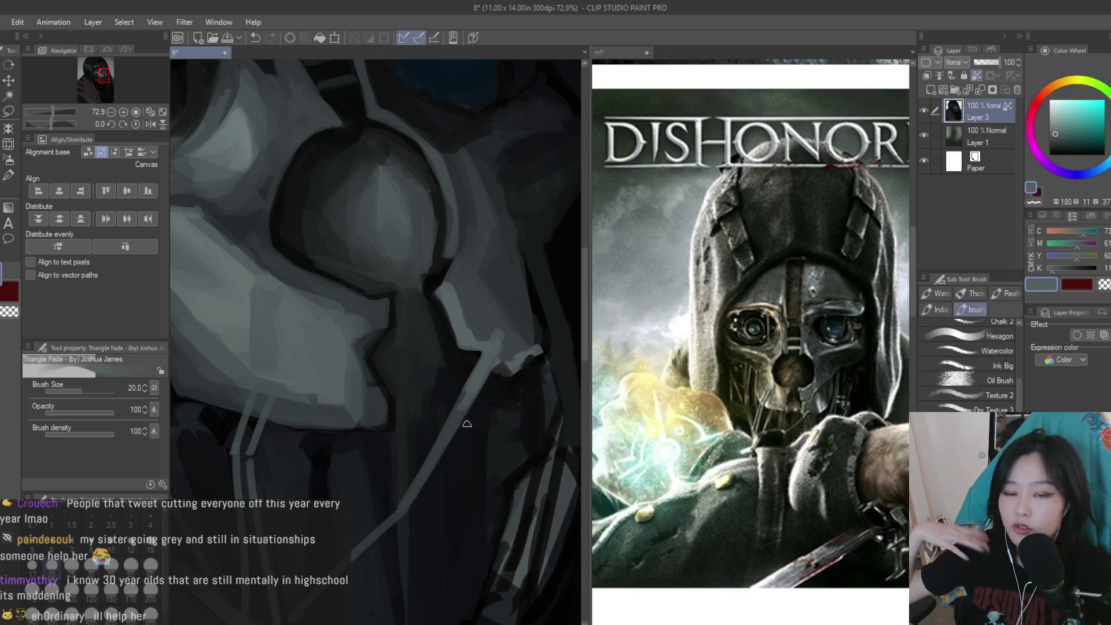
Sample a darker grey to touch up the edge, then pick a near-black tone
left_click(485, 313, "alt")
scroll(458, 286, "up", 1)
scroll(463, 405, "up", 1)
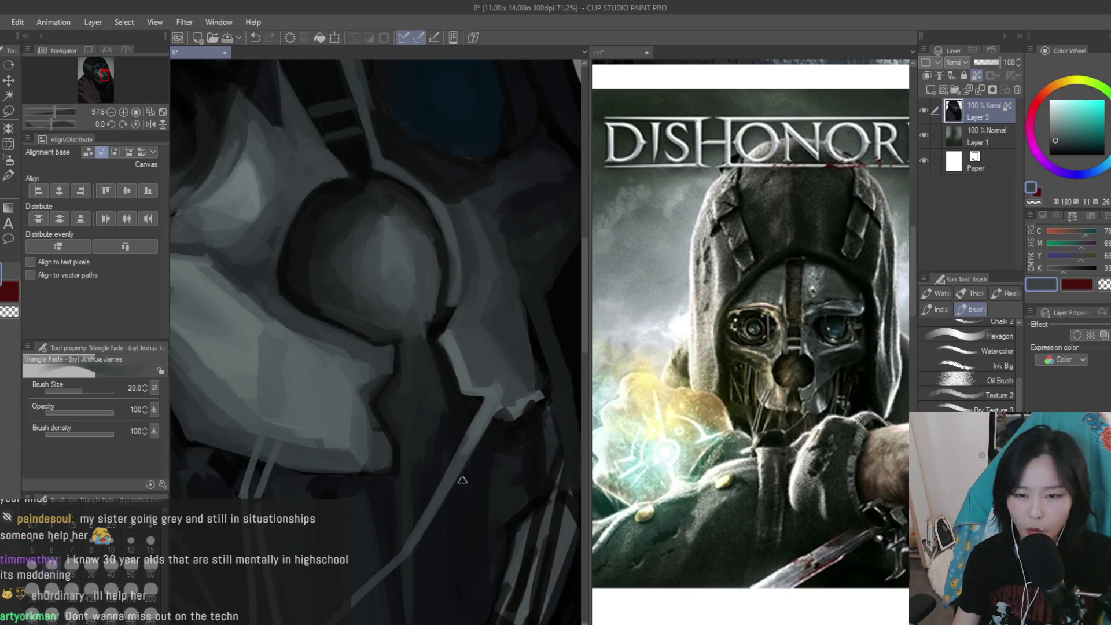
scroll(489, 407, "up", 1)
scroll(520, 300, "down", 1)
scroll(542, 244, "down", 1)
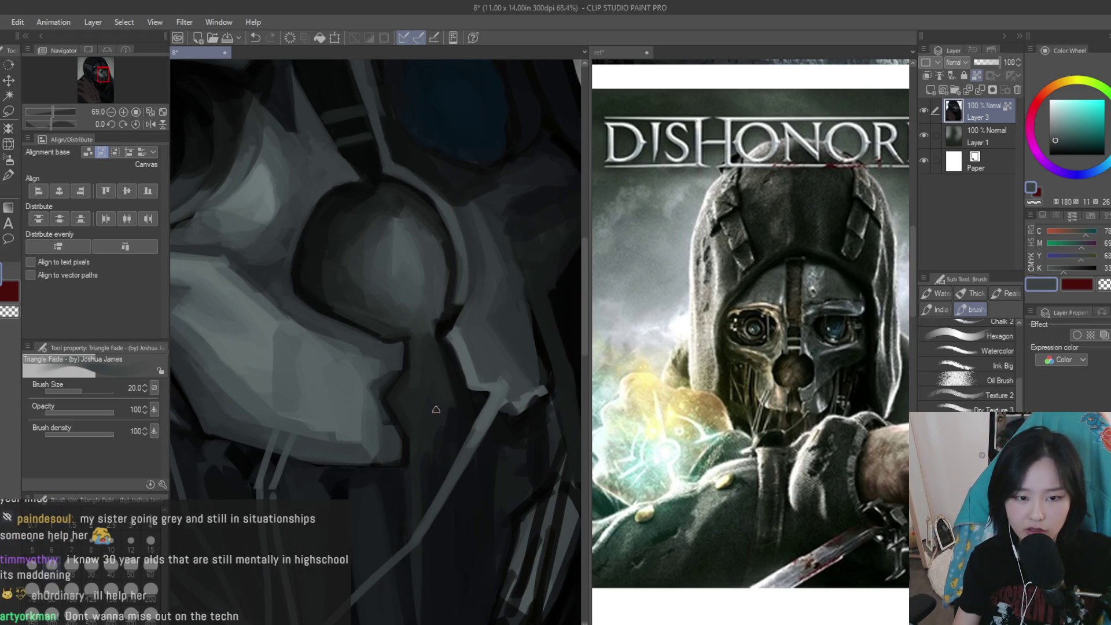
scroll(533, 319, "down", 1)
left_click(533, 319, "alt")
scroll(530, 307, "up", 1)
Sample a range of dark, mid and light greys from around the mask
scroll(529, 287, "up", 1)
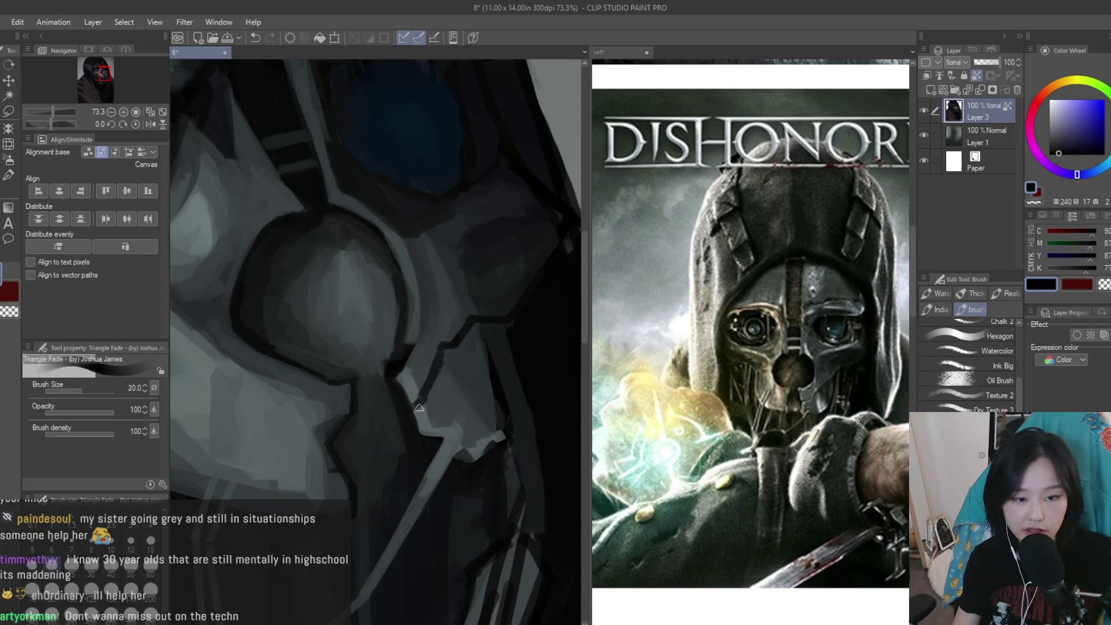
left_click(398, 405, "alt")
scroll(408, 399, "up", 1)
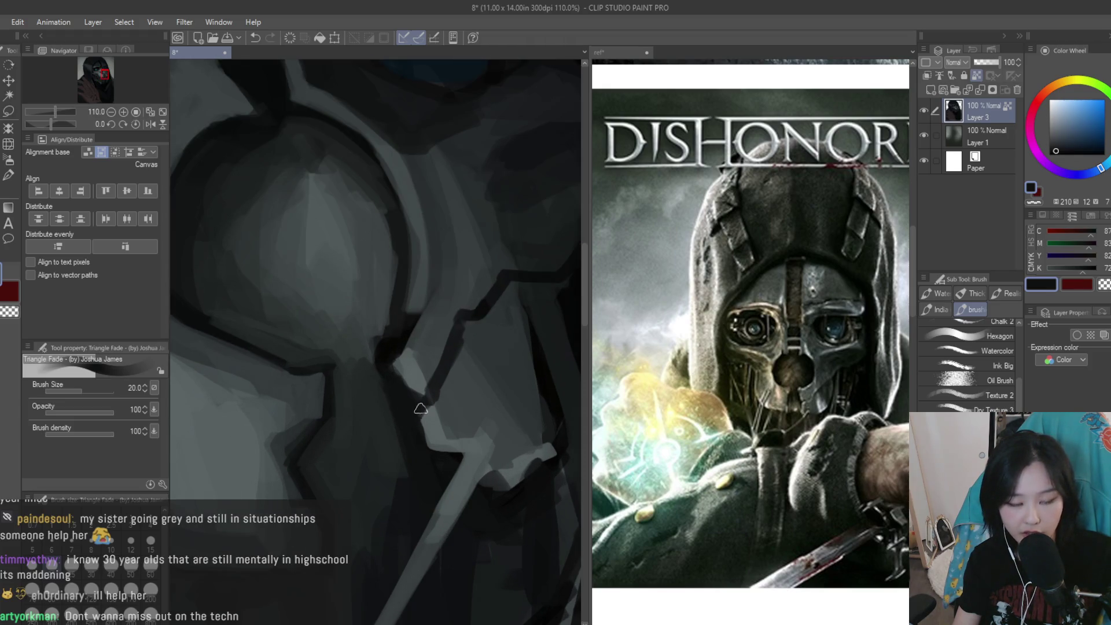
left_click(415, 378, "alt")
left_click(398, 407, "alt")
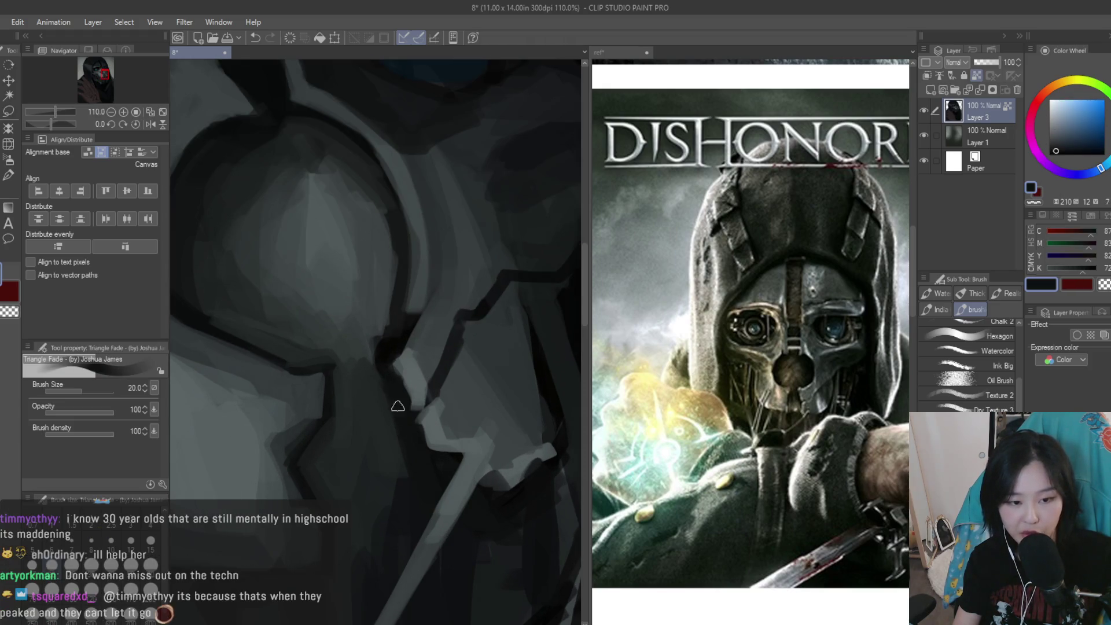
left_click(459, 392, "alt")
left_click(442, 341, "alt")
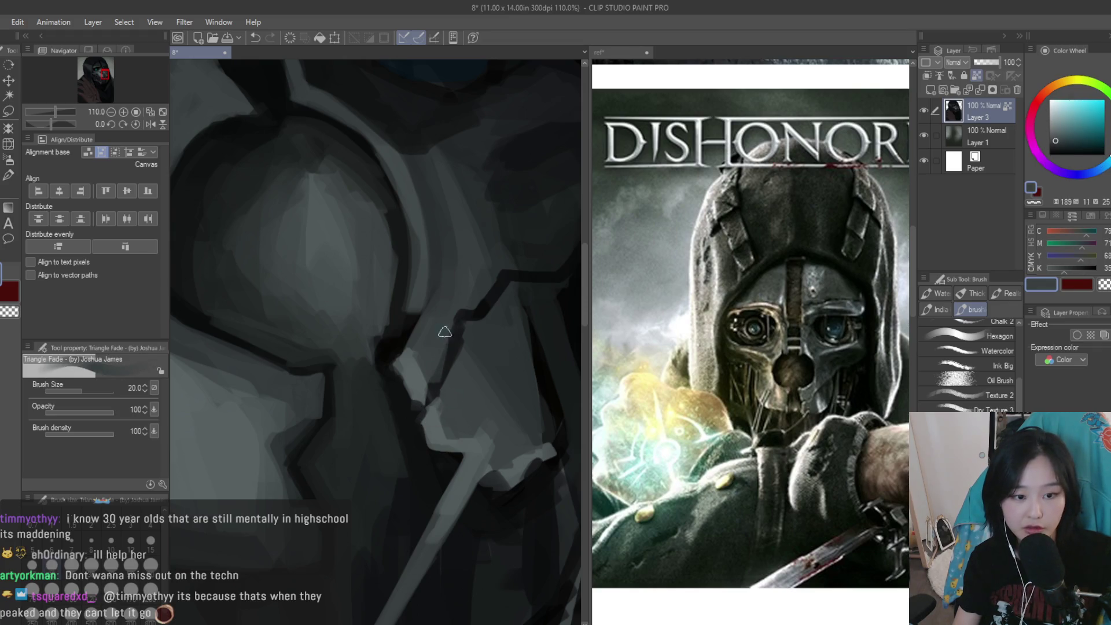
left_click(448, 325, "alt")
left_click(486, 305, "alt")
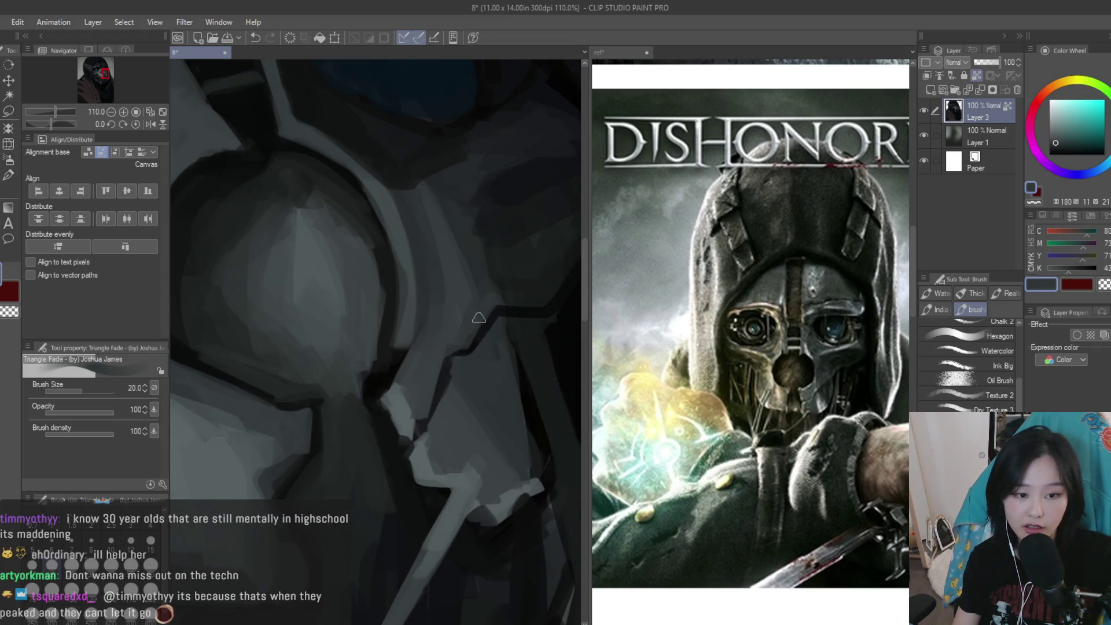
scroll(513, 296, "down", 2)
left_click(480, 312, "alt")
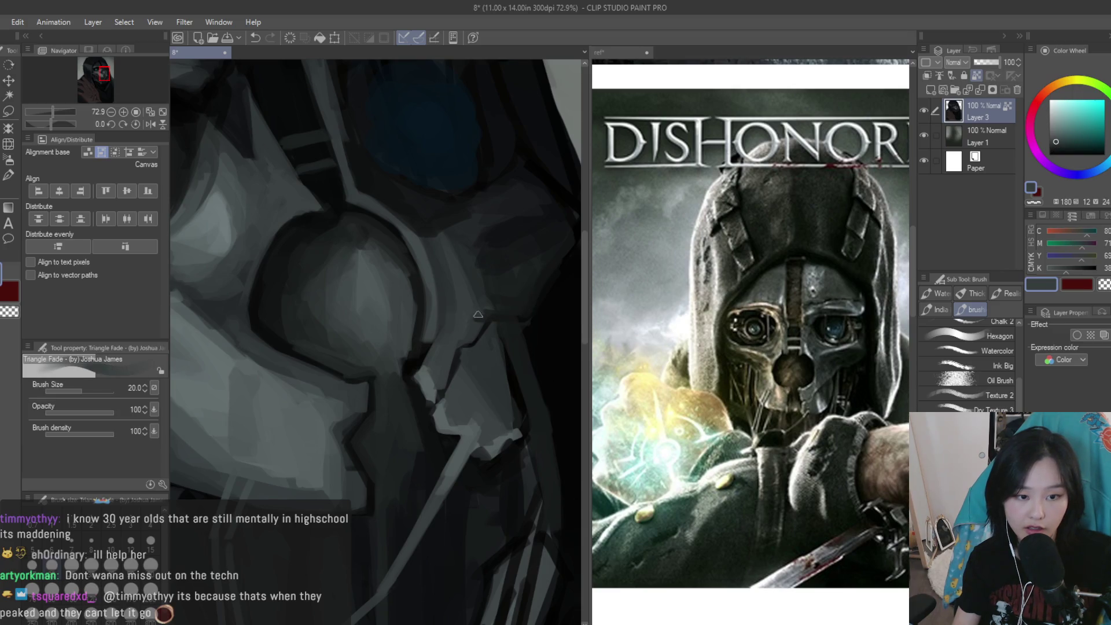
left_click(495, 316, "alt")
Paint dark shading along the mask's lower side using a sampled very dark tone
scroll(510, 464, "down", 6)
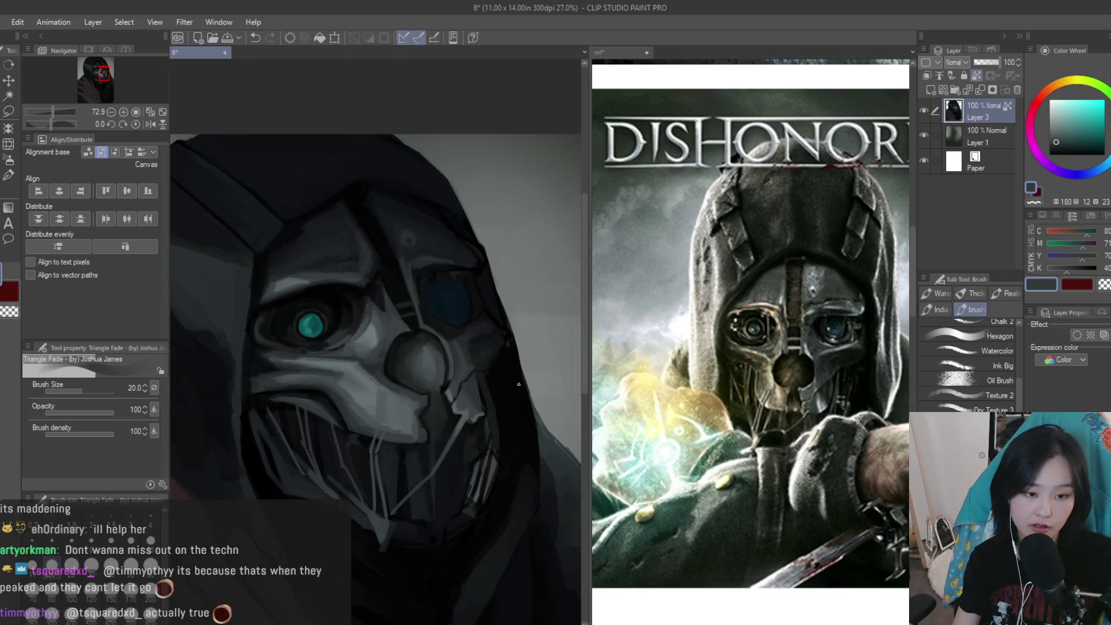
scroll(527, 422, "up", 2)
scroll(510, 406, "up", 1)
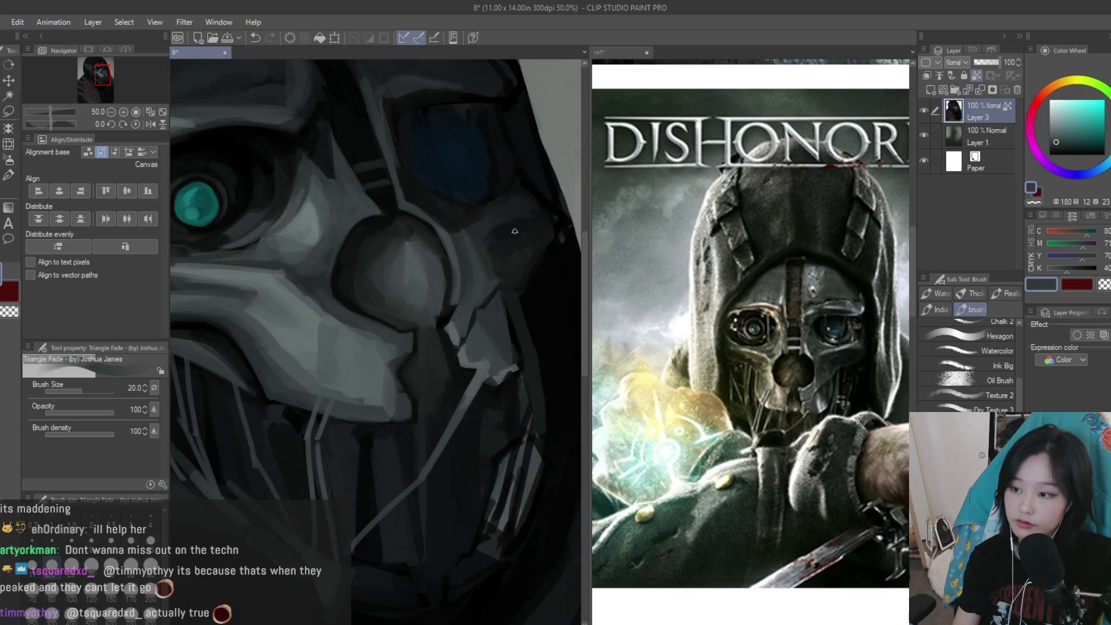
scroll(492, 388, "up", 2)
scroll(477, 368, "up", 1)
scroll(477, 368, "up", 1)
left_click(455, 308, "alt")
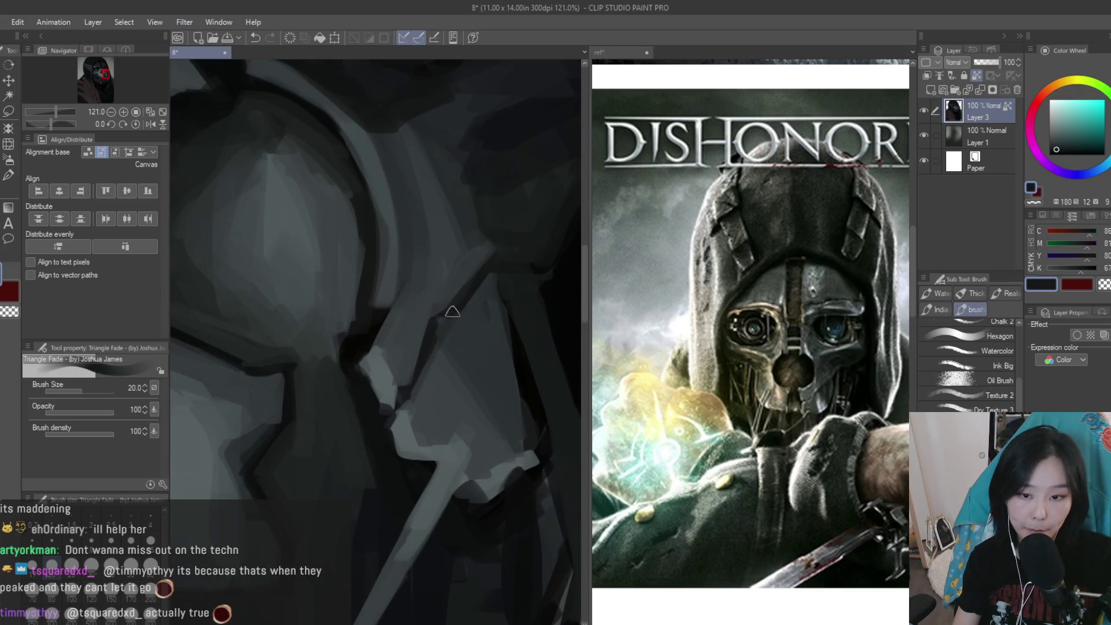
mouse_move(451, 340)
left_mouse_down()
mouse_move(488, 324)
mouse_move(479, 389)
mouse_move(497, 360)
left_mouse_up()
Sample nearby mask greys and dab small dark strokes onto the mask
left_click(450, 366, "alt")
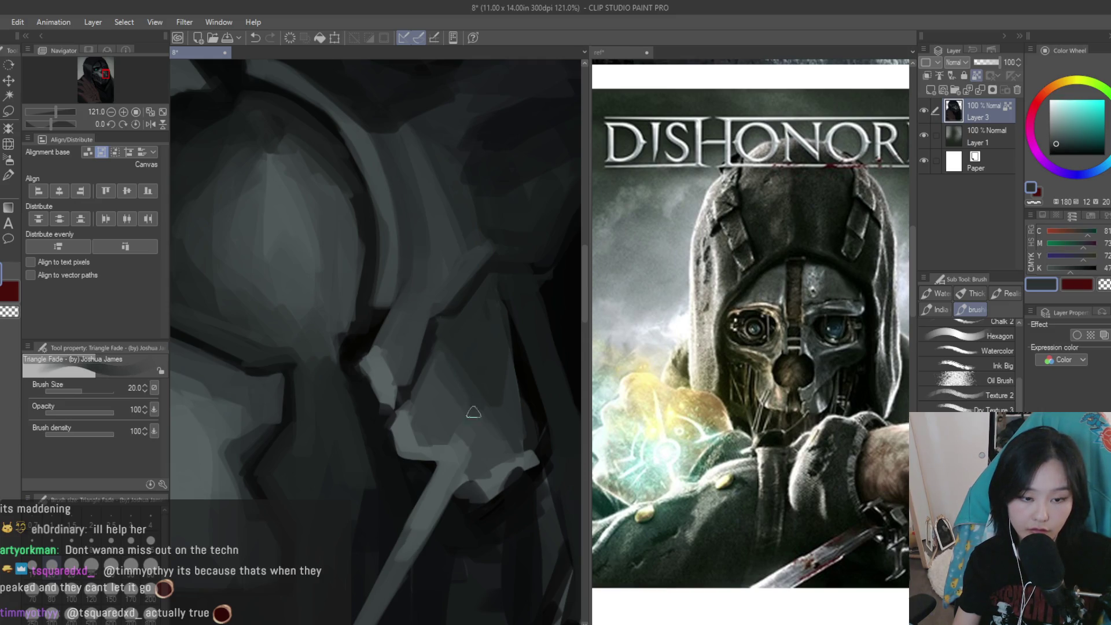
left_click(461, 355, "alt")
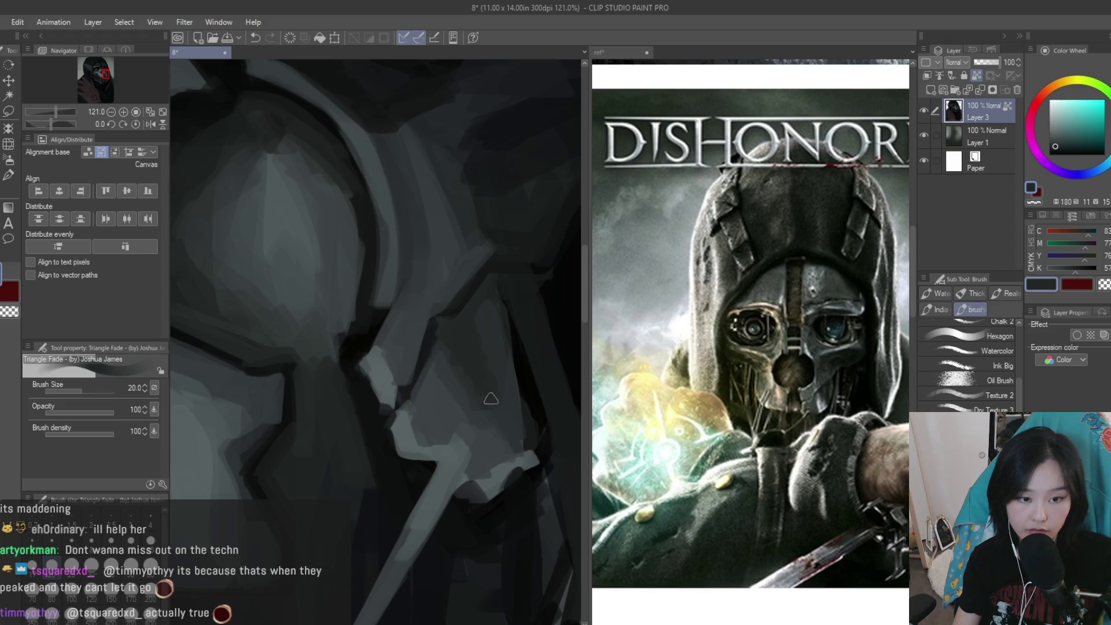
scroll(489, 402, "down", 2)
scroll(440, 388, "down", 3)
scroll(405, 379, "down", 2)
scroll(370, 374, "up", 5)
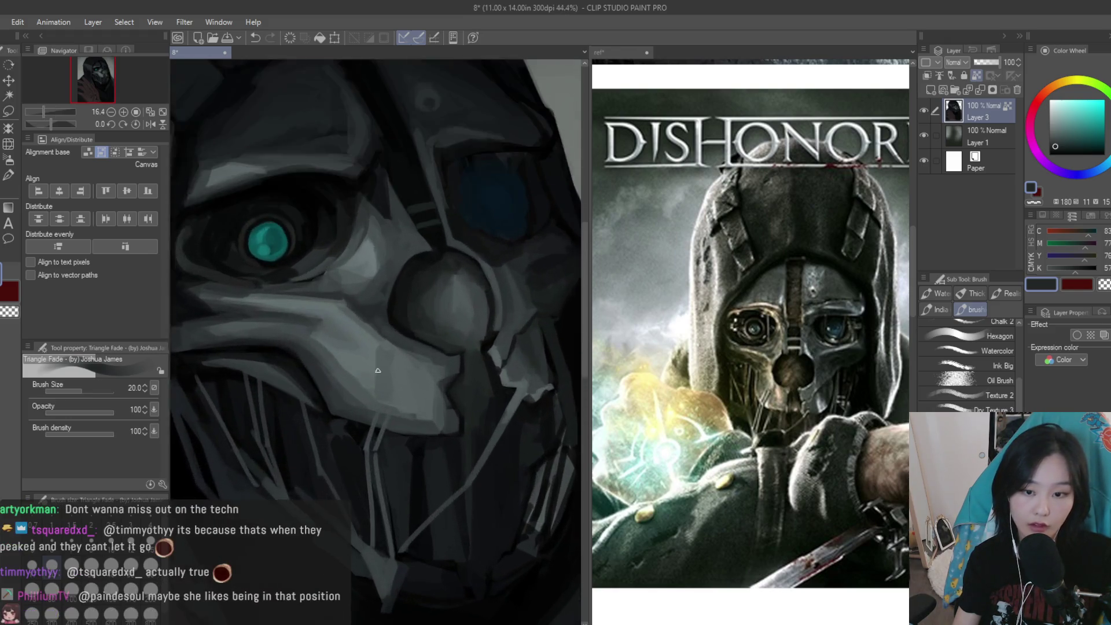
scroll(370, 375, "up", 2)
left_click(453, 360, "alt")
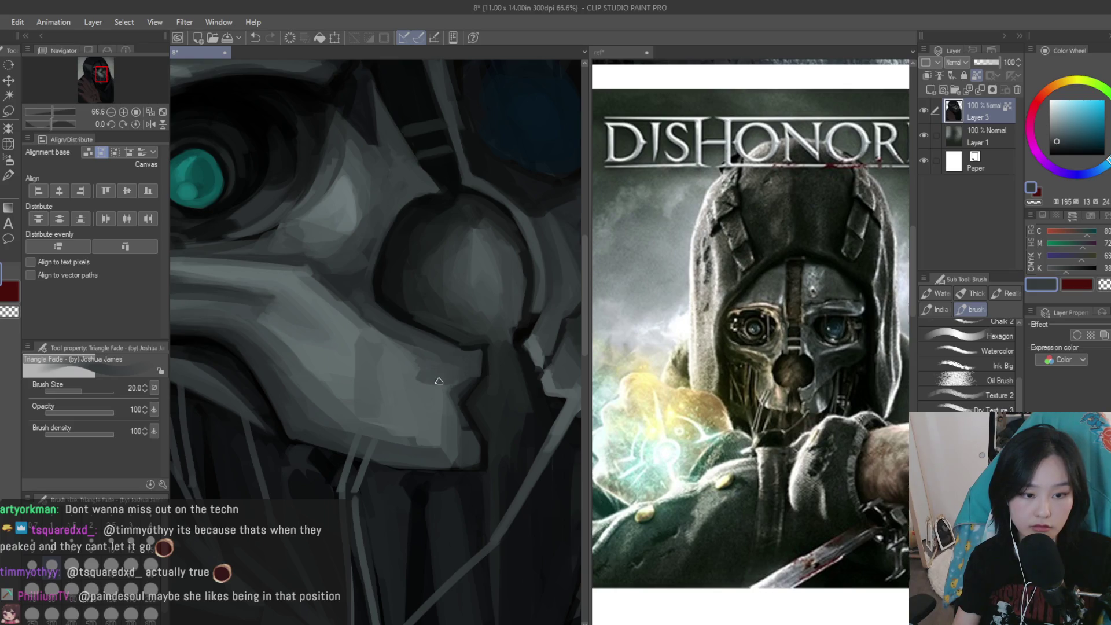
left_click(419, 397, "alt")
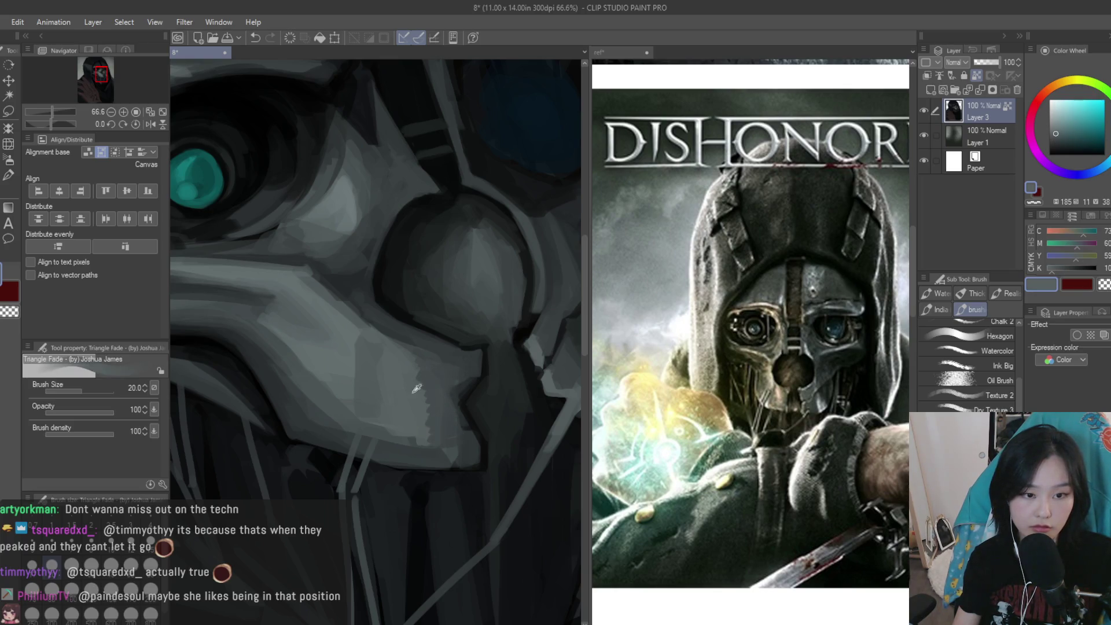
left_click(432, 400, "alt")
left_click_drag(426, 397, 428, 417)
Choose a dark blue for the eye and add a new empty layer above the painting
left_click(436, 384, "alt")
scroll(440, 377, "down", 4)
scroll(520, 353, "down", 3)
scroll(481, 339, "up", 3)
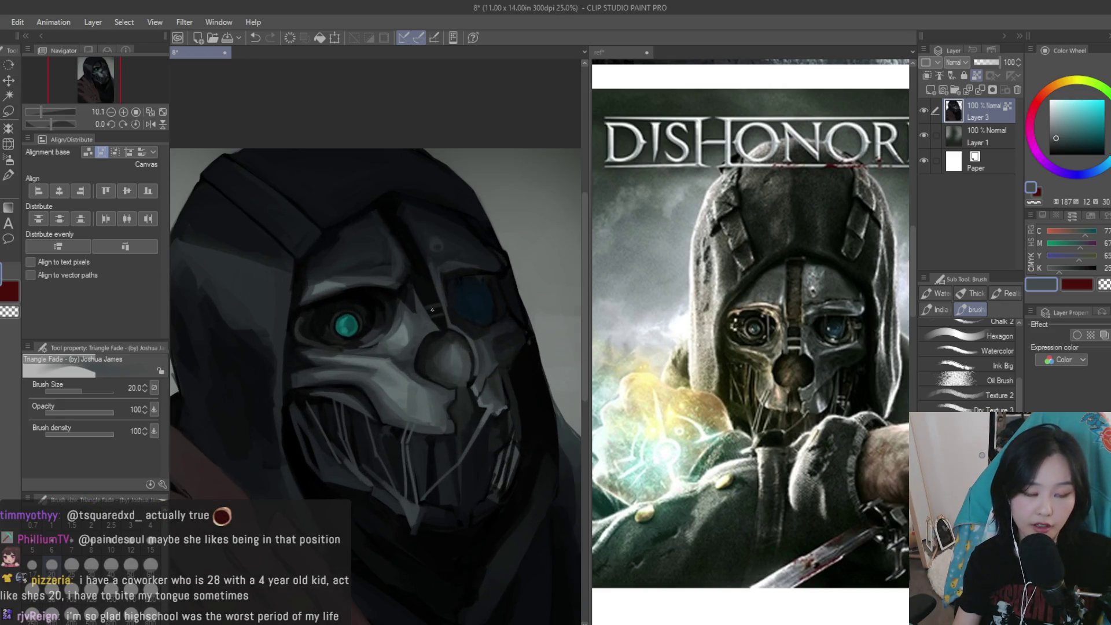
scroll(363, 301, "up", 2)
scroll(363, 301, "up", 2)
scroll(363, 302, "down", 1)
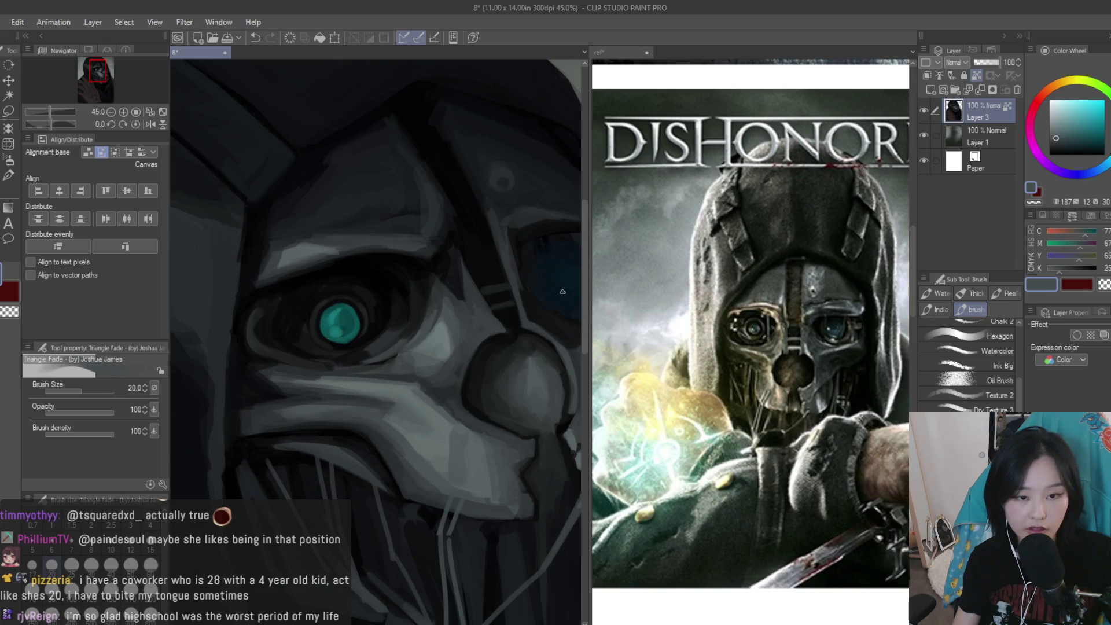
left_click(1105, 165)
left_click_drag(1065, 138, 1096, 147)
left_click(930, 91)
Set brush size 40, clip the new layer to the one below, and sample teal from the reference eye
scroll(326, 341, "up", 1)
key("bracketright")
key("bracketright")
key("bracketright")
scroll(374, 325, "up", 2)
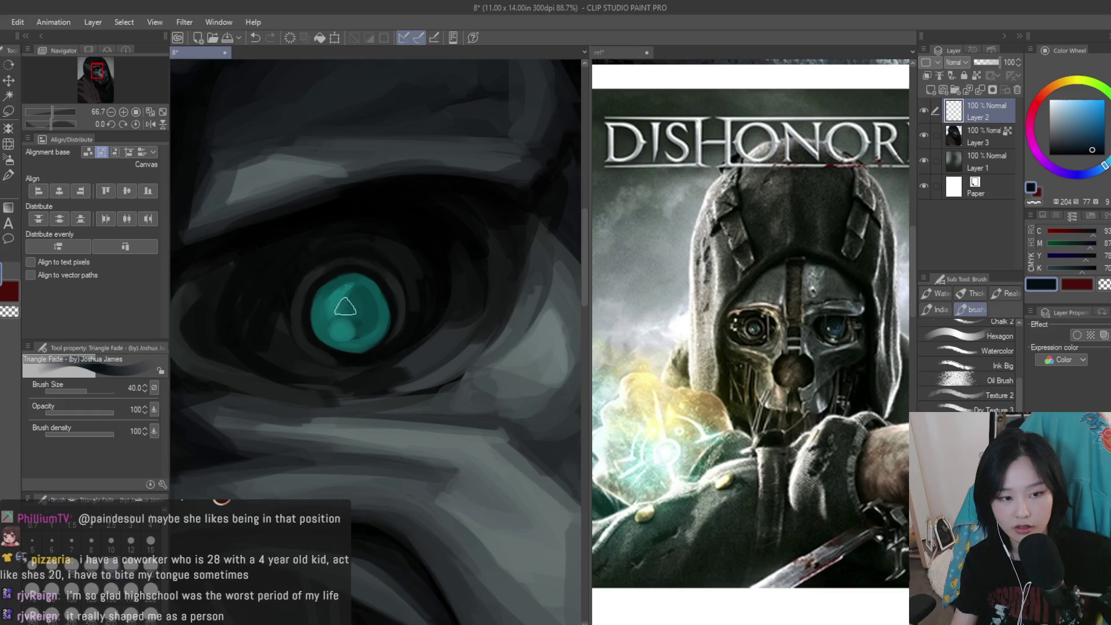
left_click(926, 75)
left_click(1056, 119)
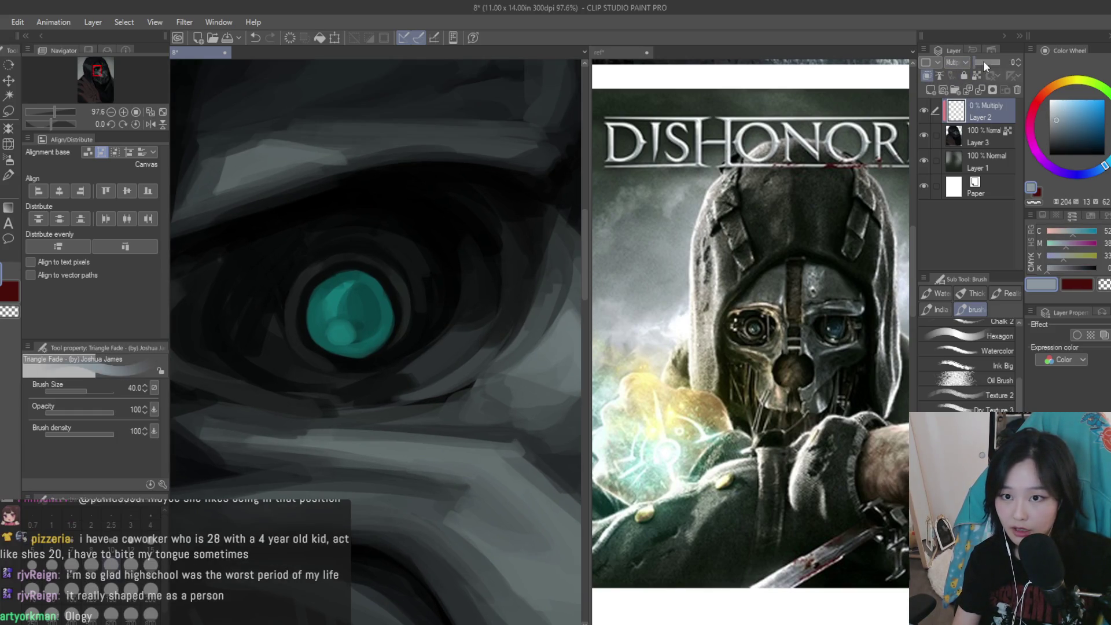
scroll(371, 338, "up", 2)
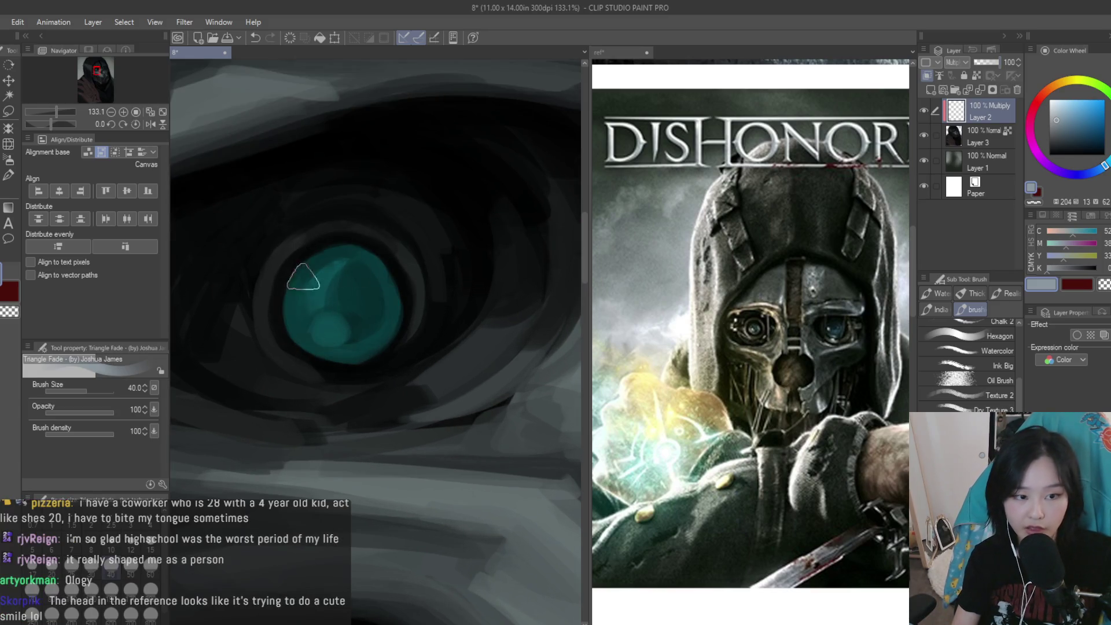
left_click(754, 200, "alt")
Paint the iris a darker teal and add a lighter teal highlight
left_click_drag(367, 297, 319, 285)
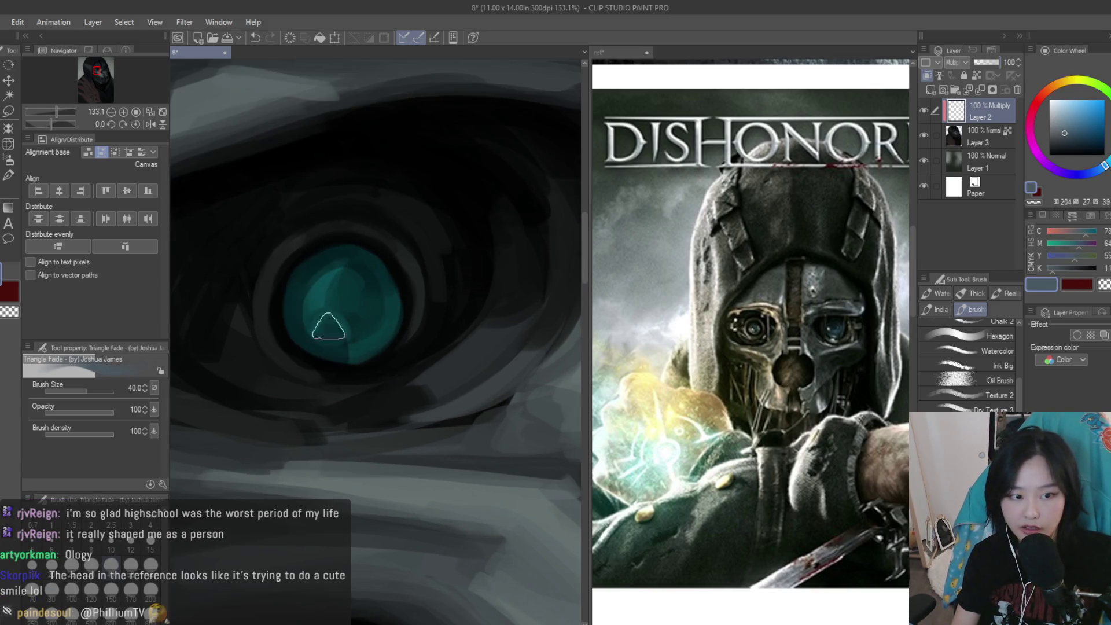
scroll(370, 301, "down", 4)
left_click(1104, 283)
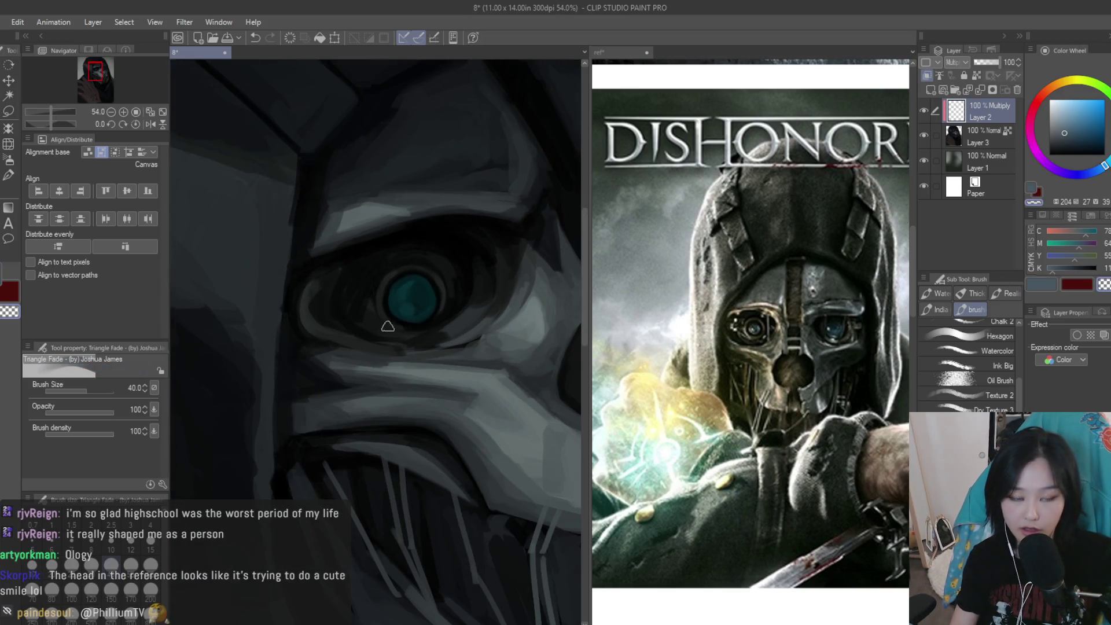
scroll(394, 324, "up", 3)
left_click_drag(416, 319, 421, 301)
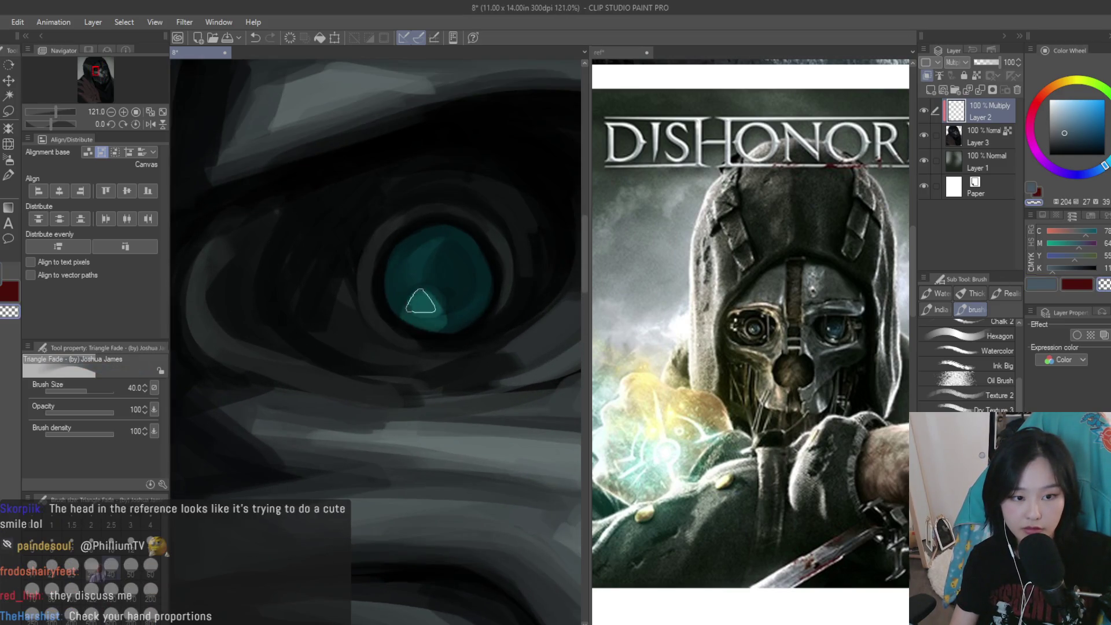
Try the Blend blur tool, then return to the painting brush
left_click(7, 161)
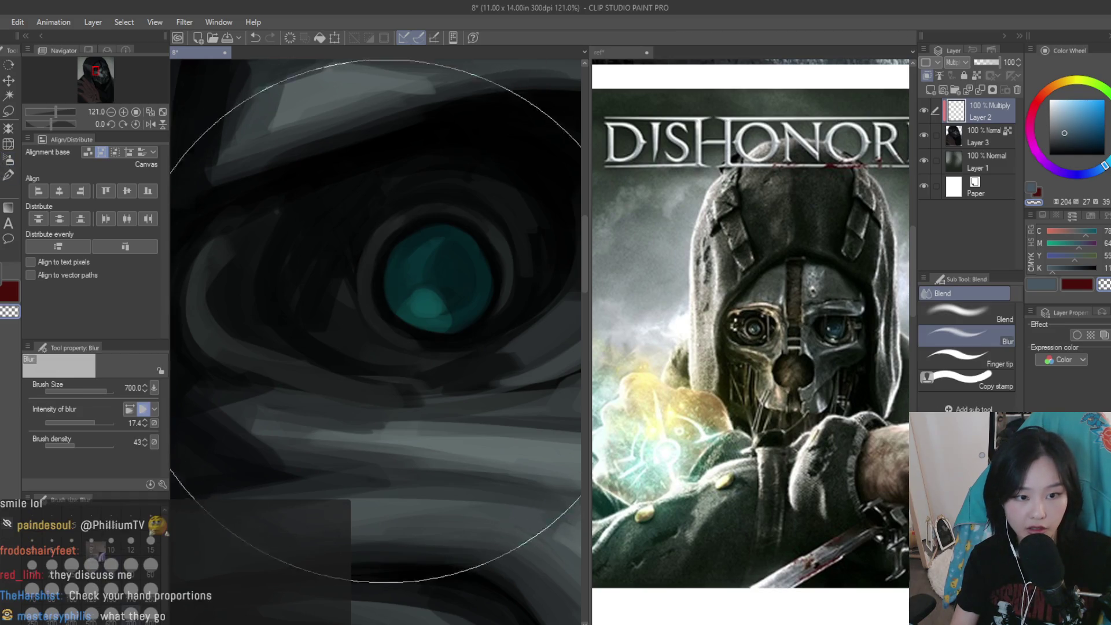
scroll(360, 348, "down", 4)
key("b")
scroll(473, 372, "down", 2)
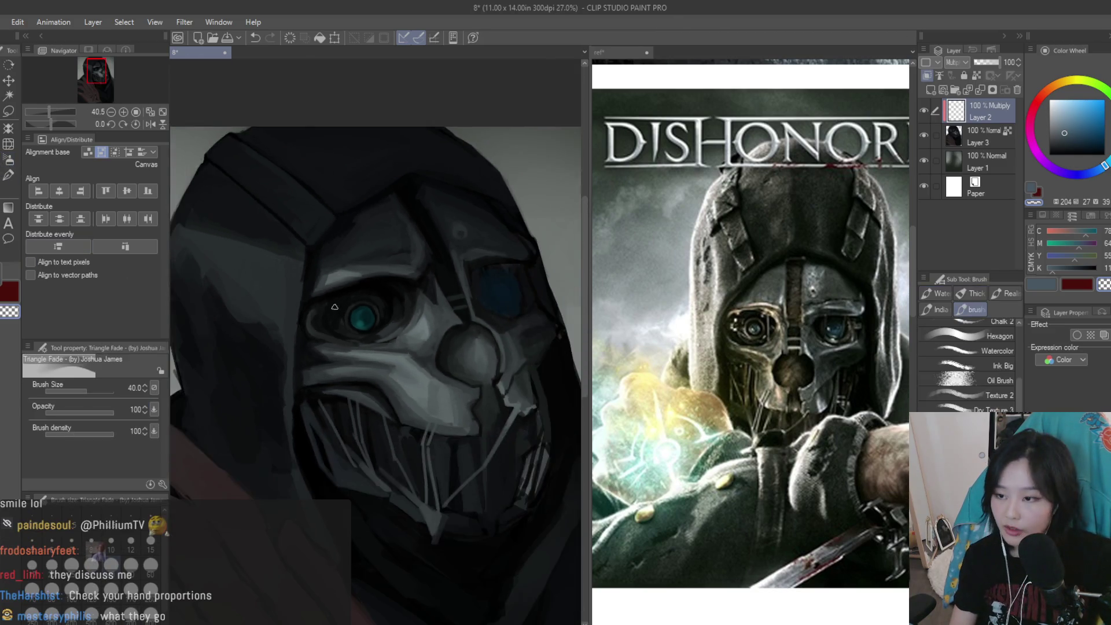
scroll(473, 371, "down", 1)
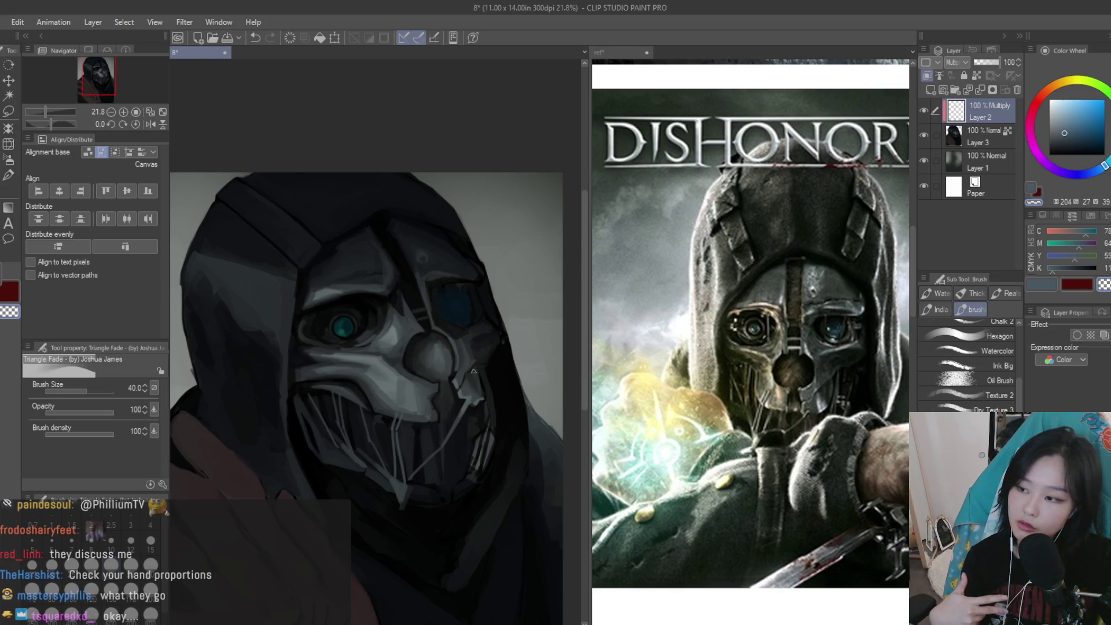
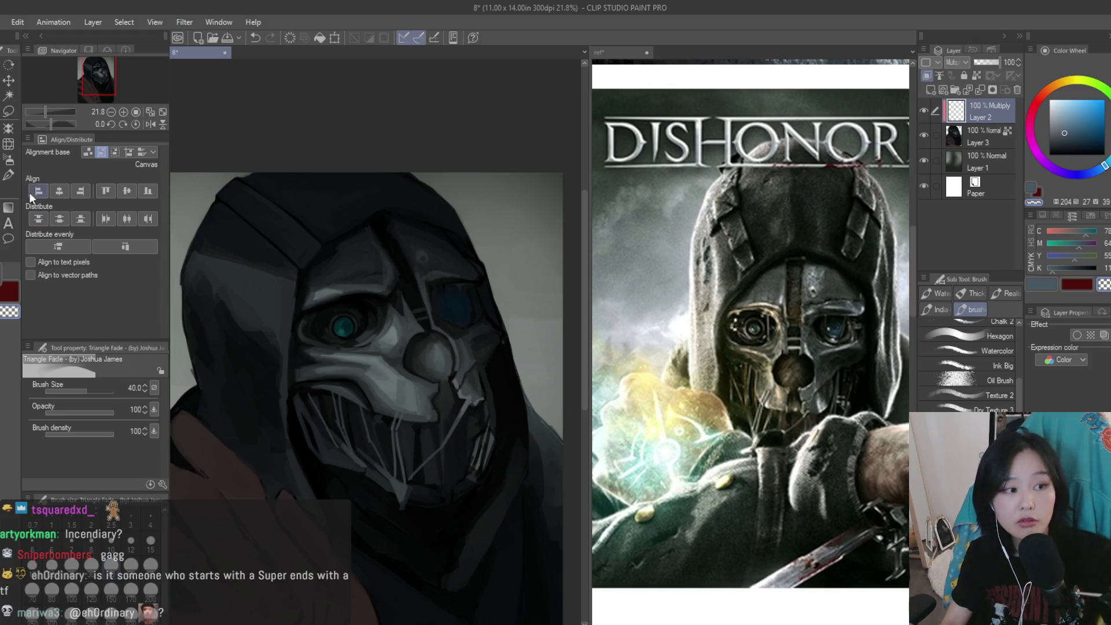
Merge the multiply shading layer down into Layer 3 and return to the Triangle Fade brush
left_click(10, 160)
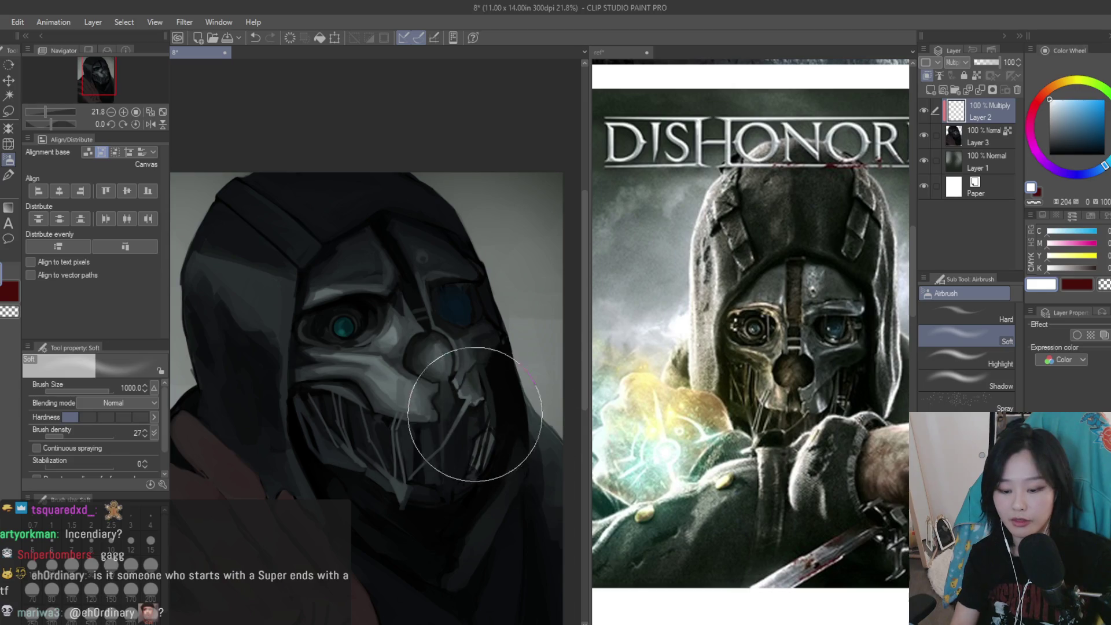
scroll(348, 324, "up", 4)
key("bracketleft")
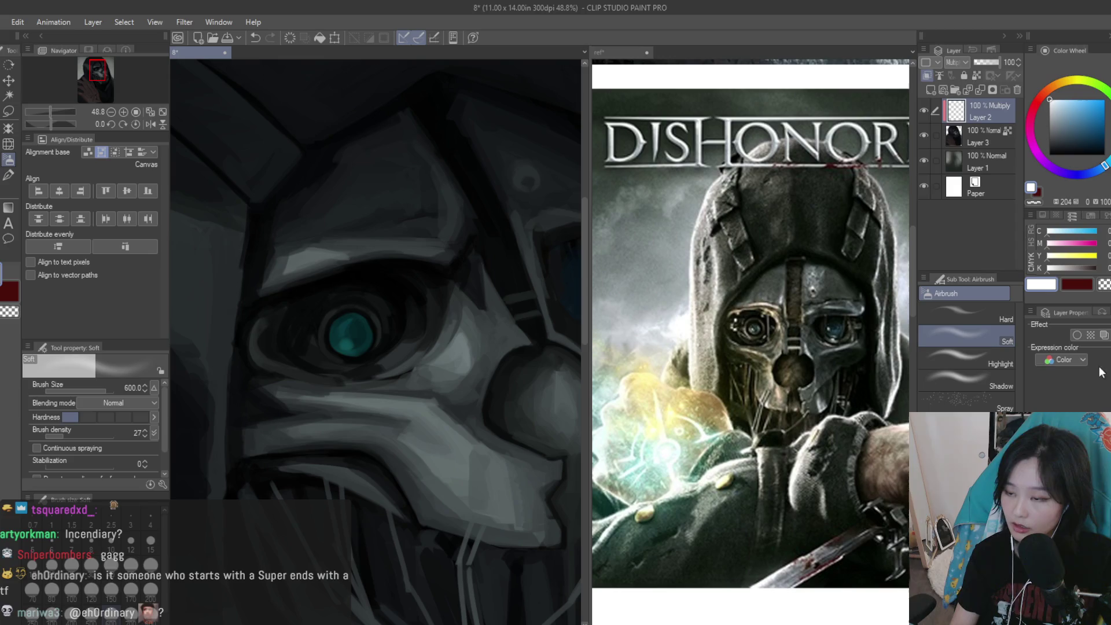
key("ctrl+e")
key("b")
scroll(470, 361, "down", 3)
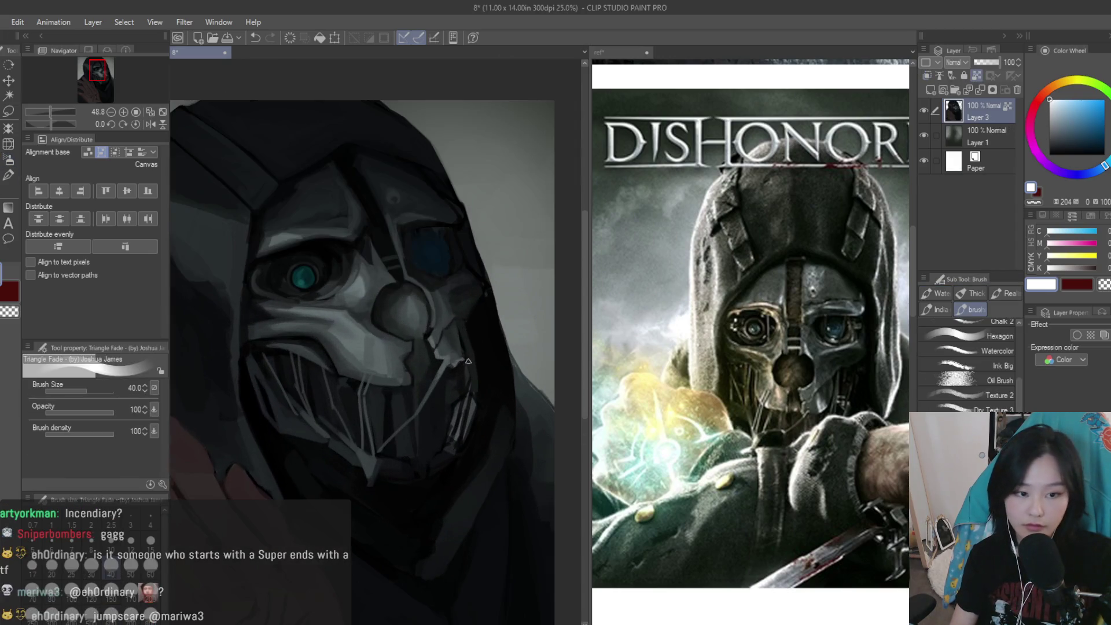
Reshape the mask's lower right edge with a darker grey stroke and a light edge stroke
scroll(453, 365, "up", 2)
scroll(440, 362, "up", 2)
key("bracketleft")
key("bracketleft")
key("bracketleft")
scroll(457, 350, "up", 2)
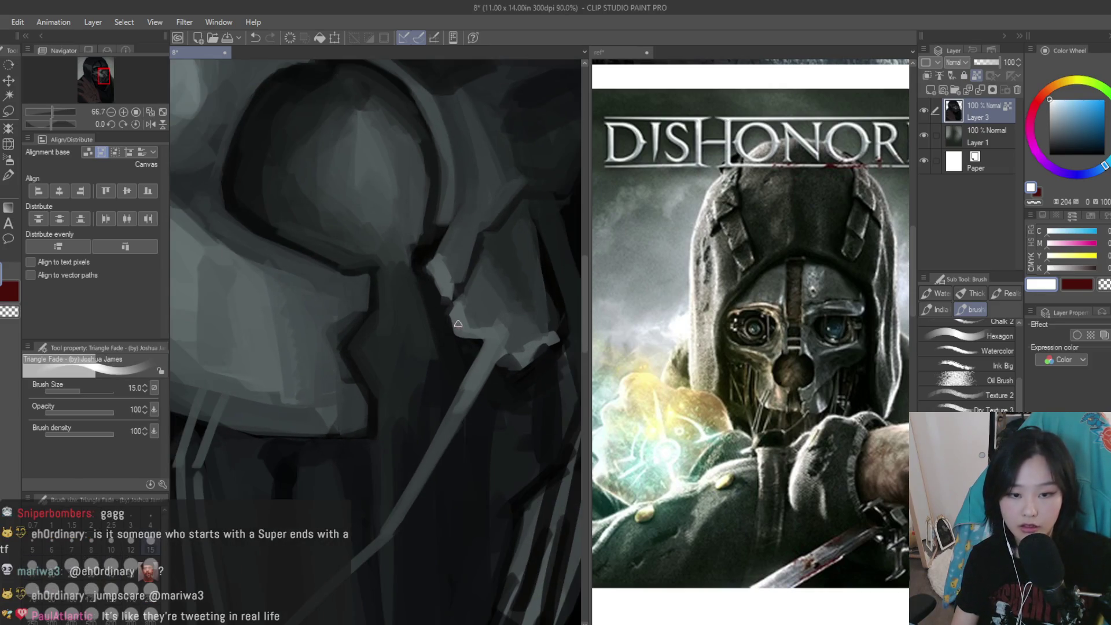
left_click(455, 322, "alt")
scroll(455, 320, "up", 1)
left_click(526, 367, "alt")
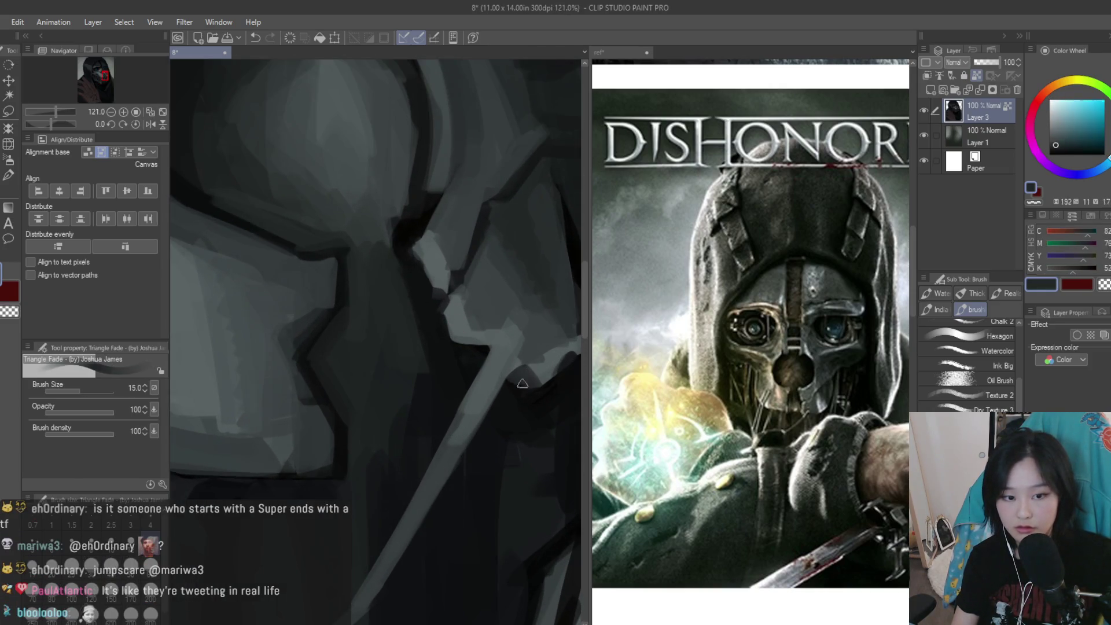
scroll(511, 381, "up", 1)
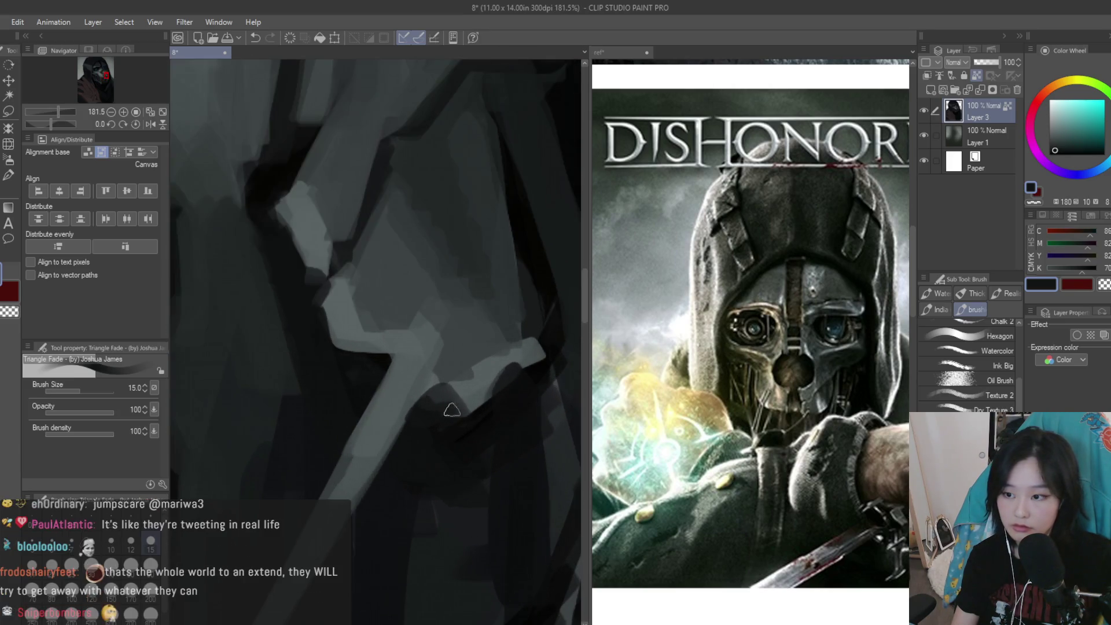
left_click(447, 394, "alt")
left_click(434, 397, "alt")
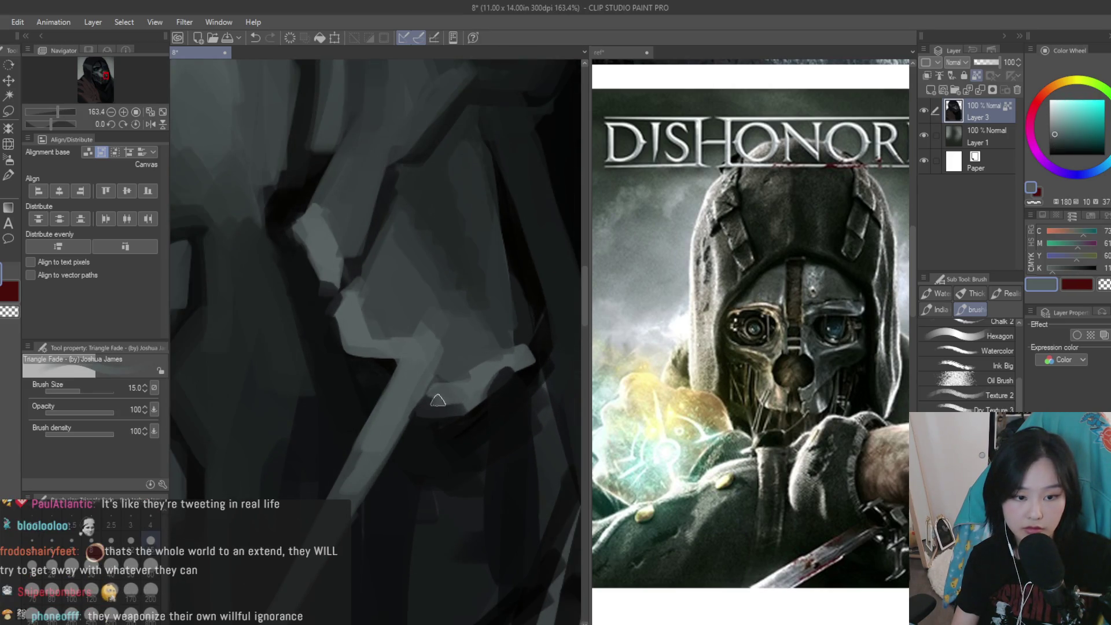
mouse_move(503, 382)
left_mouse_down()
mouse_move(414, 426)
mouse_move(449, 347)
left_mouse_up()
left_click(466, 397, "alt")
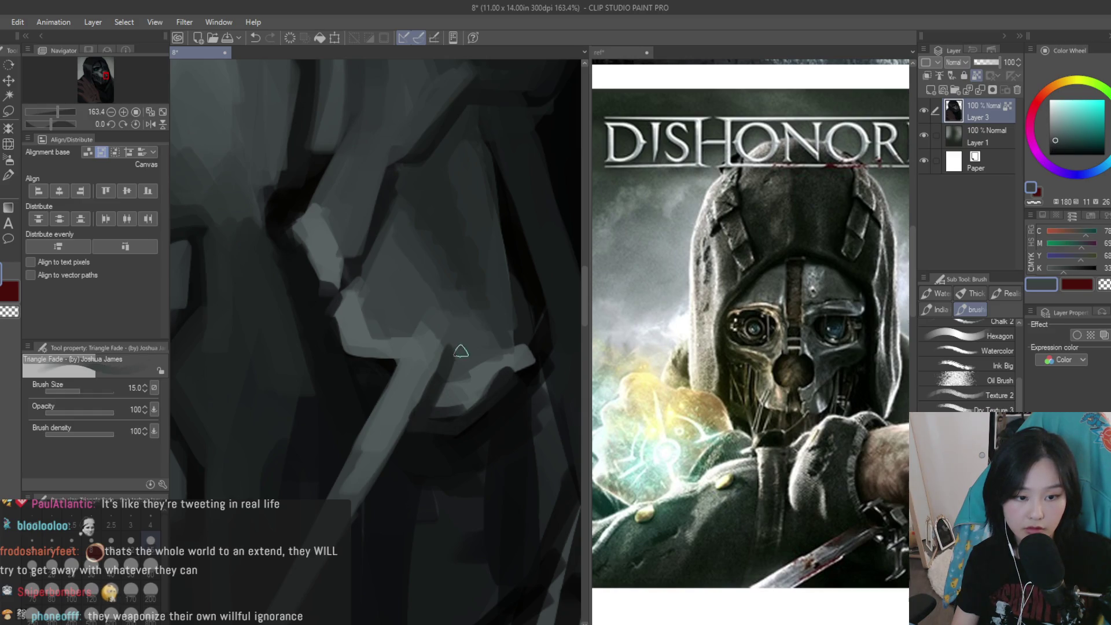
left_click_drag(348, 350, 391, 400)
left_click(359, 360, "alt")
left_click(360, 364, "alt")
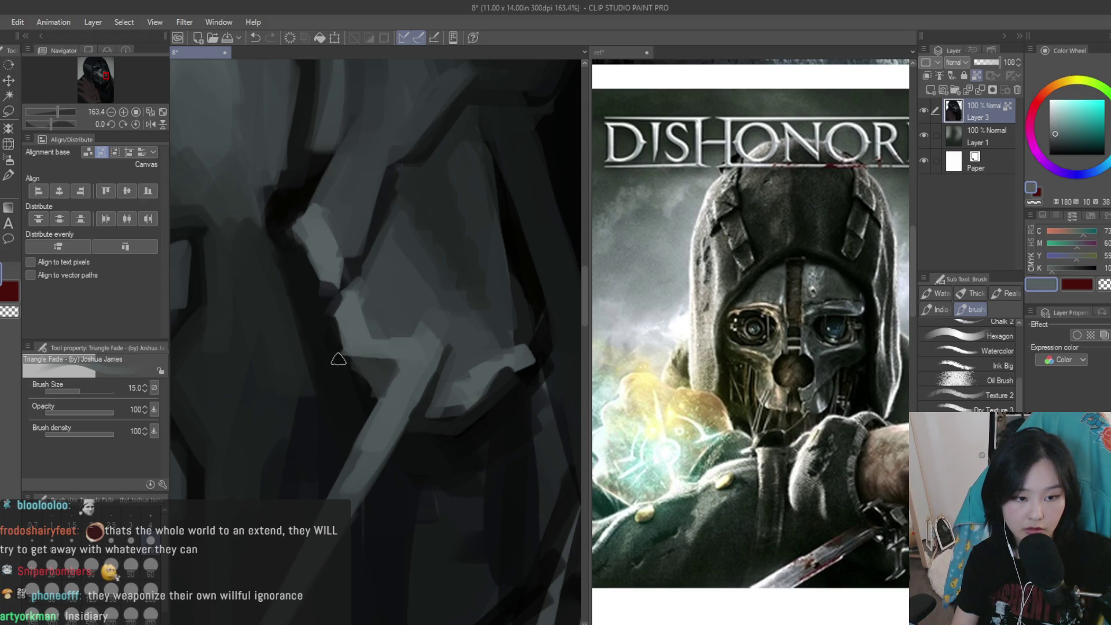
Fit the whole painting in view and save it
key("ctrl+0")
scroll(511, 381, "up", 3)
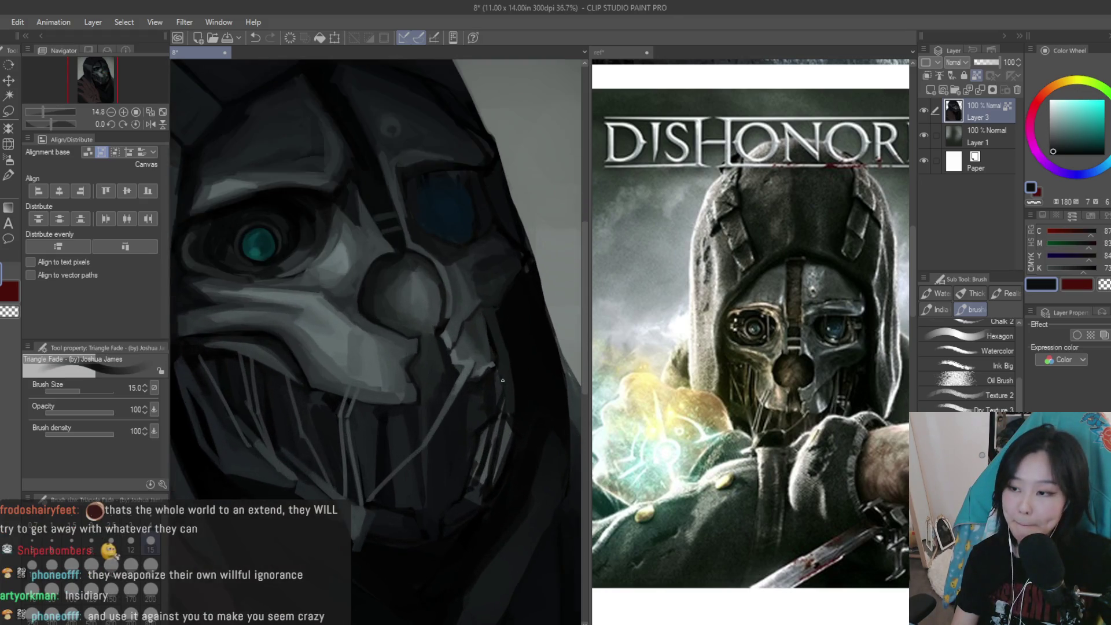
scroll(503, 380, "up", 2)
key("ctrl+s")
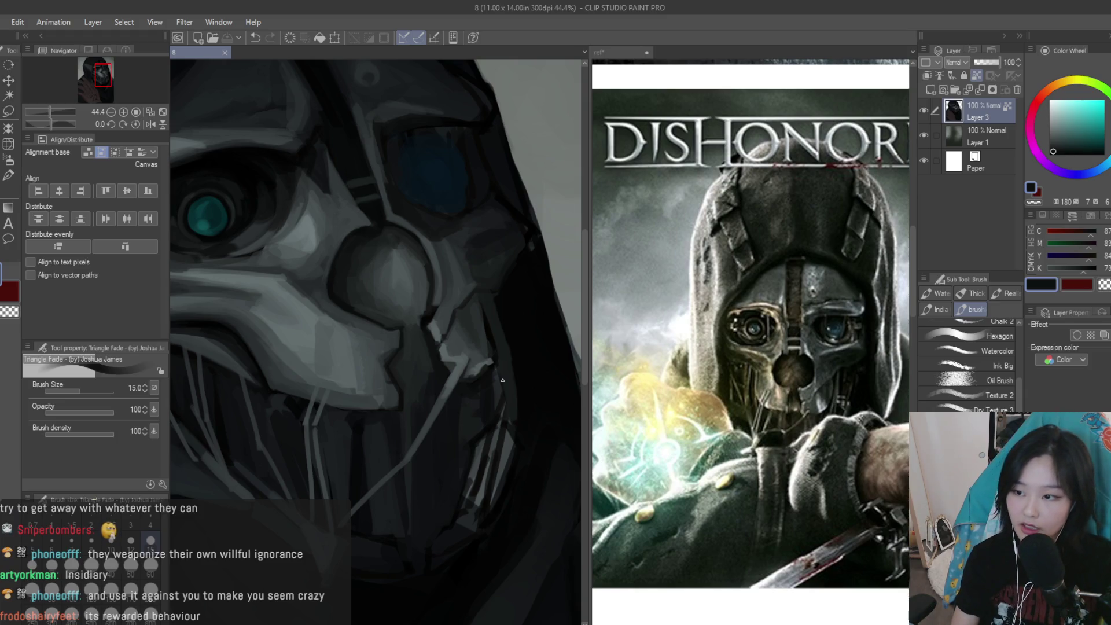
Darken the jaw edge and the lighter patch beside the strap using eyedropped greys
scroll(455, 336, "up", 5)
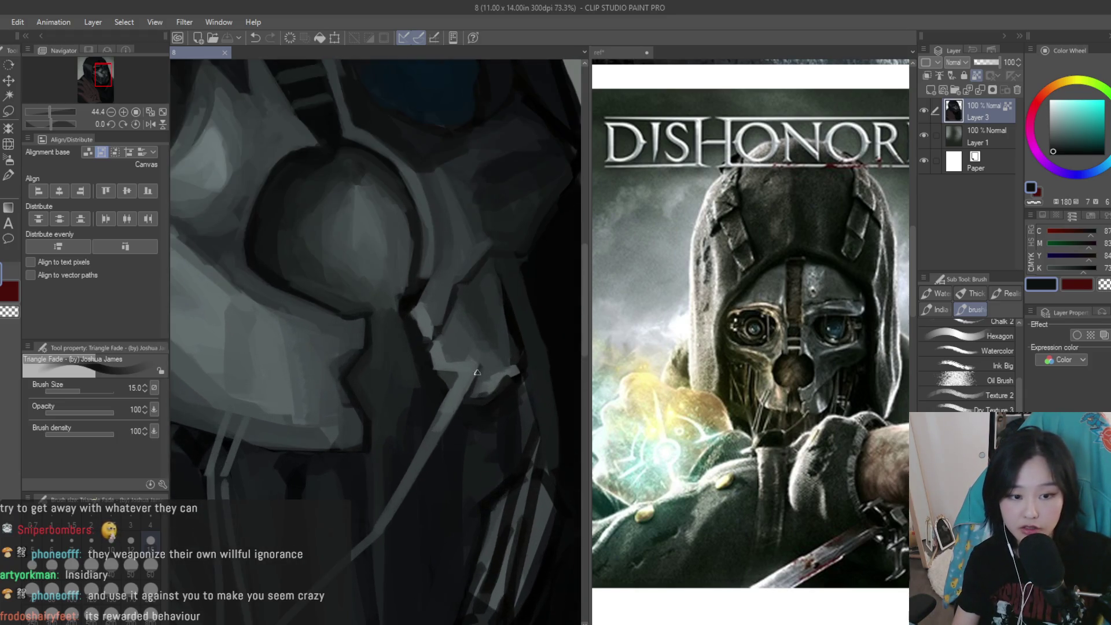
left_click_drag(455, 336, 457, 347)
left_click(461, 348, "alt")
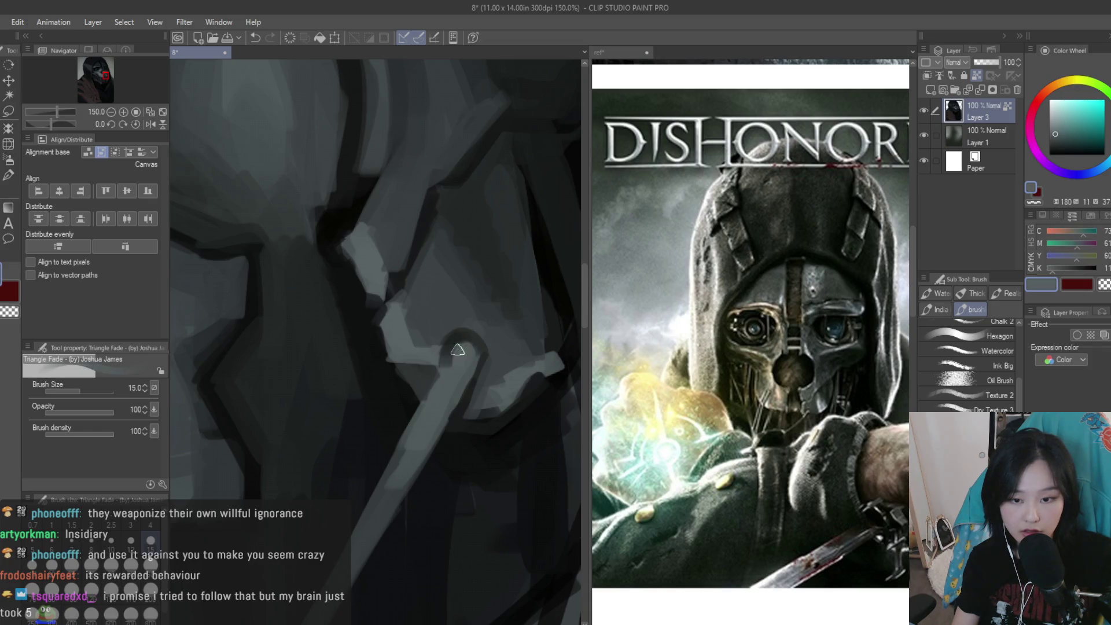
left_click(435, 353, "alt")
mouse_move(446, 328)
left_mouse_down()
mouse_move(425, 284)
mouse_move(463, 240)
mouse_move(487, 342)
left_mouse_up()
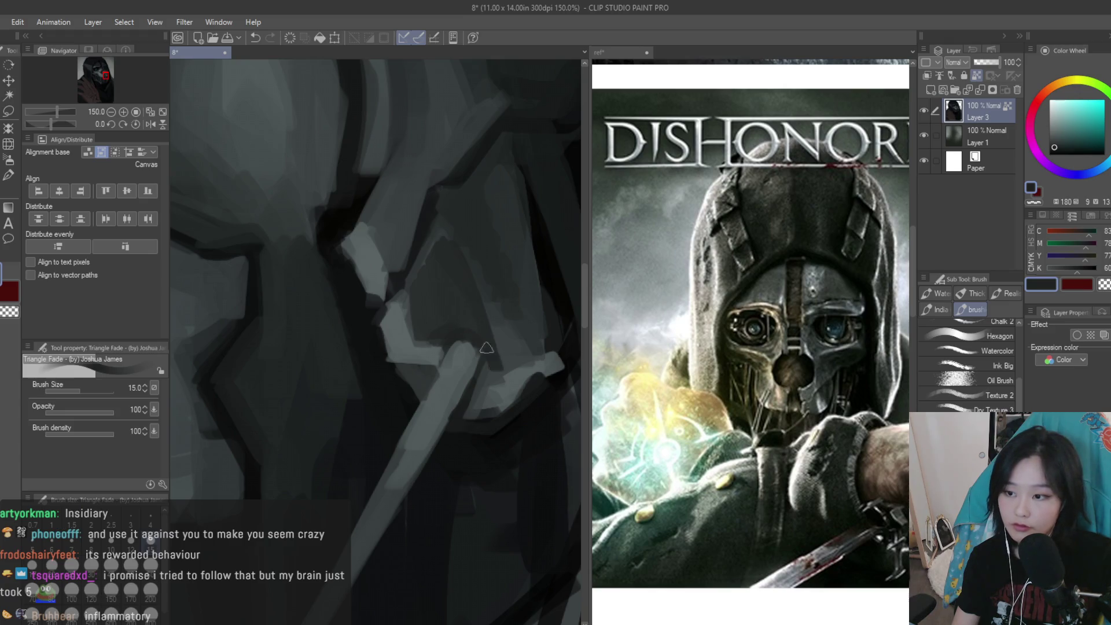
scroll(508, 376, "down", 3)
scroll(500, 348, "up", 2)
left_click(497, 408, "alt")
left_click(482, 334, "alt")
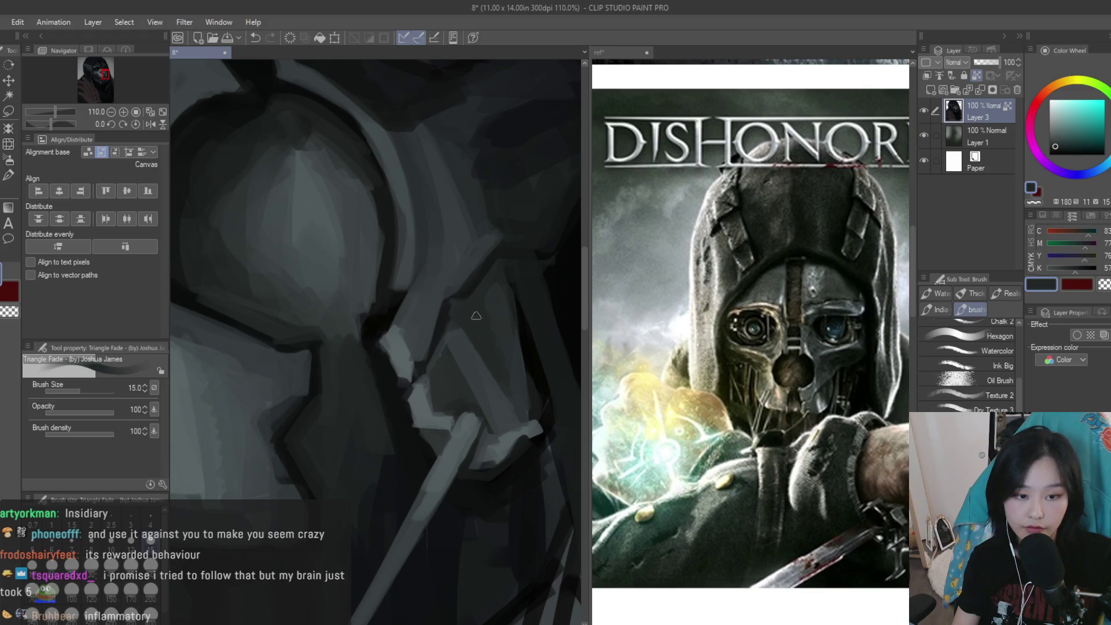
left_click(500, 323, "alt")
left_click(467, 332, "alt")
scroll(521, 371, "down", 10)
scroll(541, 383, "up", 5)
scroll(680, 350, "down", 5)
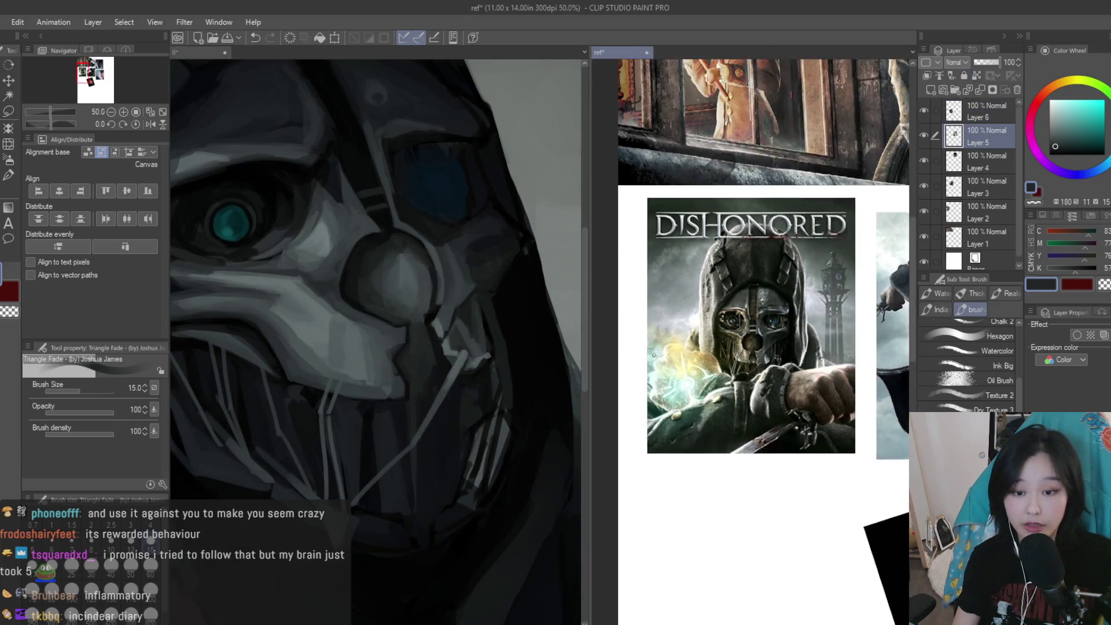
Zoom in on the mask and darken the paint along the light strap
scroll(680, 350, "up", 3)
scroll(689, 414, "up", 3)
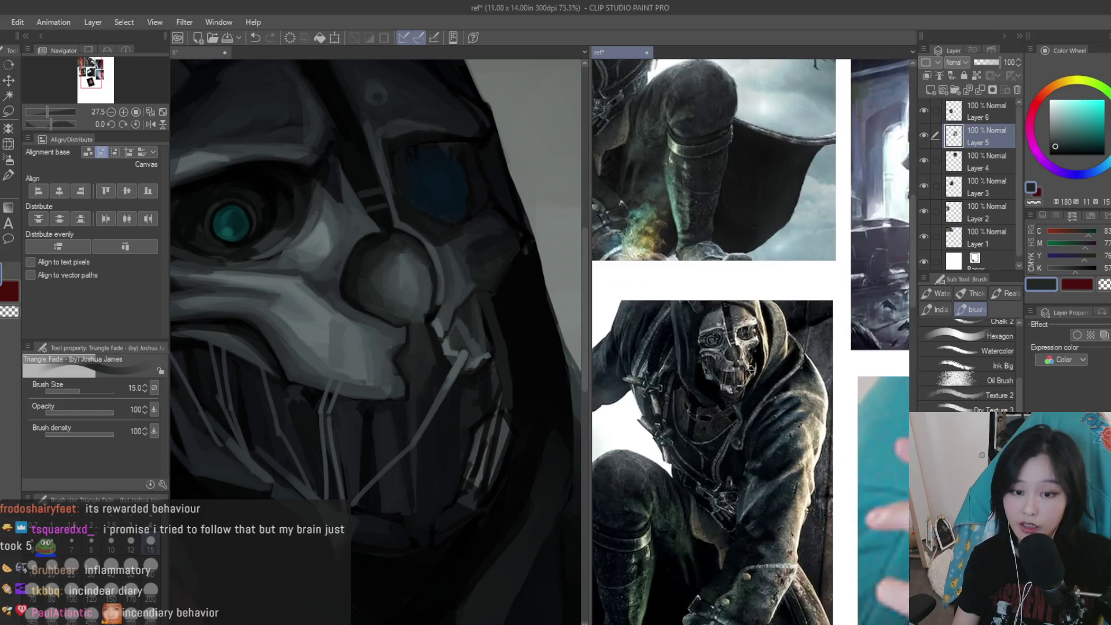
scroll(494, 391, "up", 3)
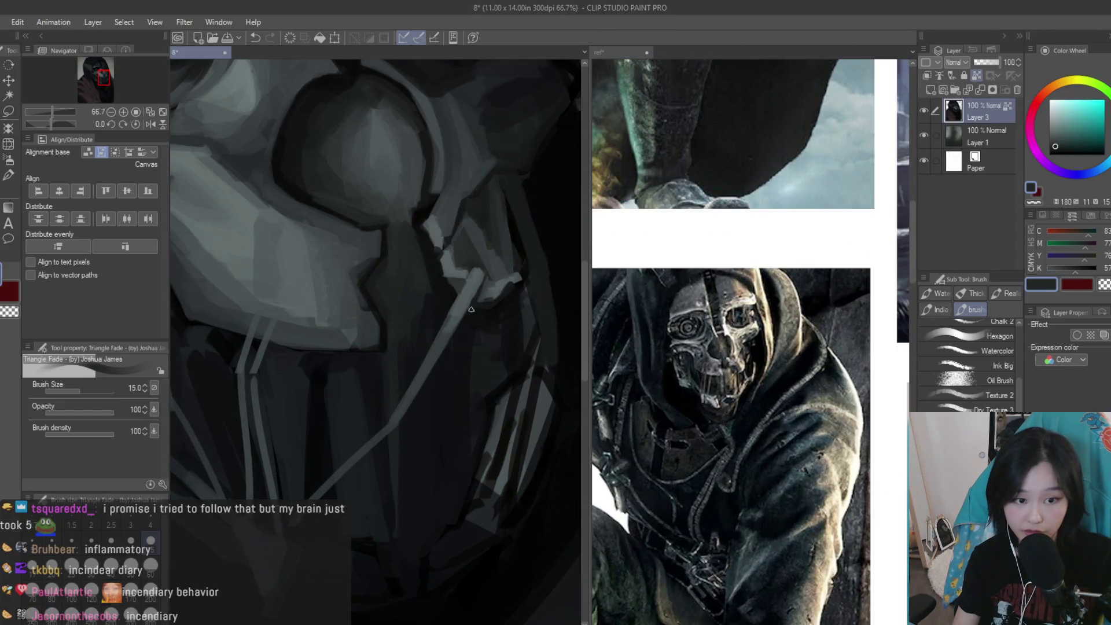
scroll(464, 284, "down", 6)
scroll(509, 434, "up", 2)
scroll(440, 417, "up", 1)
scroll(382, 400, "up", 1)
scroll(335, 379, "up", 2)
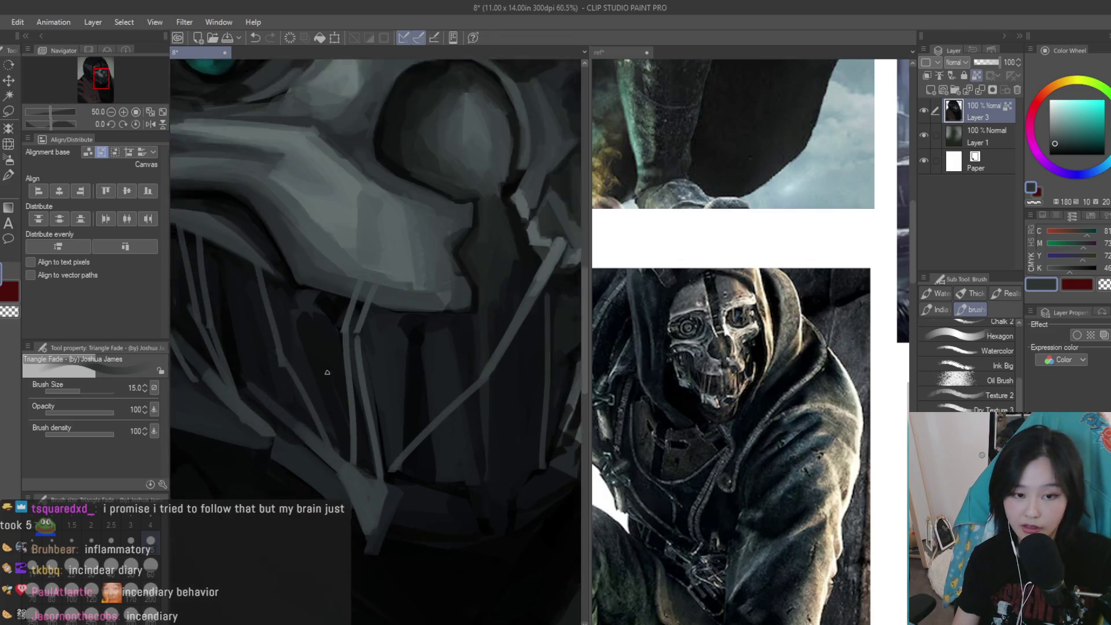
scroll(334, 378, "up", 1)
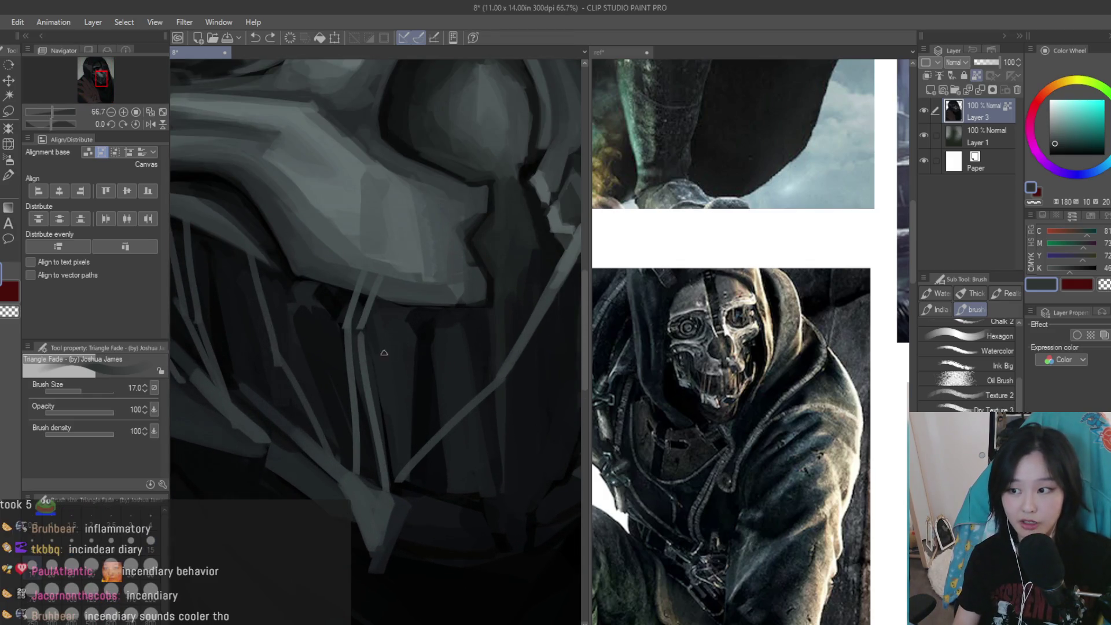
scroll(376, 352, "up", 2)
scroll(364, 353, "up", 2)
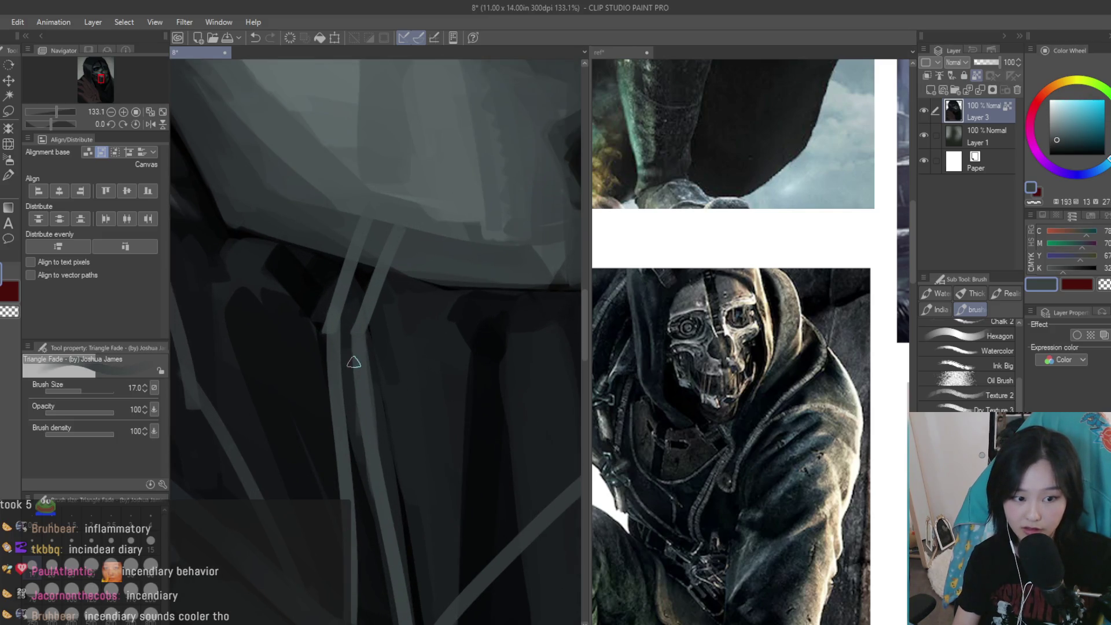
left_click_drag(354, 364, 375, 472)
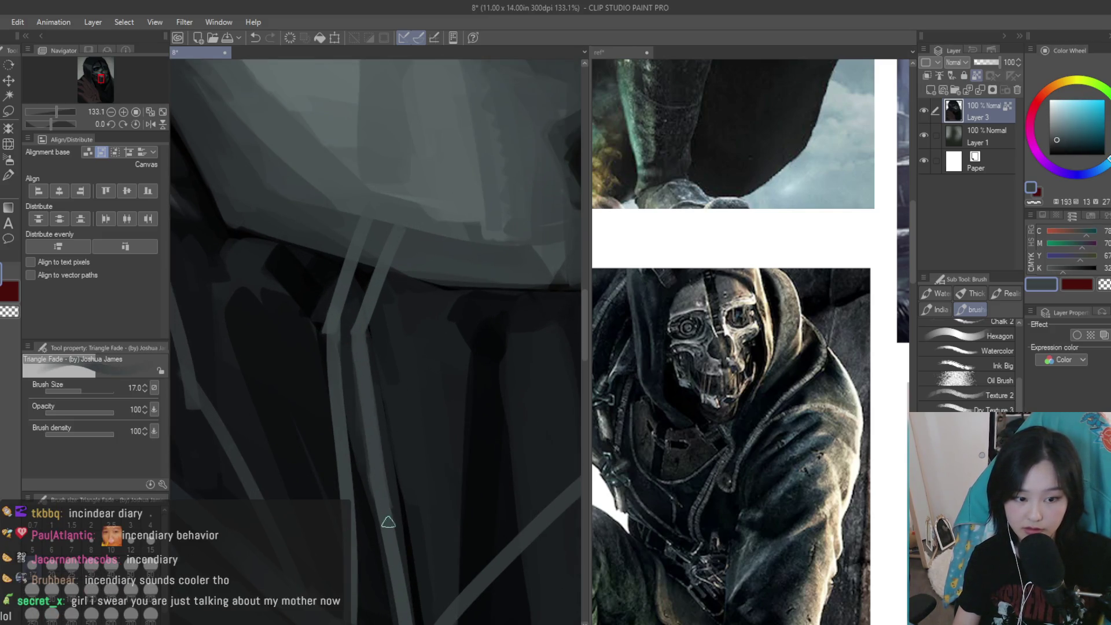
Paint a light diagonal strap down the mask's lower right, redrawing it with a smaller brush
scroll(480, 316, "down", 5)
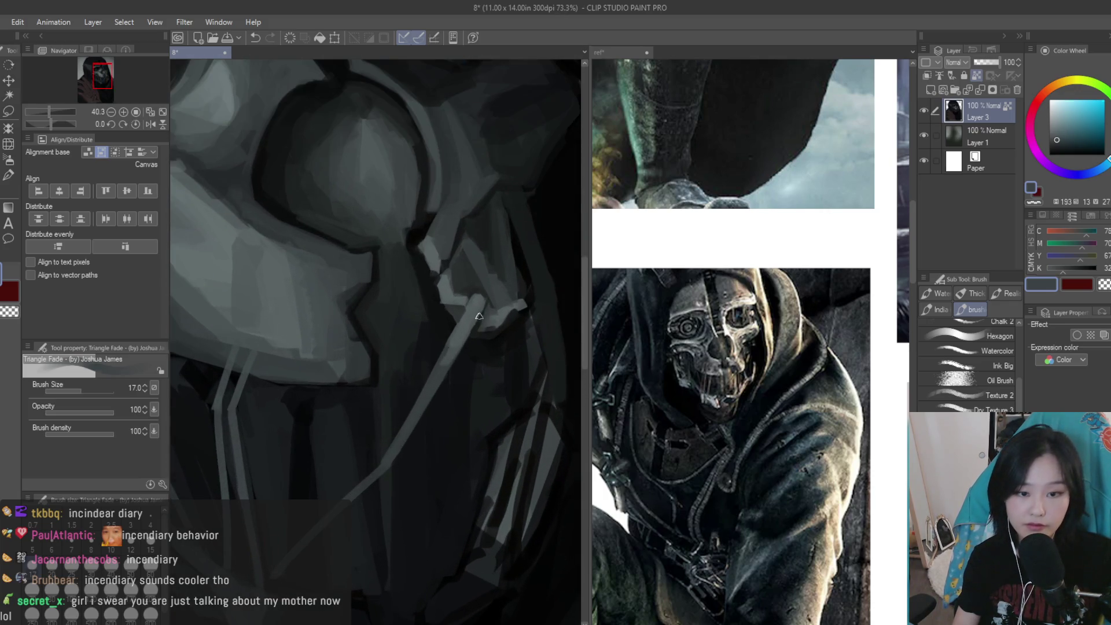
left_click(505, 352, "alt")
left_click_drag(467, 368, 501, 495)
left_click(489, 463, "alt")
left_click_drag(466, 375, 502, 507)
left_click(499, 470, "alt")
key("ctrl+z")
left_click_drag(467, 377, 491, 502)
key("ctrl+z")
key("bracketleft")
left_click_drag(465, 370, 499, 499)
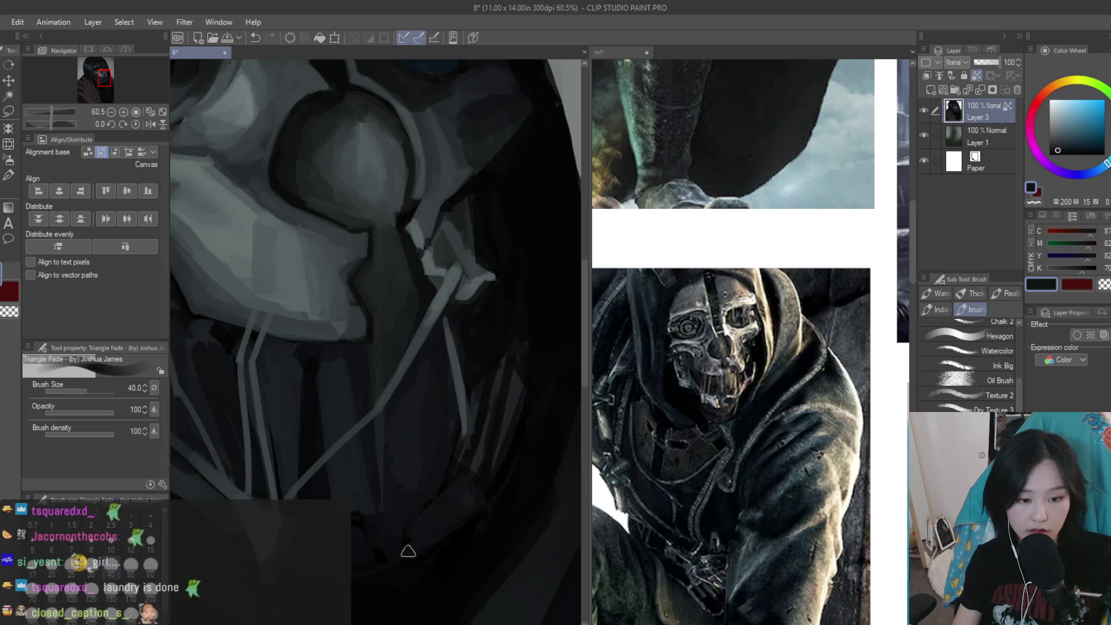
scroll(513, 374, "down", 3)
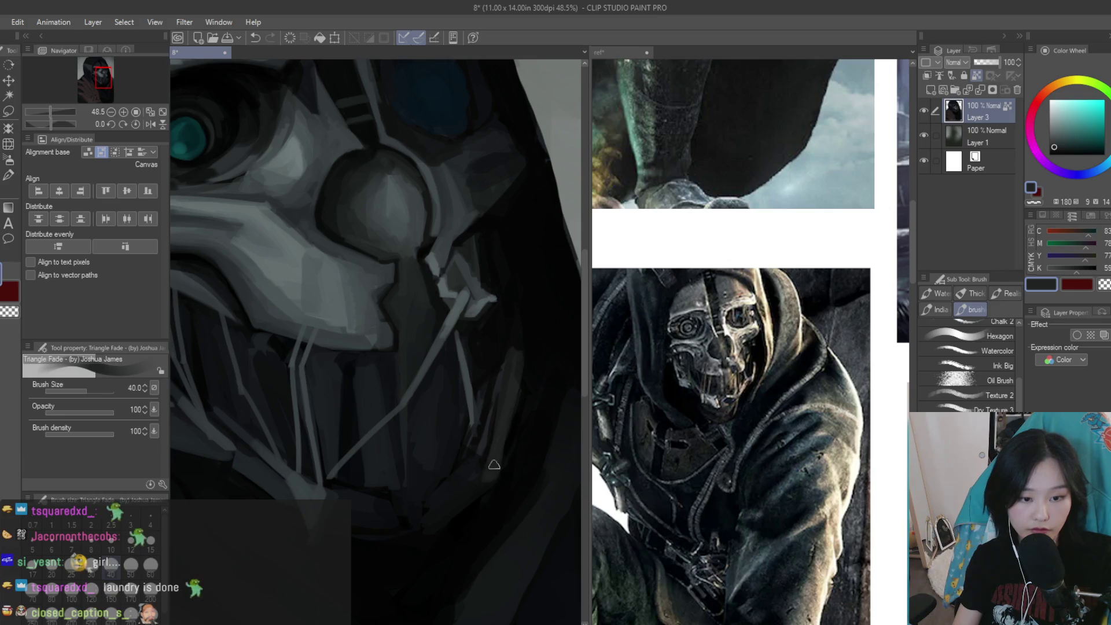
Paint a dark teal-grey stroke across the mask's lower right
left_click(520, 390, "alt")
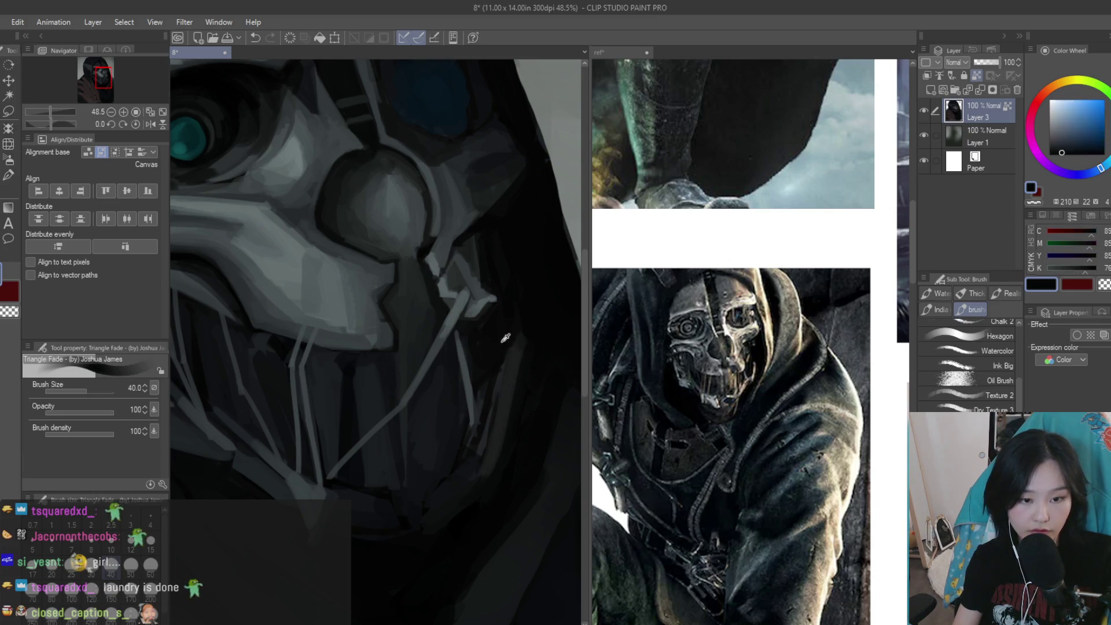
left_click(511, 390, "alt")
left_click_drag(501, 384, 460, 492)
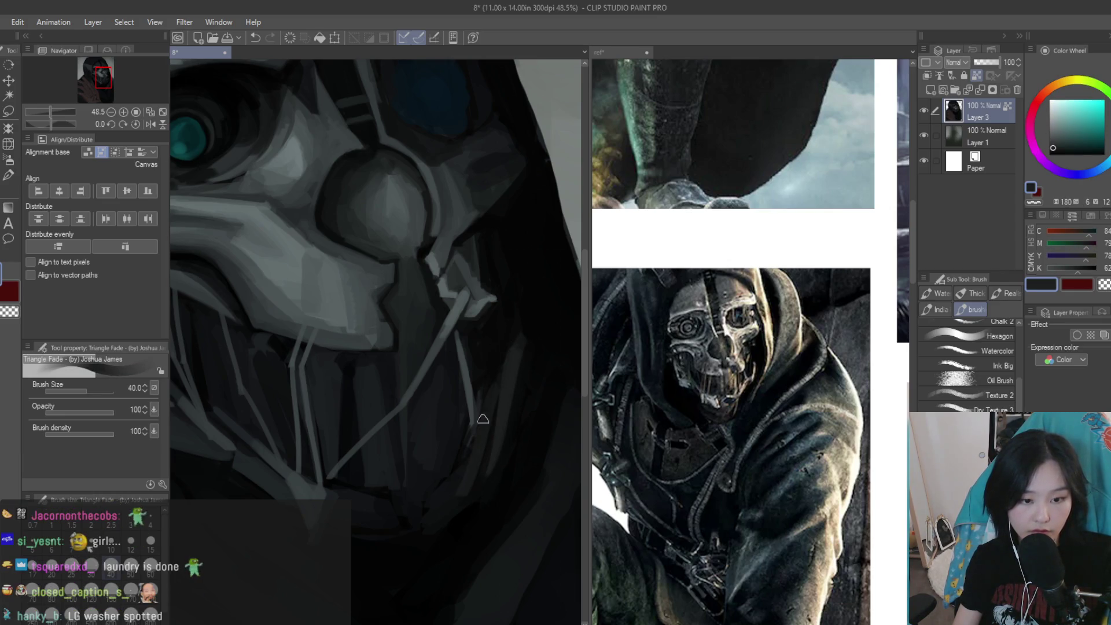
left_click(461, 482, "alt")
left_click(445, 467, "alt")
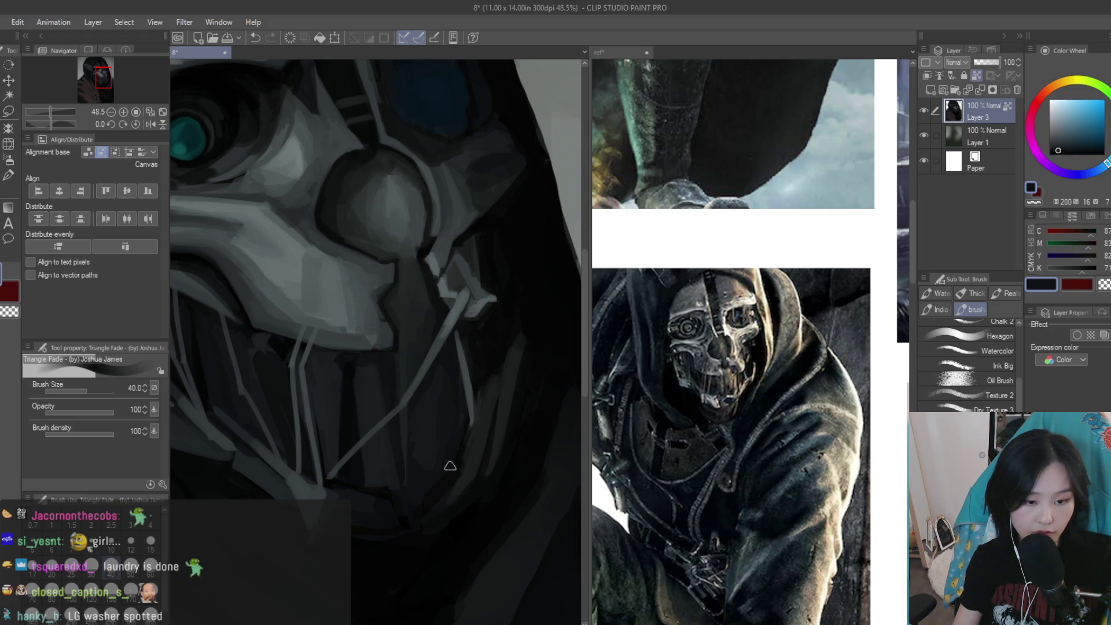
Eyedrop near-black blue and dark teal tones from the hood and mask
scroll(516, 365, "down", 5)
scroll(539, 365, "up", 3)
scroll(516, 356, "up", 3)
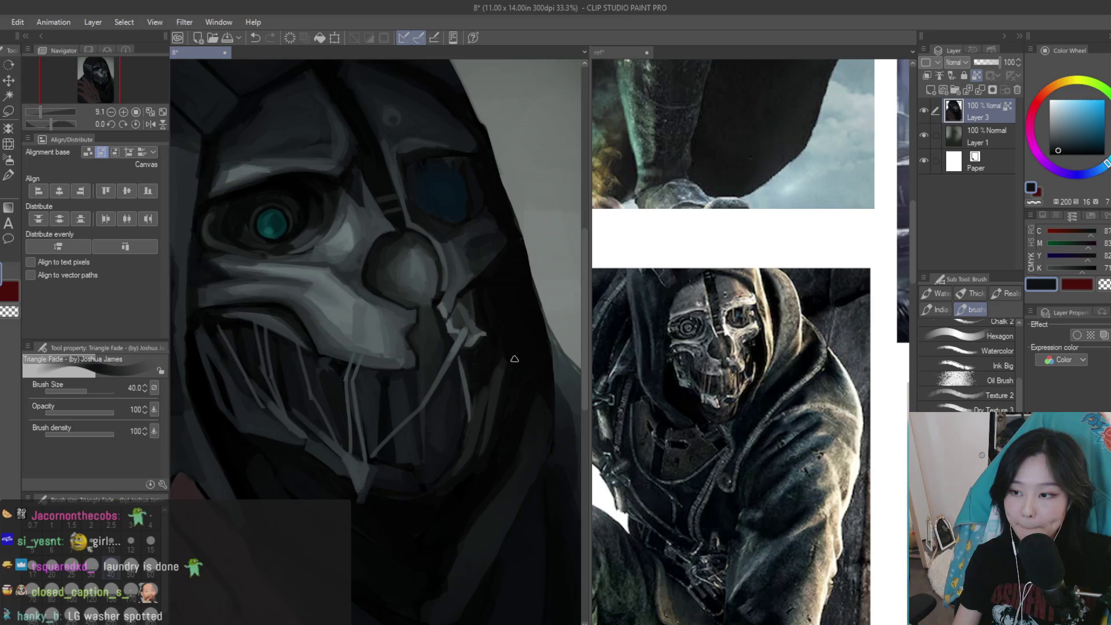
scroll(512, 354, "up", 2)
left_click(476, 476, "alt")
scroll(481, 382, "up", 1)
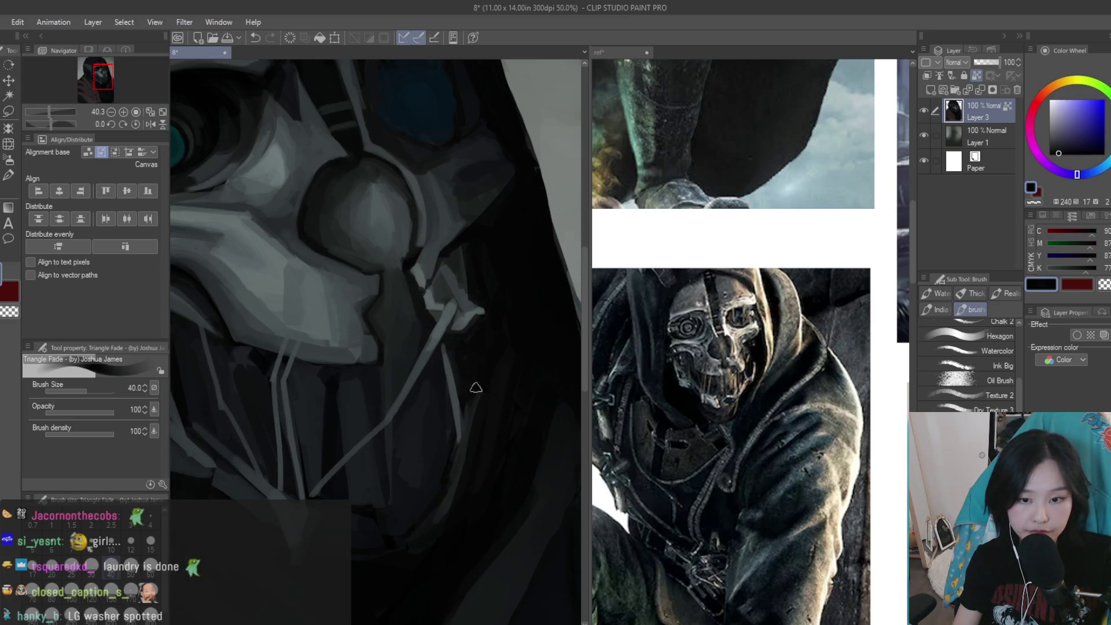
left_click(489, 377, "alt")
left_click(514, 396, "alt")
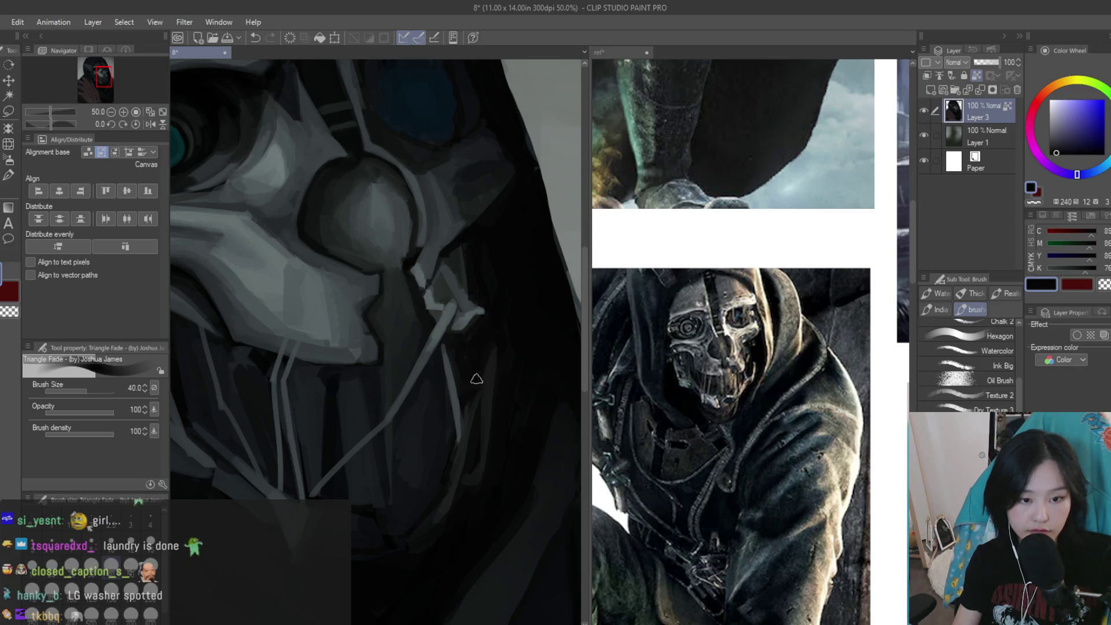
scroll(474, 379, "down", 2)
scroll(474, 380, "down", 2)
scroll(521, 353, "down", 1)
scroll(542, 342, "down", 1)
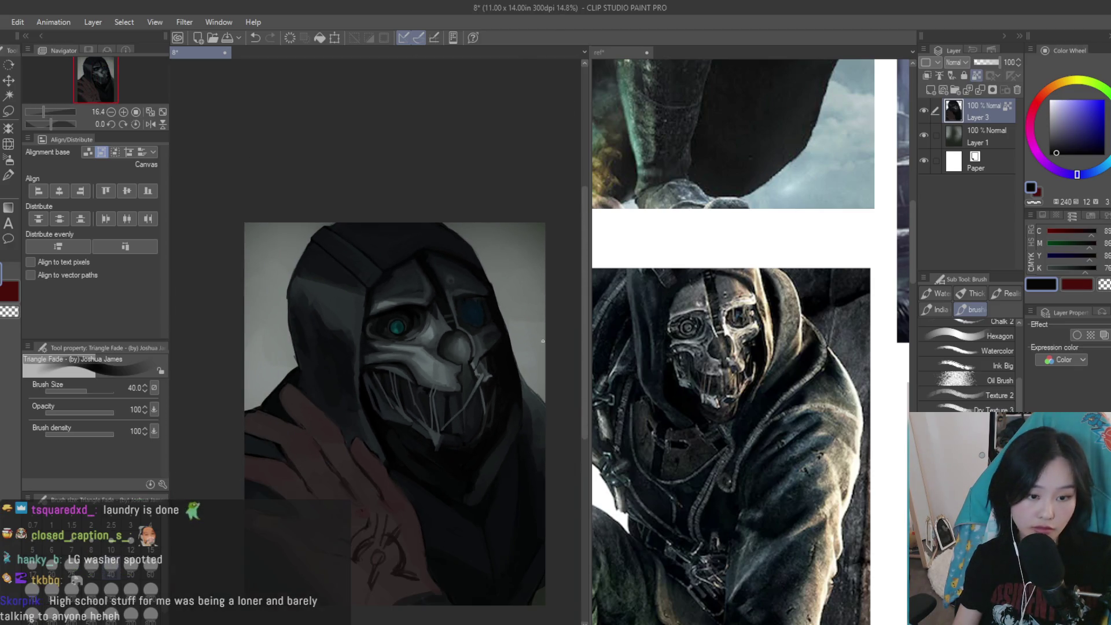
Flip the canvas horizontally to check proportions, then sample blue-black from the jaw shadows
key("h")
key("h")
scroll(392, 488, "up", 3)
scroll(392, 488, "up", 2)
scroll(371, 418, "up", 2)
left_click(370, 418, "alt")
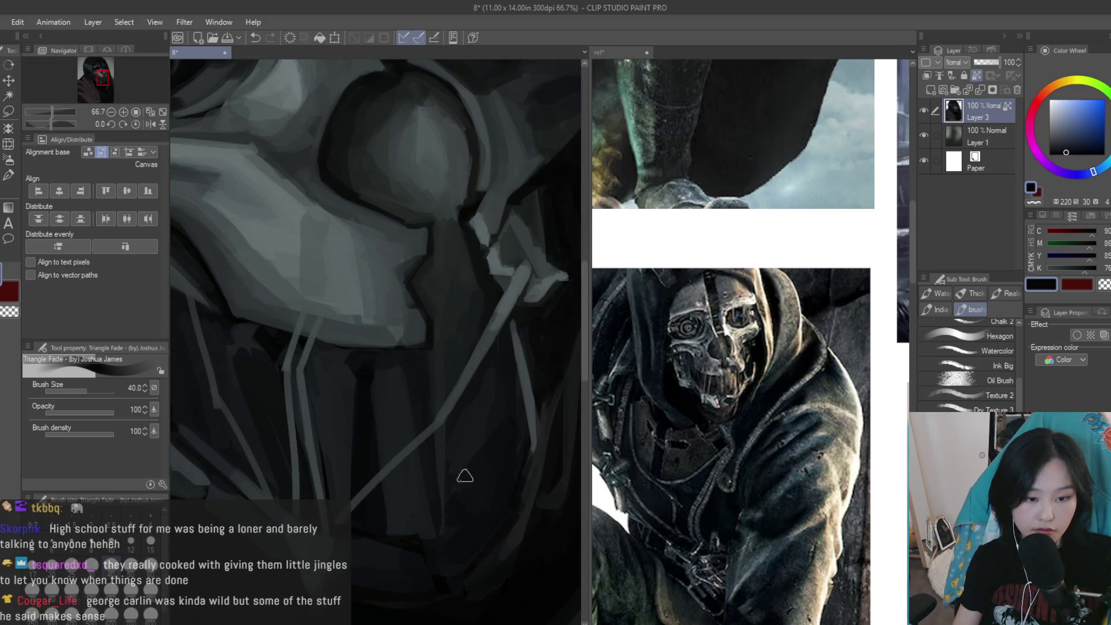
scroll(464, 410, "down", 2)
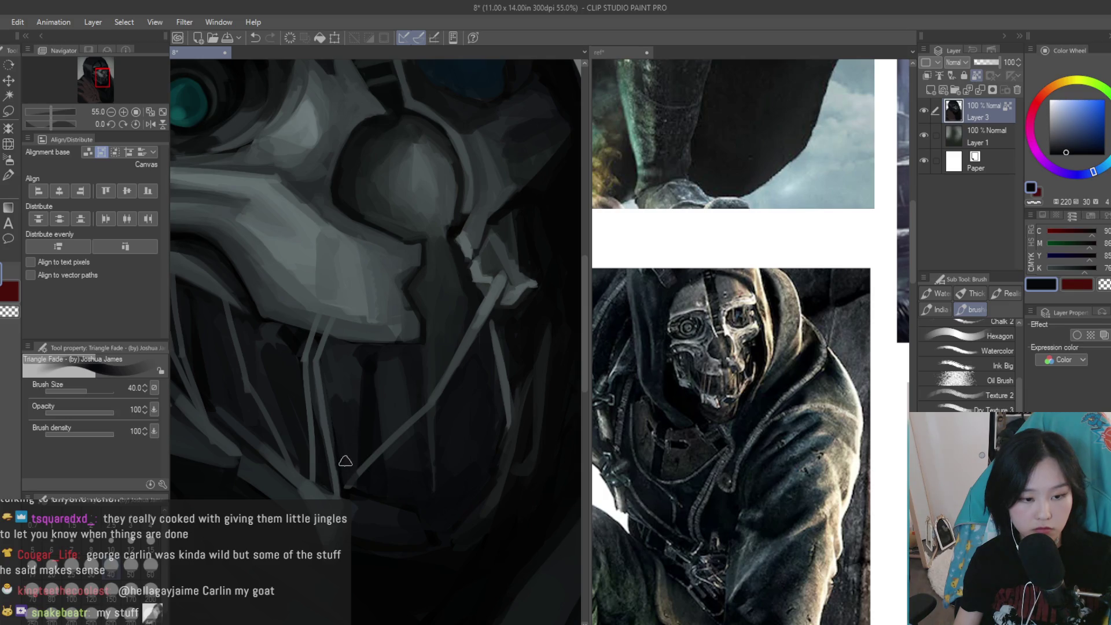
left_click(334, 392, "alt")
left_click(334, 356, "alt")
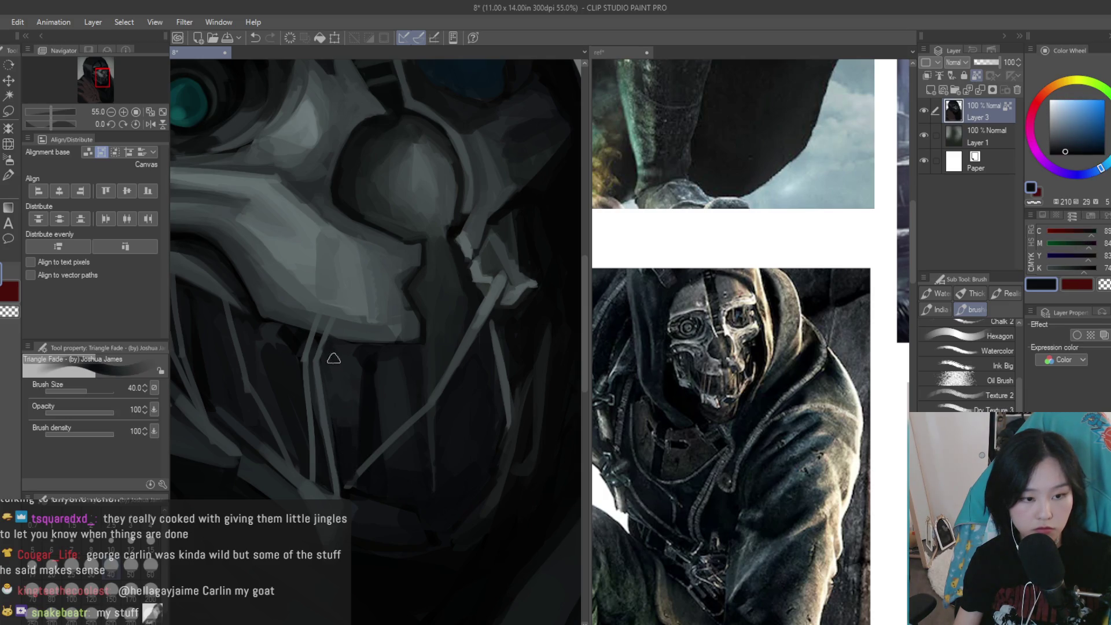
scroll(384, 363, "down", 2)
scroll(527, 401, "down", 3)
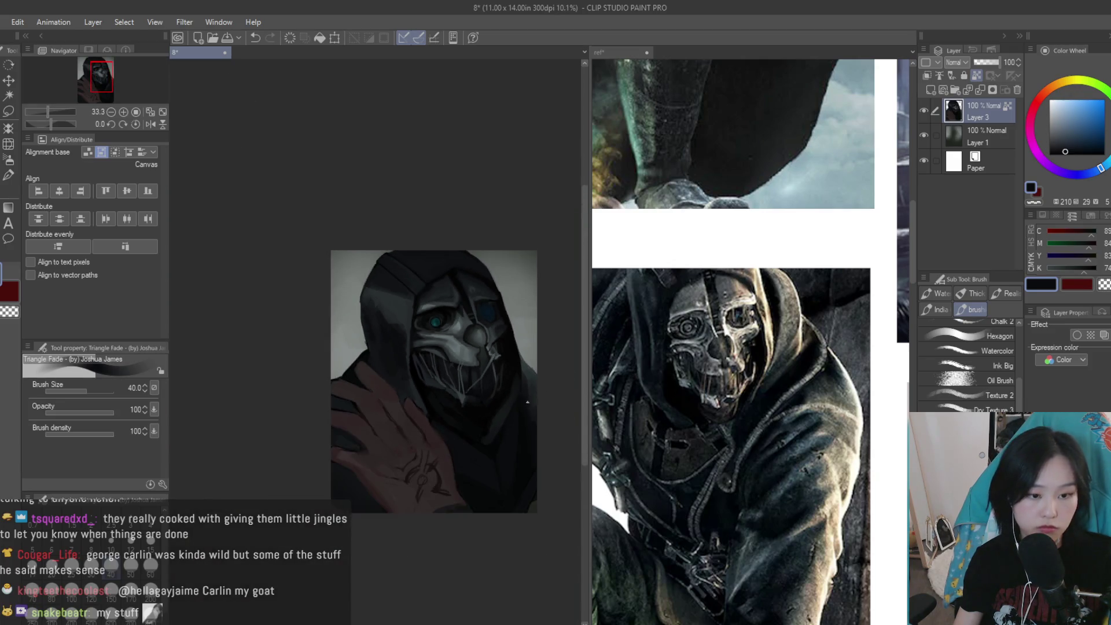
scroll(476, 355, "up", 1)
Shrink the brush twice while eyedropping near-black tones around the mouth and nose
scroll(476, 354, "up", 2)
left_click(475, 355, "alt")
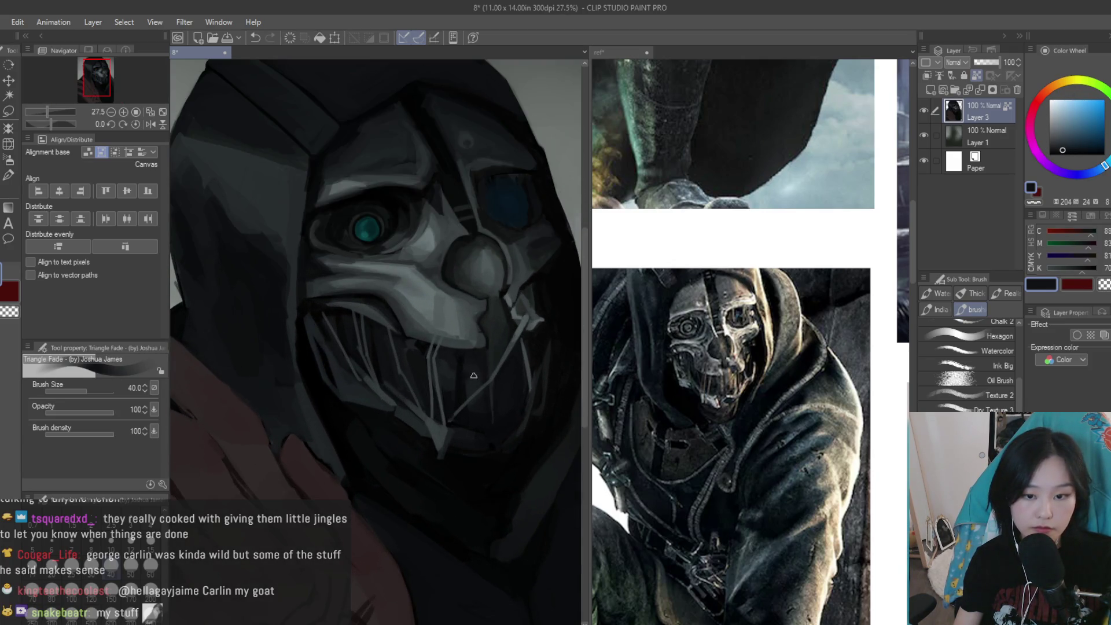
scroll(476, 365, "up", 2)
left_click(489, 356, "alt")
scroll(495, 346, "up", 1)
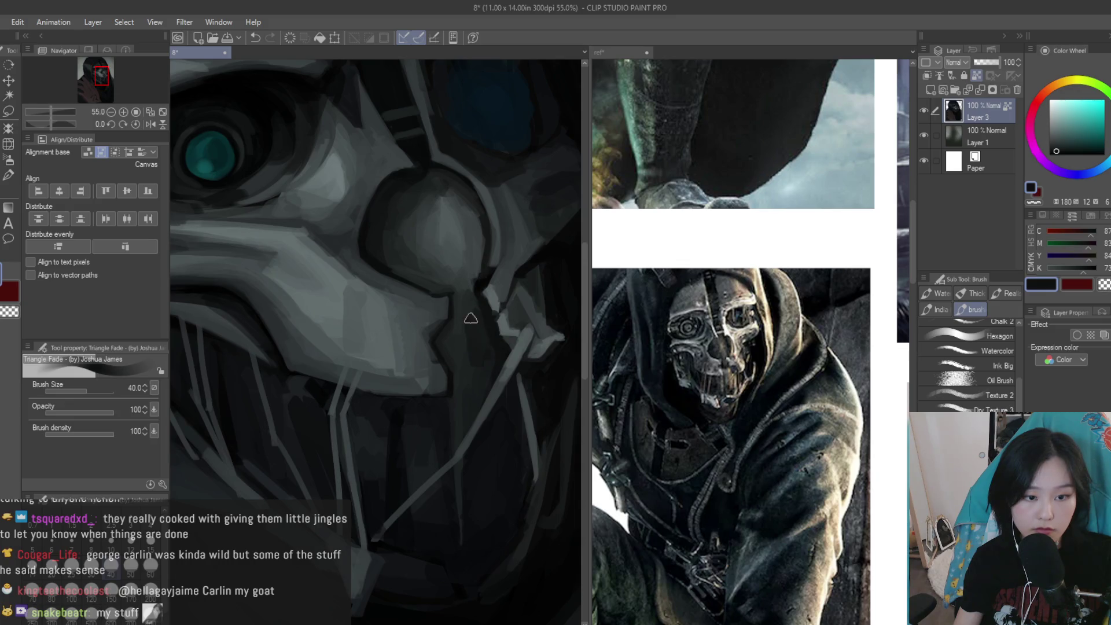
left_click(493, 343, "alt")
key("bracketleft")
scroll(463, 231, "up", 3)
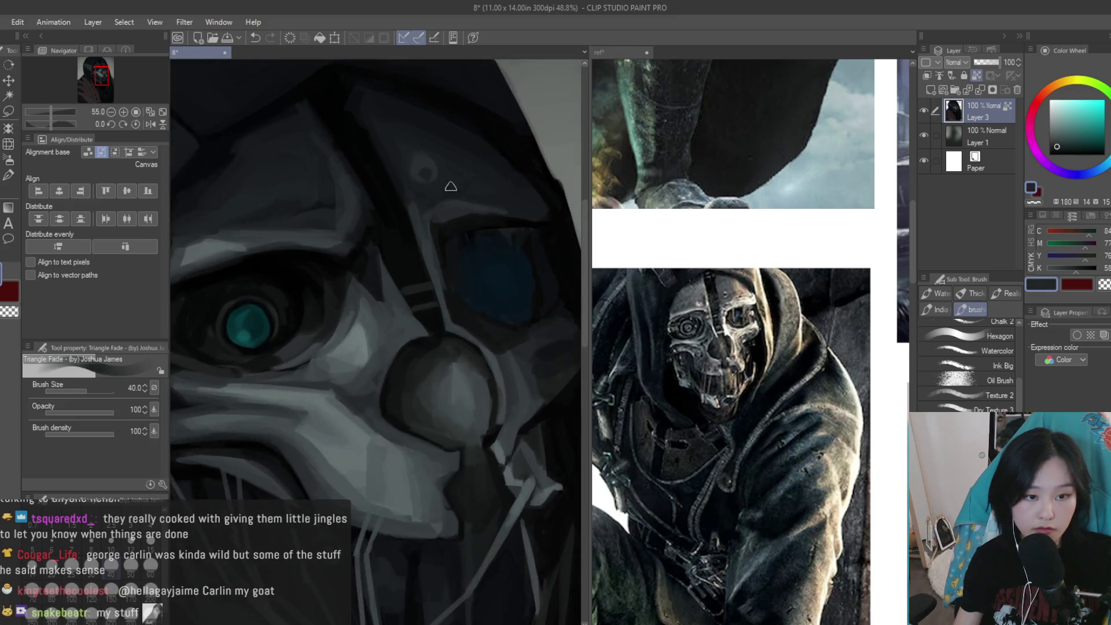
scroll(422, 268, "up", 1)
left_click(416, 270, "alt")
key("bracketleft")
key("bracketleft")
key("bracketleft")
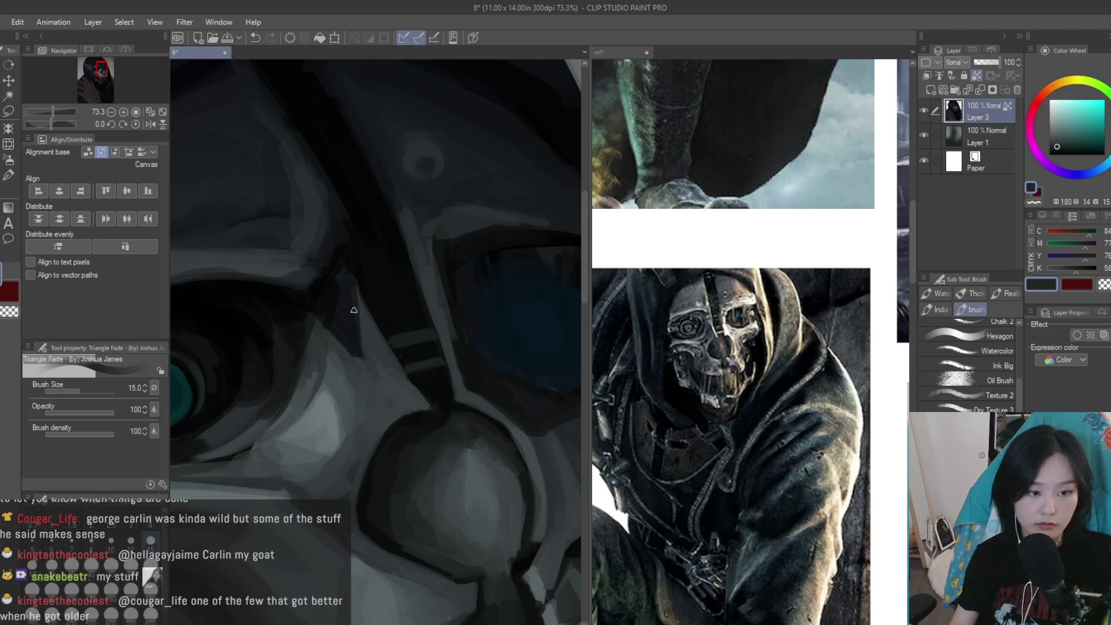
scroll(415, 445, "up", 2)
left_click(417, 425, "alt")
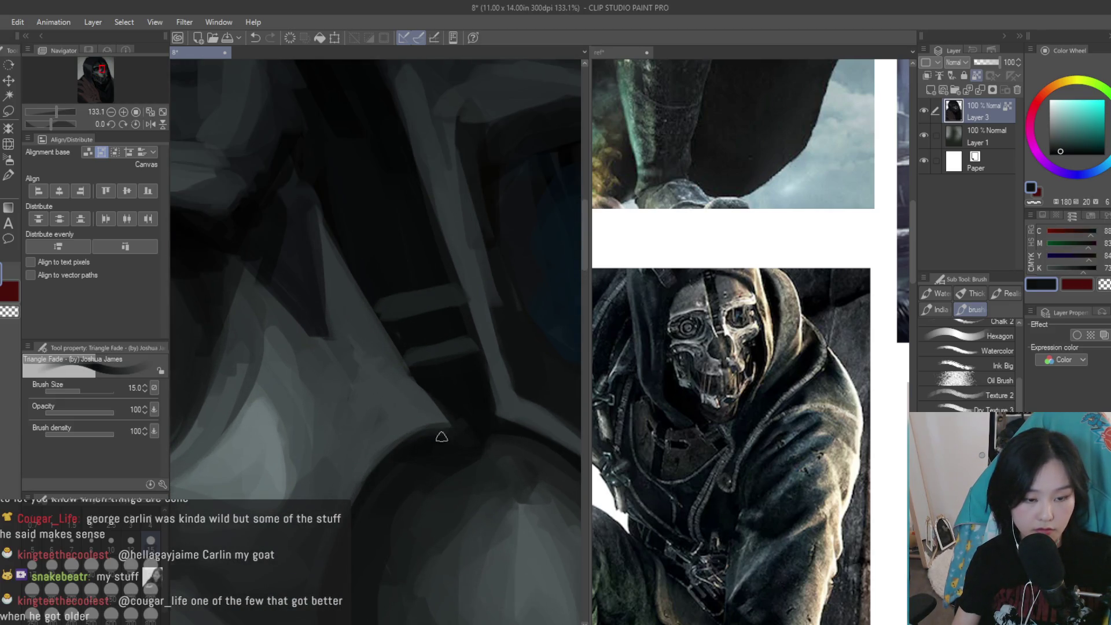
Paint a thin light-grey strap stroke beside the mask's eye
left_click(1062, 154)
scroll(461, 307, "up", 2)
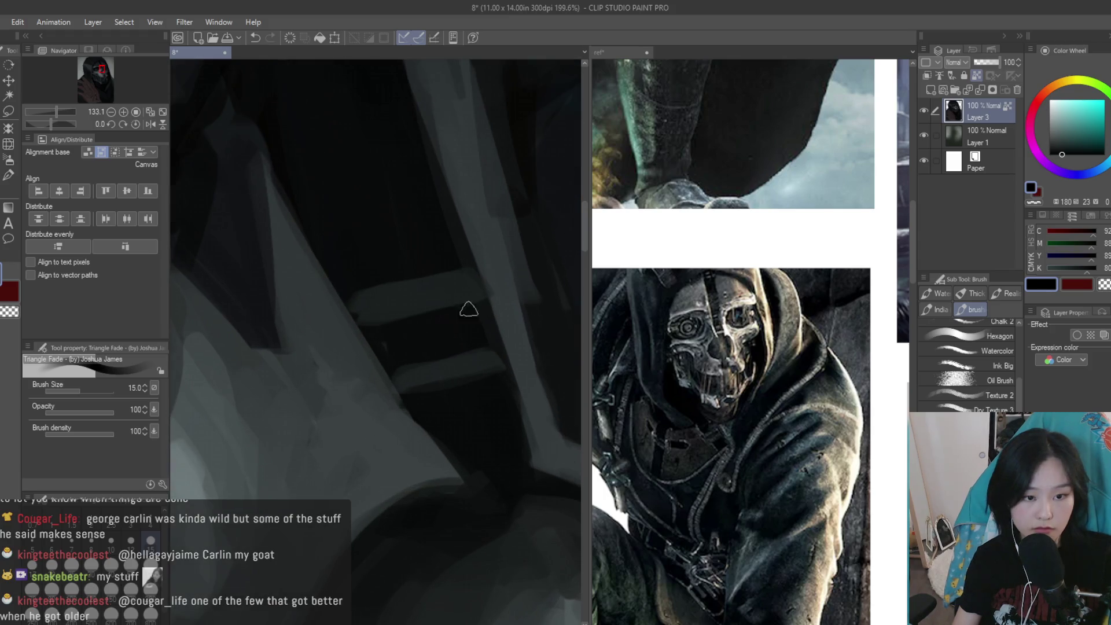
scroll(443, 432, "up", 1)
scroll(381, 356, "down", 1)
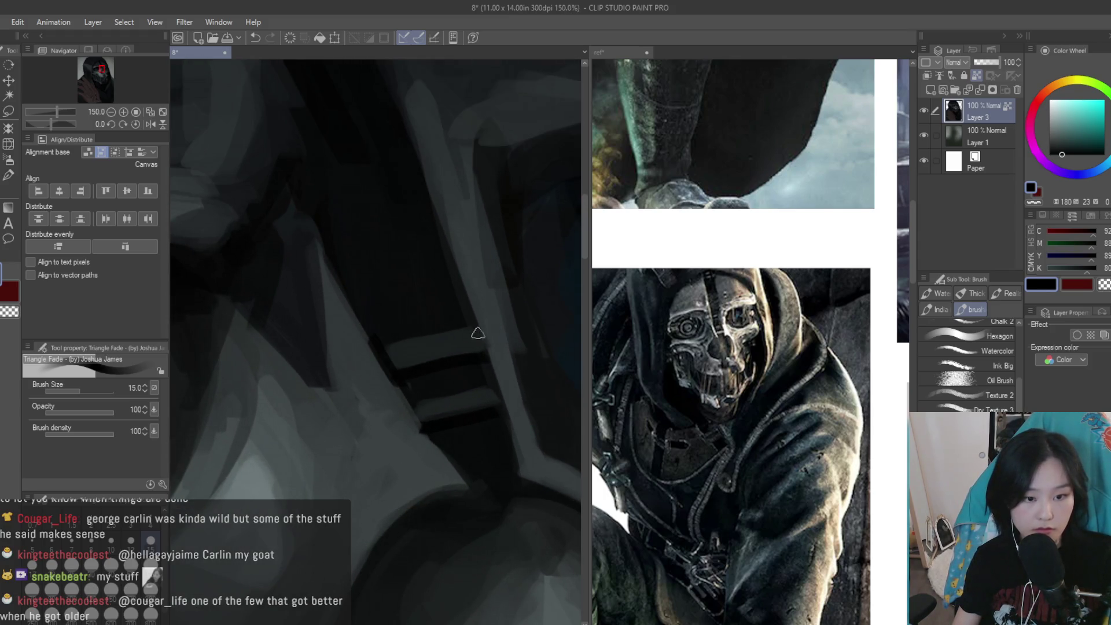
left_click(409, 352, "alt")
scroll(432, 324, "down", 2)
left_click(409, 338, "alt")
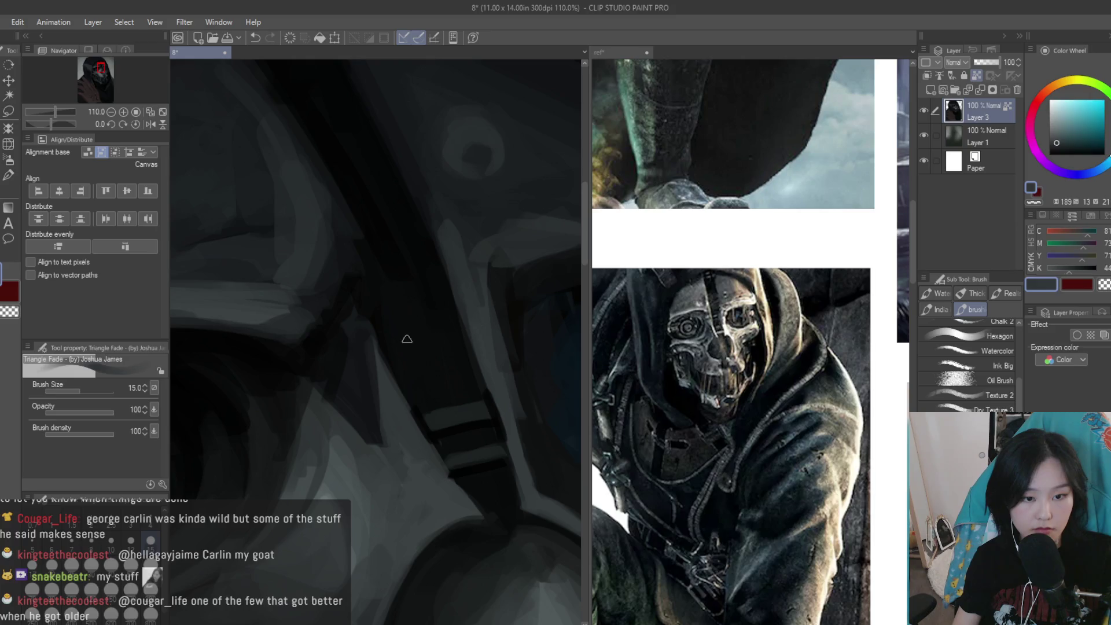
left_click_drag(380, 343, 460, 327)
Eyedrop dark blue-grey and near-black tones from the mask and strap shadow
left_click(377, 329, "alt")
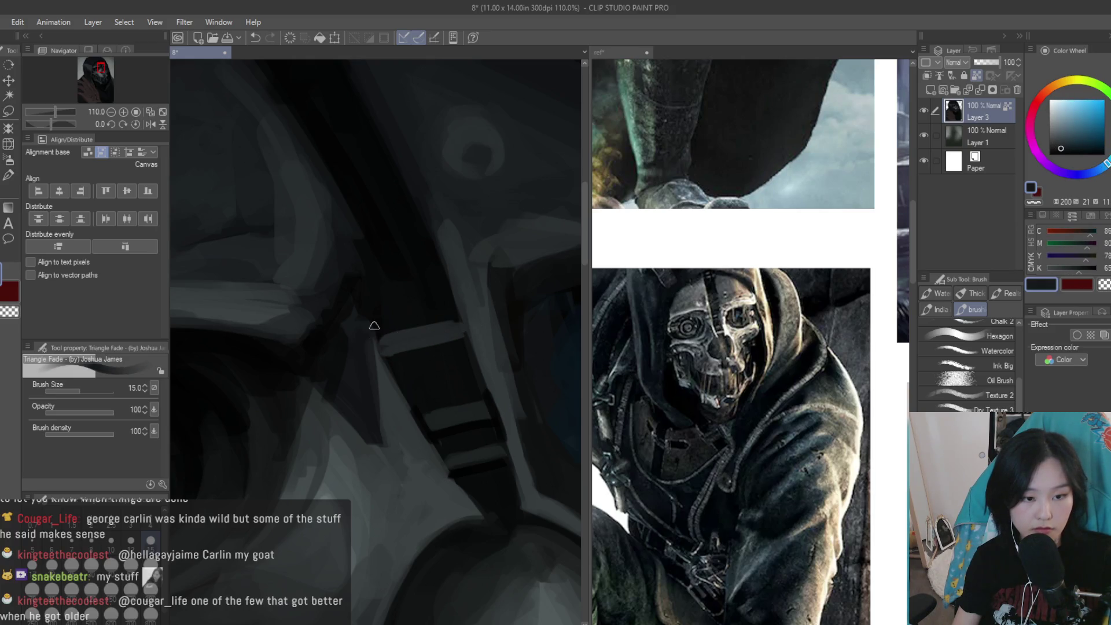
left_click(489, 403, "alt")
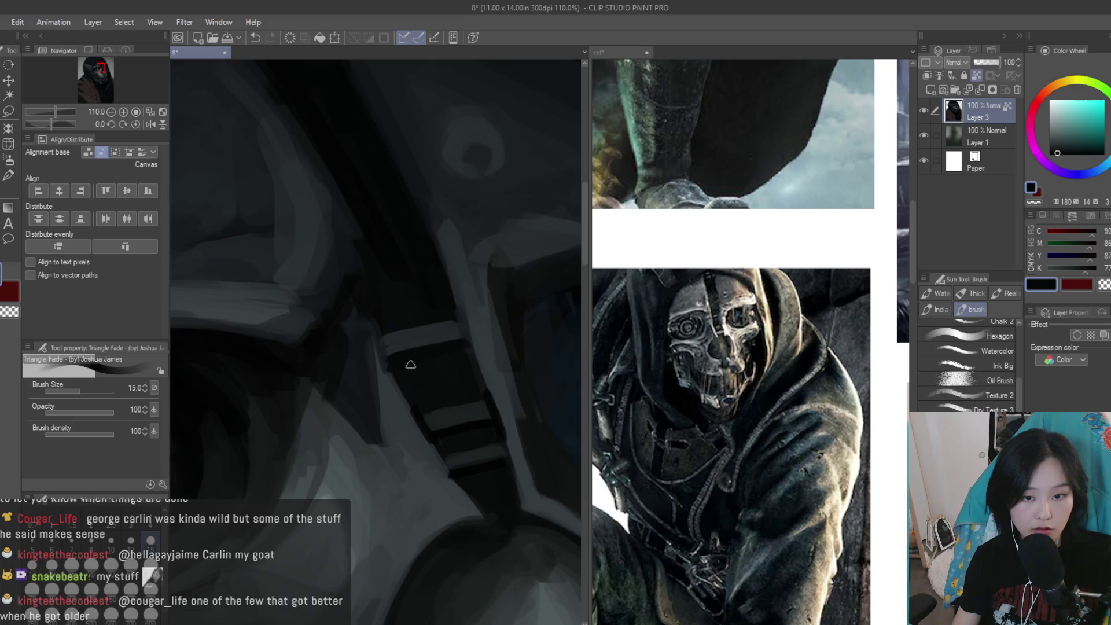
scroll(395, 365, "up", 2)
left_click(417, 358, "alt")
scroll(533, 448, "down", 3)
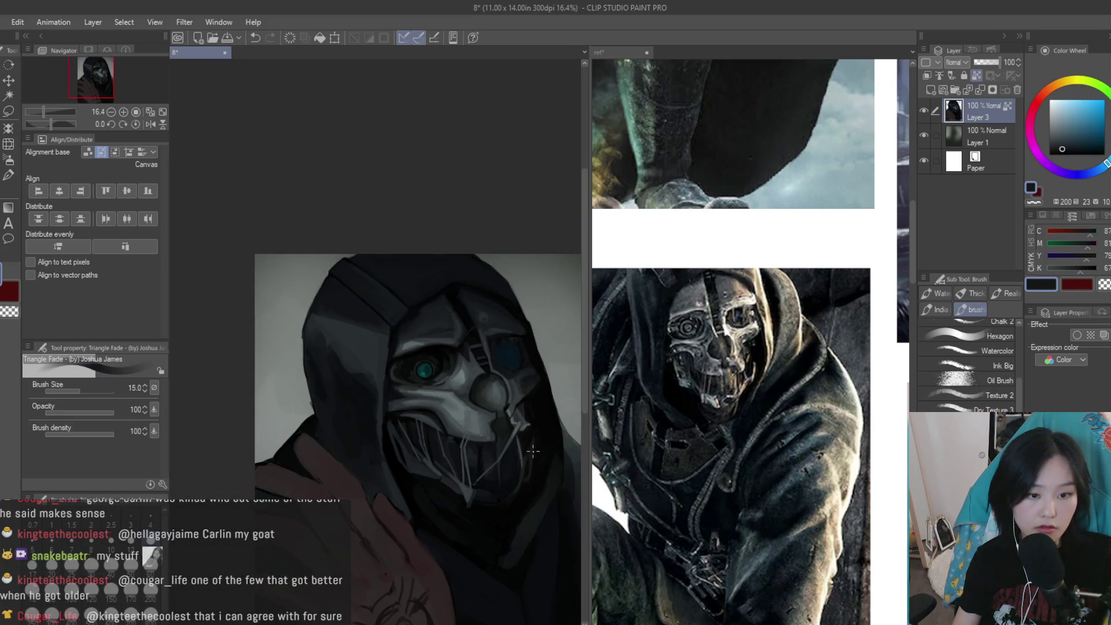
scroll(529, 428, "down", 2)
scroll(753, 347, "down", 3)
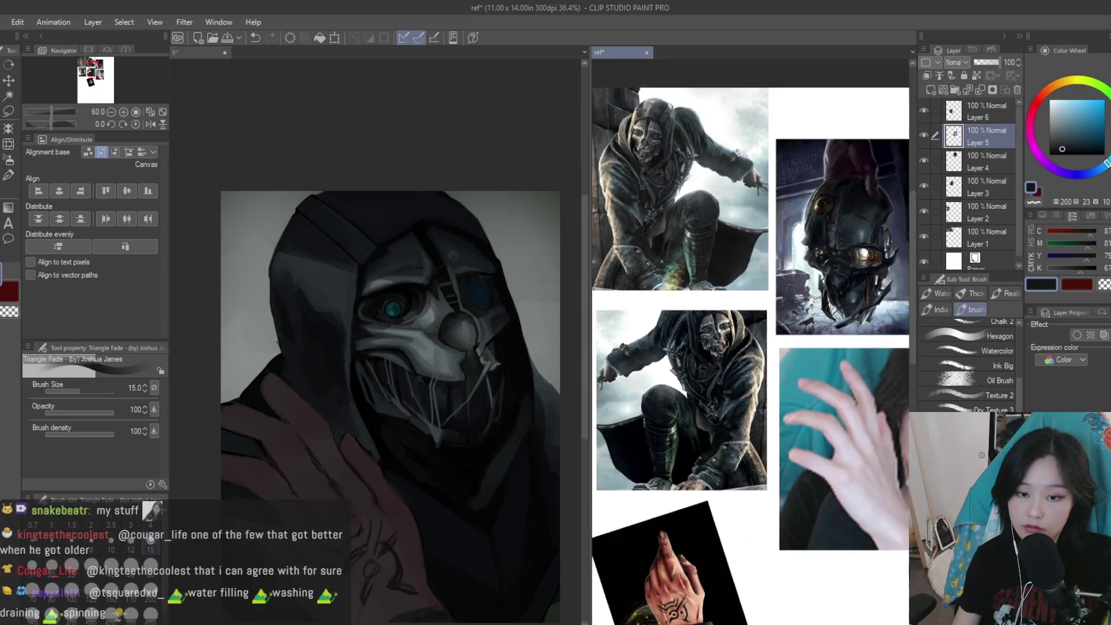
Return to the painting document and enlarge the brush
scroll(753, 348, "up", 3)
scroll(753, 347, "up", 1)
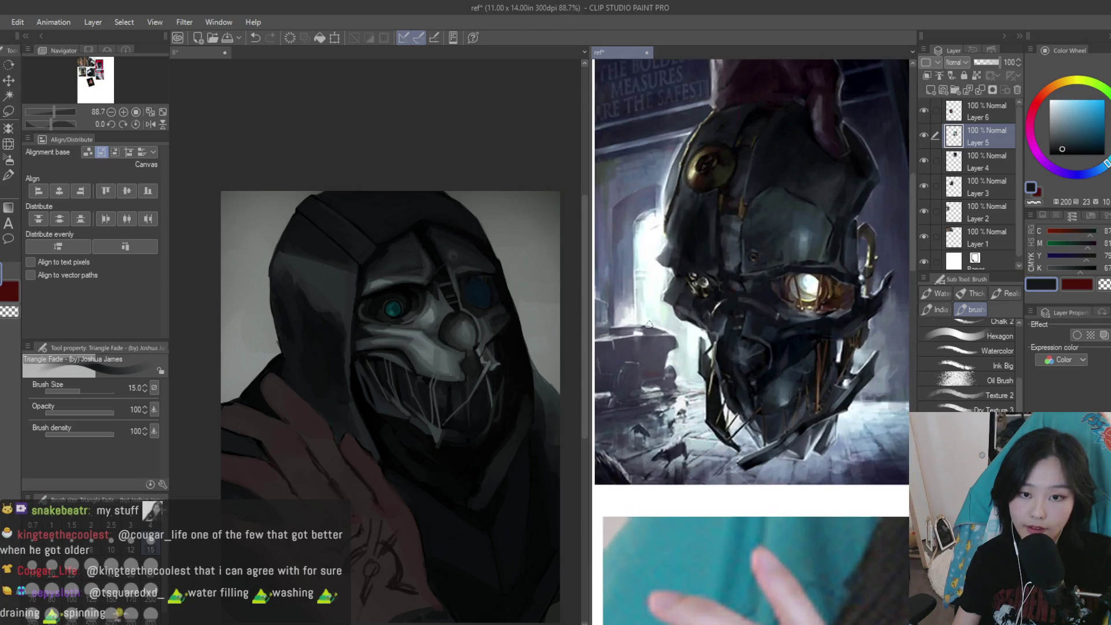
scroll(752, 347, "down", 1)
left_click(490, 292)
scroll(753, 348, "down", 2)
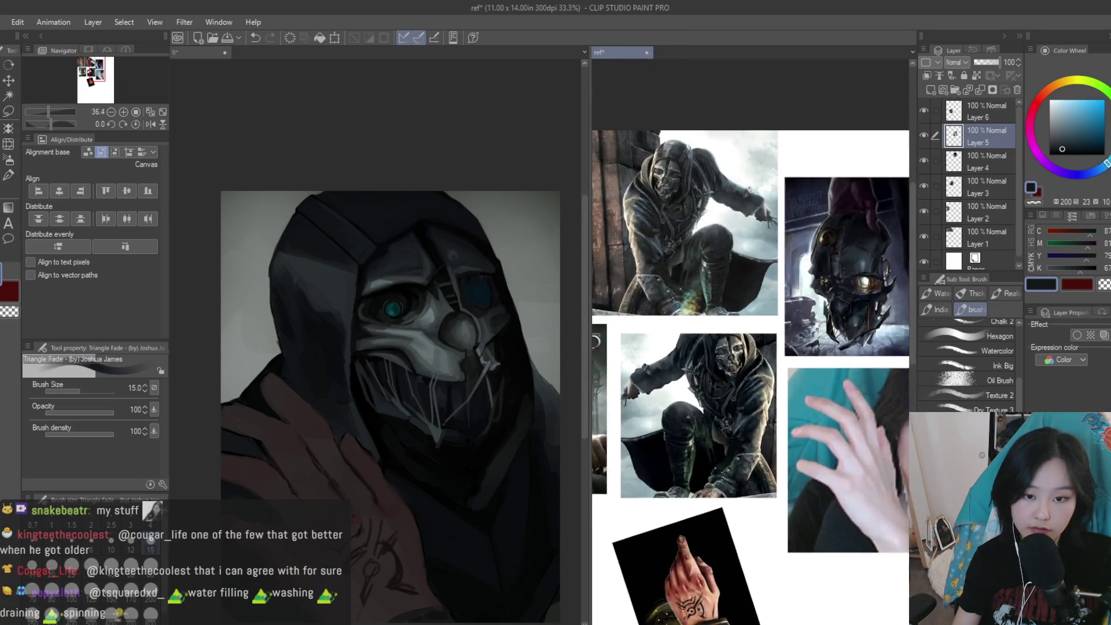
scroll(753, 348, "up", 2)
scroll(474, 233, "down", 1)
scroll(474, 233, "up", 2)
scroll(529, 237, "up", 3)
key("bracketright")
key("bracketright")
key("bracketright")
scroll(530, 237, "up", 1)
scroll(529, 237, "up", 1)
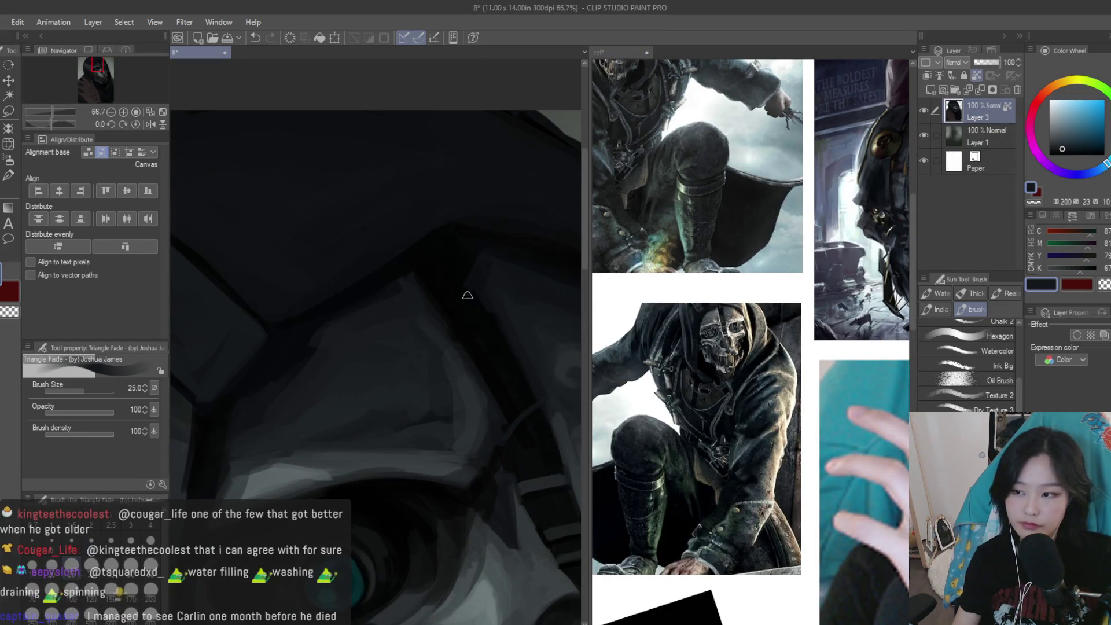
scroll(414, 263, "down", 3)
scroll(463, 347, "down", 3)
scroll(537, 396, "down", 1)
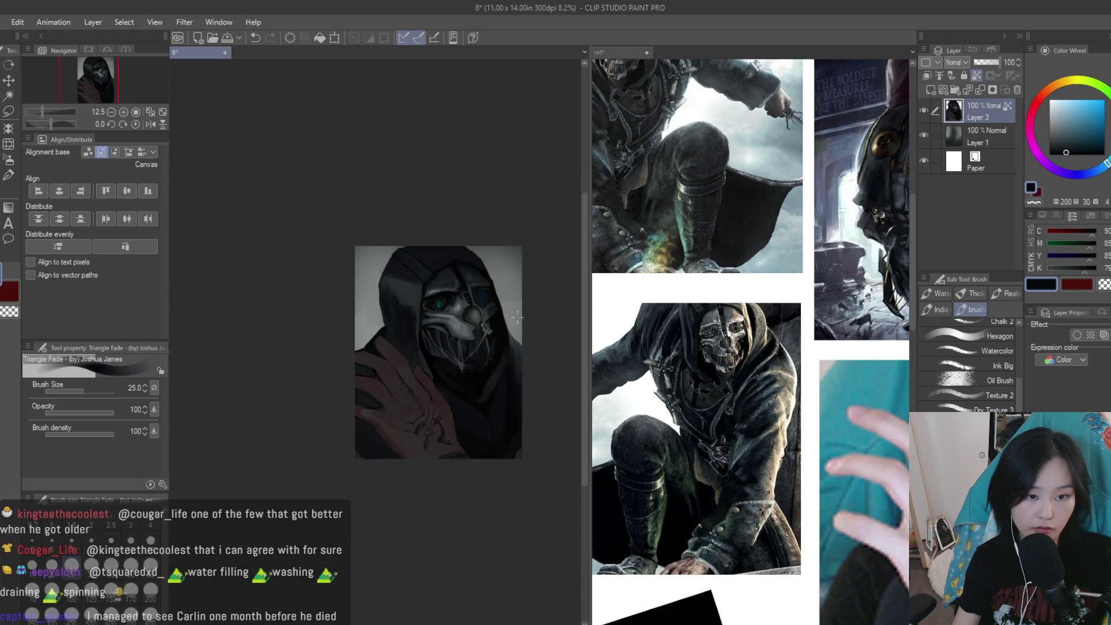
scroll(481, 369, "up", 2)
scroll(491, 357, "up", 2)
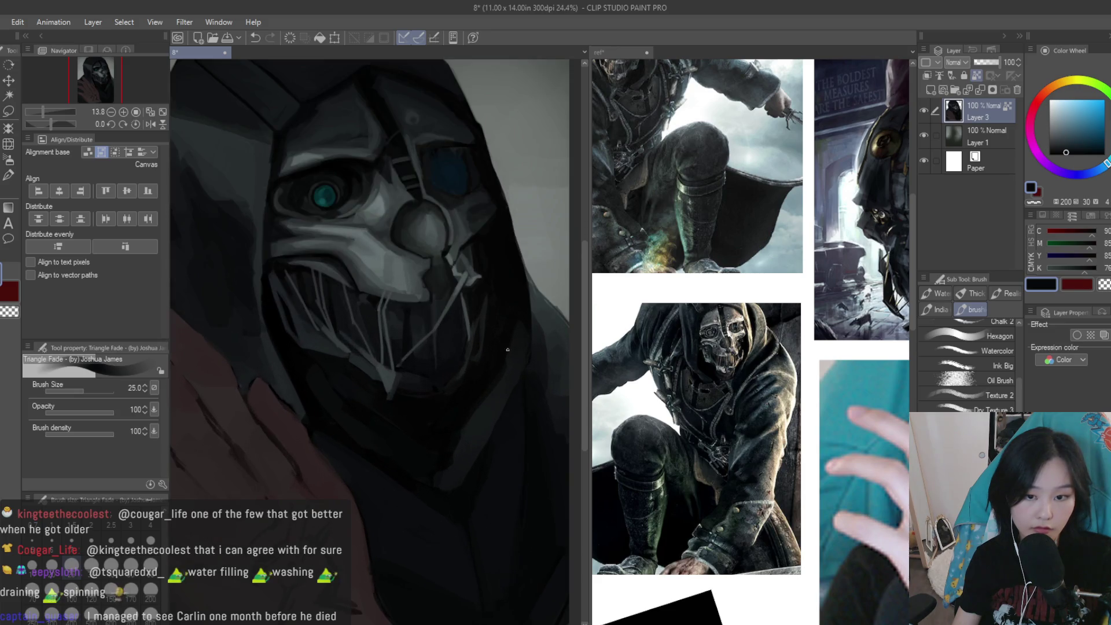
scroll(429, 409, "up", 3)
scroll(405, 376, "up", 1)
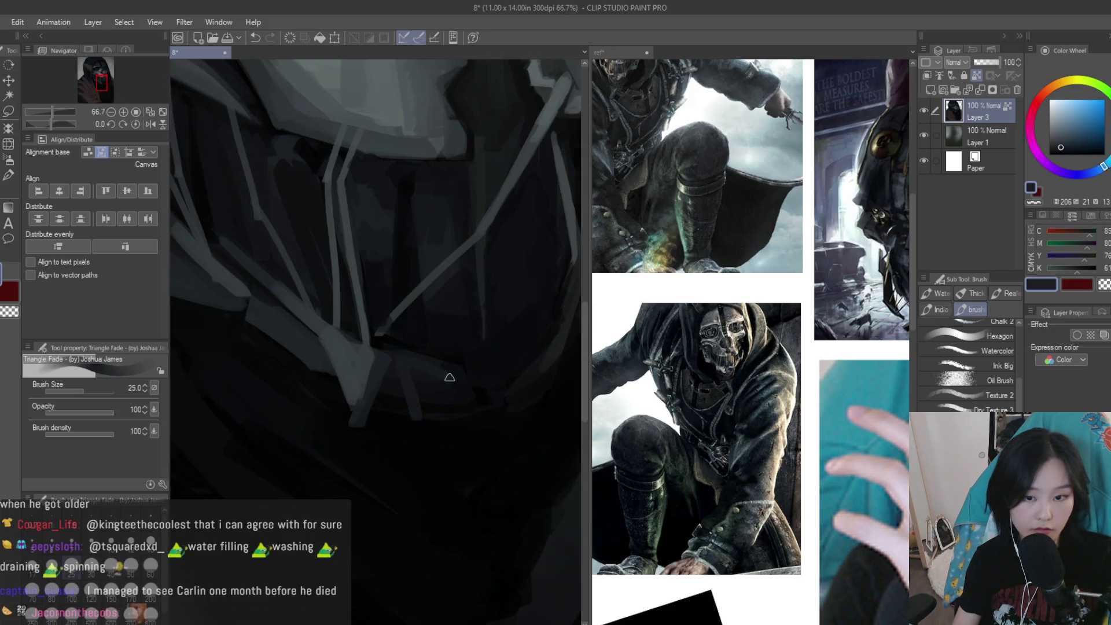
scroll(434, 372, "up", 1)
scroll(457, 399, "up", 1)
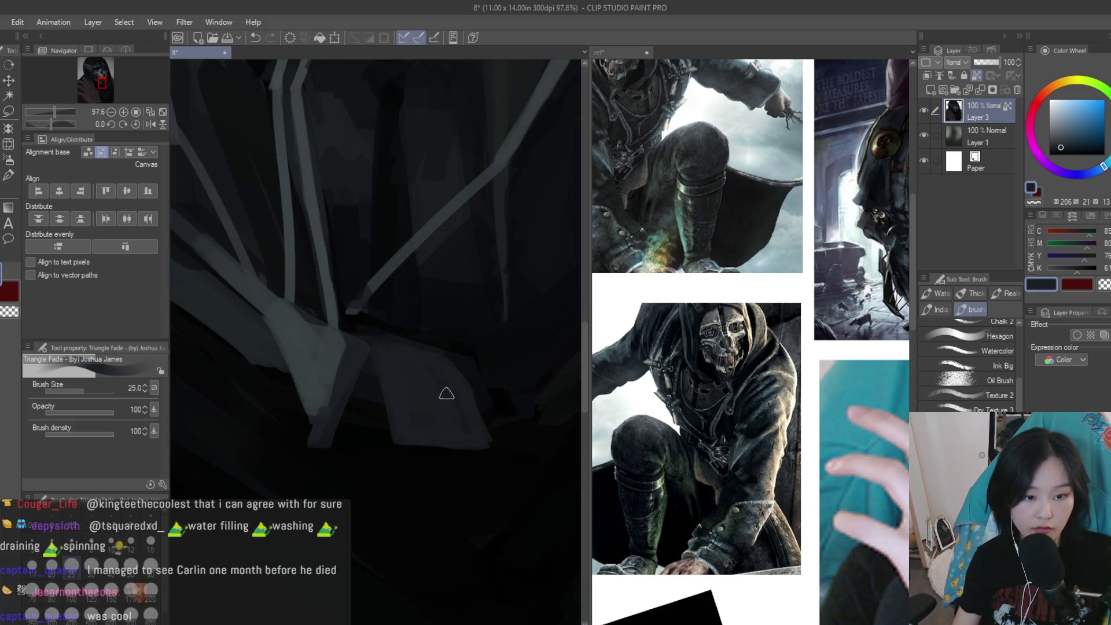
Save the painting with Ctrl+S
key("ctrl+s")
scroll(513, 448, "down", 8)
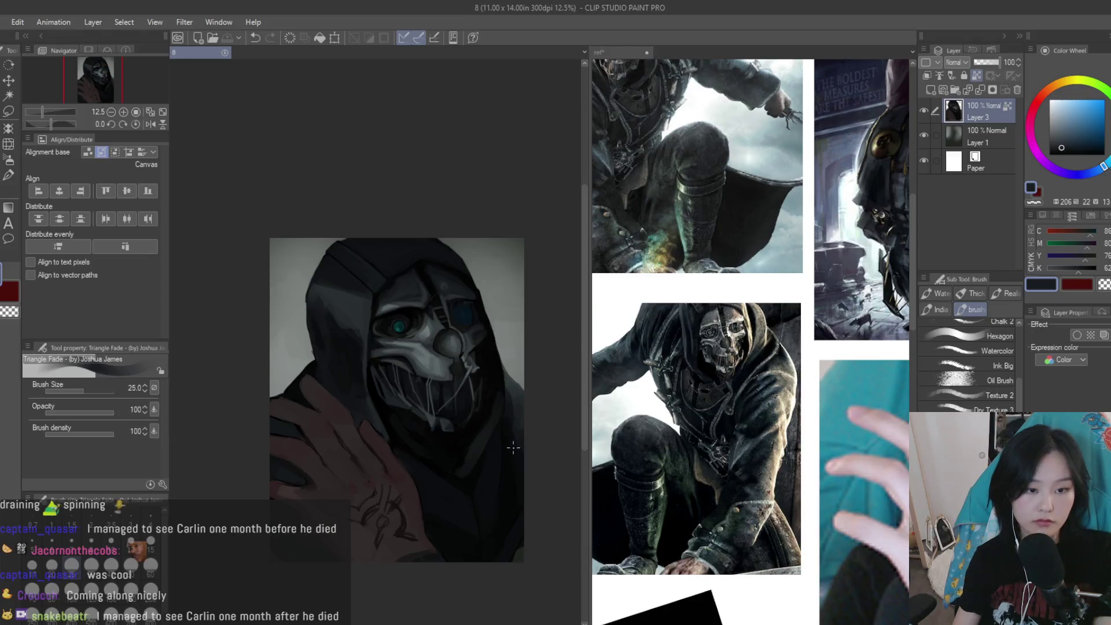
scroll(516, 440, "up", 2)
scroll(537, 405, "up", 2)
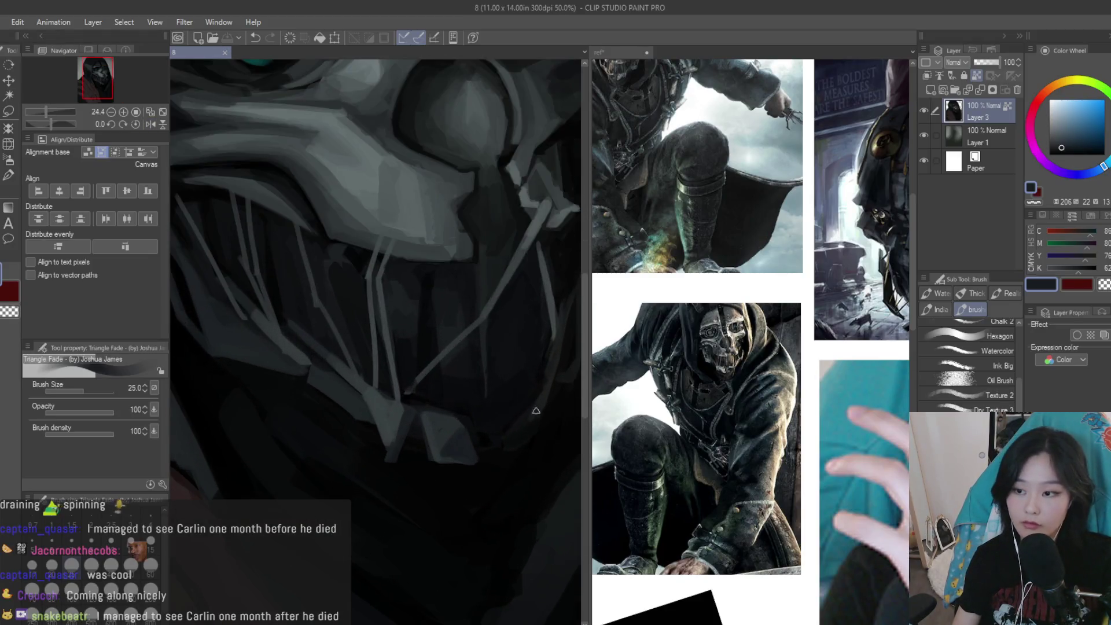
scroll(536, 405, "up", 2)
Paint a light stroke along the mask's mouth and sample a darker tone from it
left_click_drag(521, 446, 457, 443)
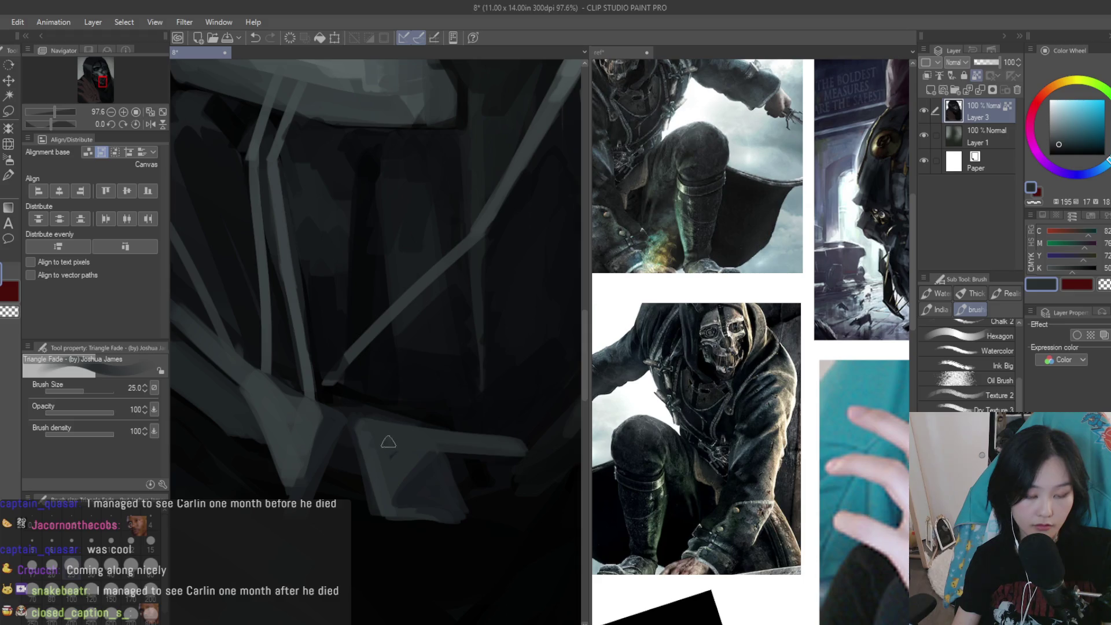
left_click(516, 452, "alt")
scroll(516, 451, "down", 2)
scroll(533, 417, "down", 2)
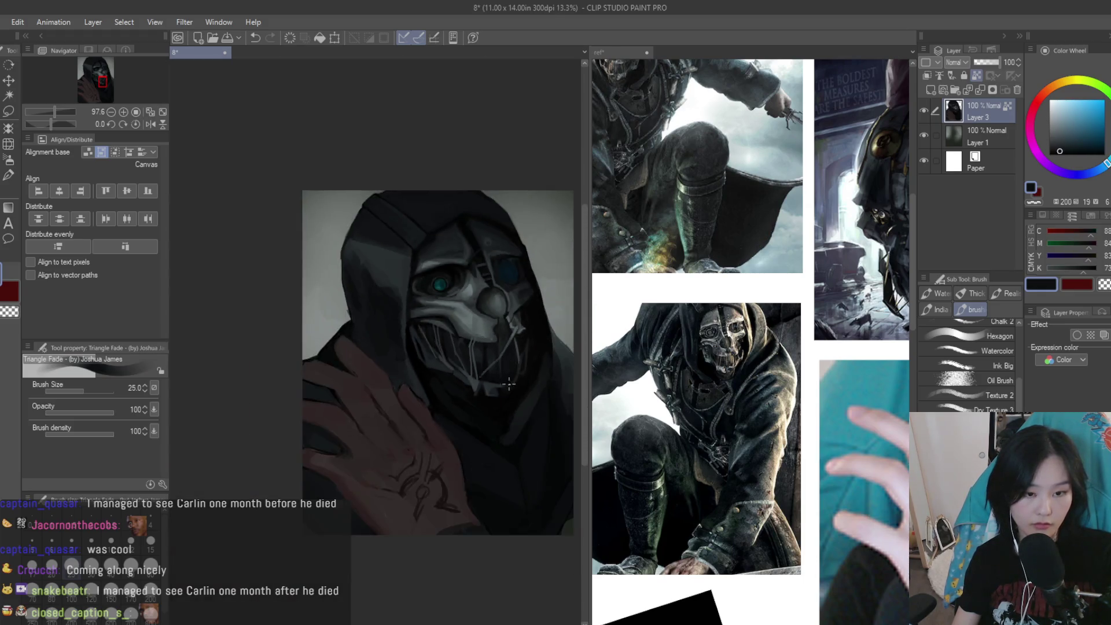
scroll(550, 377, "down", 2)
scroll(532, 363, "up", 1)
Check the DISHONORED cover on the reference board, then return to the painting
left_click(645, 300)
scroll(645, 299, "down", 2)
scroll(644, 307, "up", 2)
scroll(645, 313, "down", 2)
scroll(666, 463, "up", 2)
scroll(666, 463, "up", 1)
left_click(477, 338)
scroll(478, 338, "up", 2)
scroll(470, 322, "up", 1)
scroll(471, 322, "up", 2)
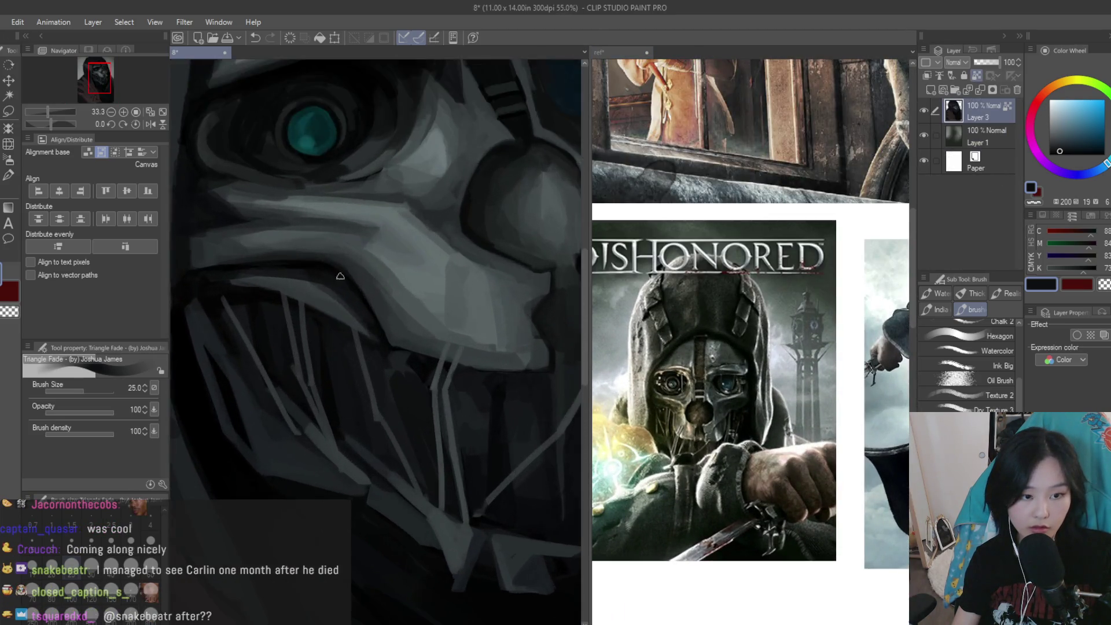
Shrink the brush size to 15
scroll(453, 366, "up", 2)
scroll(459, 372, "up", 1)
key("bracketleft")
key("bracketleft")
key("bracketleft")
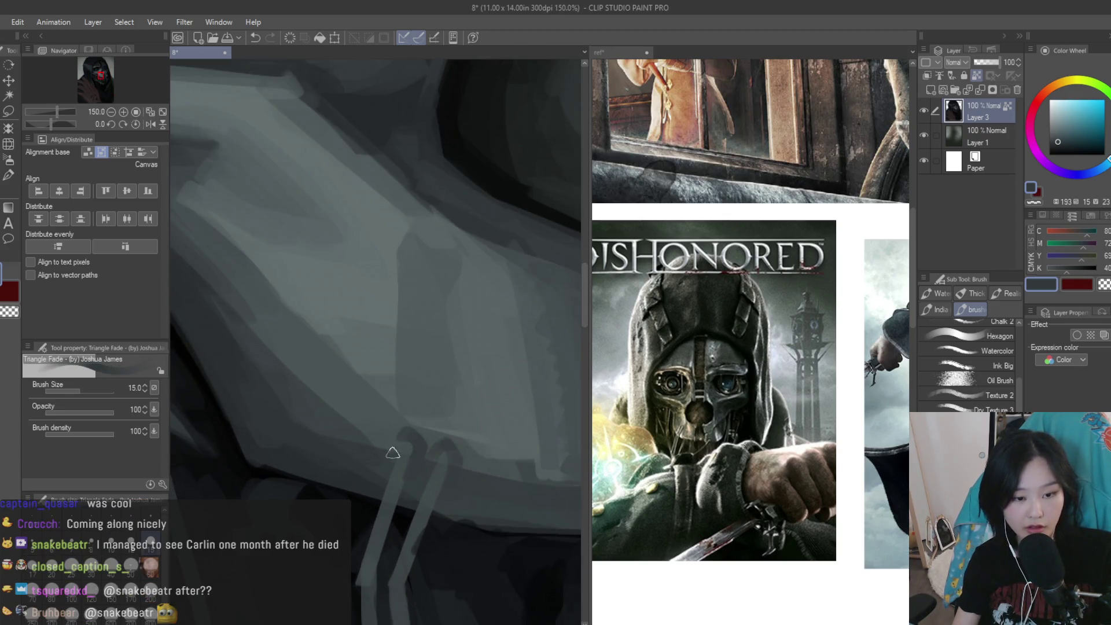
scroll(393, 457, "down", 2)
scroll(429, 457, "up", 1)
scroll(462, 460, "up", 1)
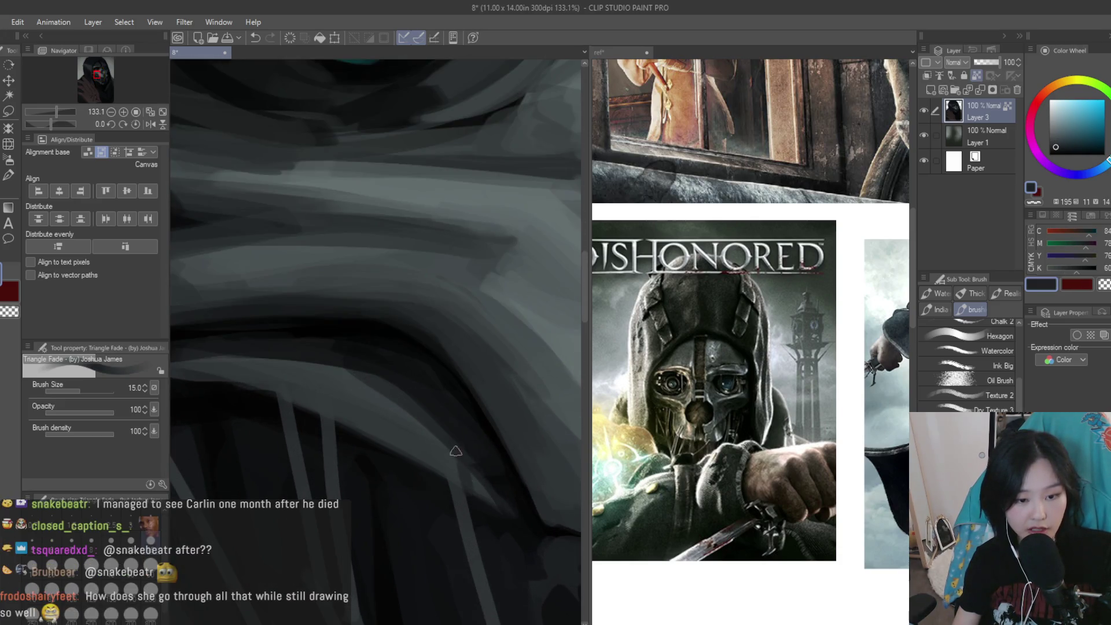
scroll(455, 453, "down", 1)
scroll(397, 405, "up", 1)
scroll(398, 464, "up", 1)
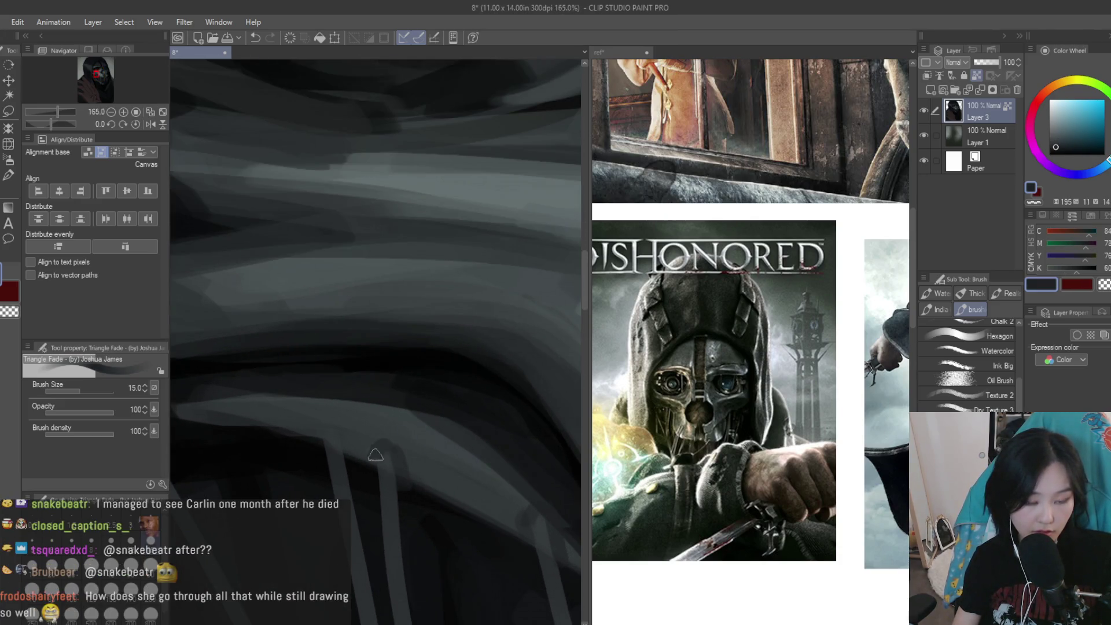
scroll(437, 488, "down", 2)
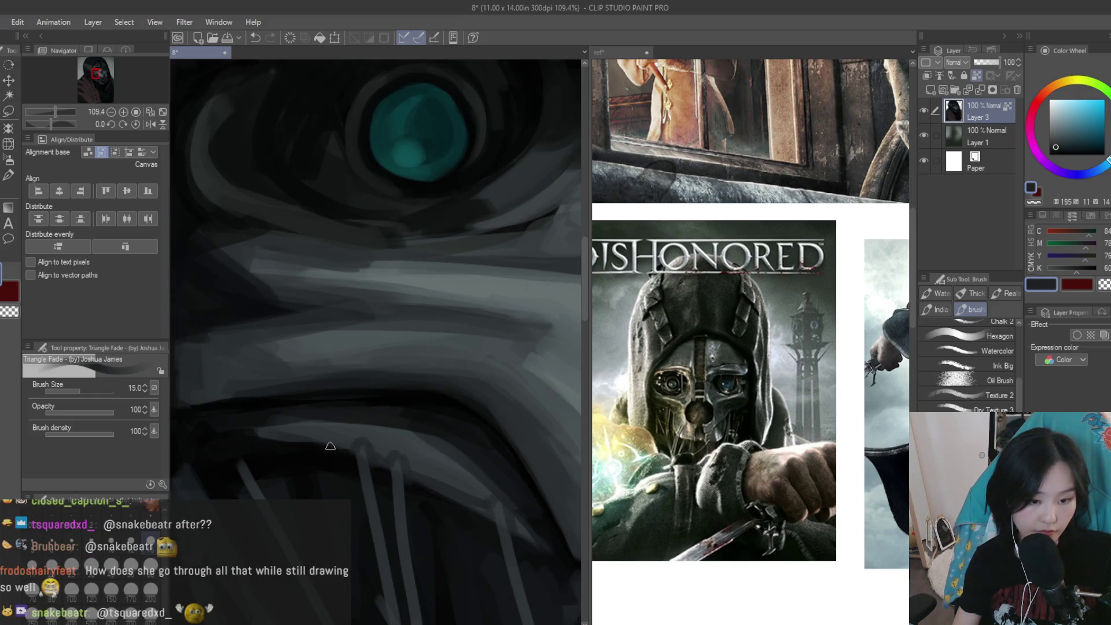
scroll(481, 513, "down", 1)
scroll(421, 485, "down", 2)
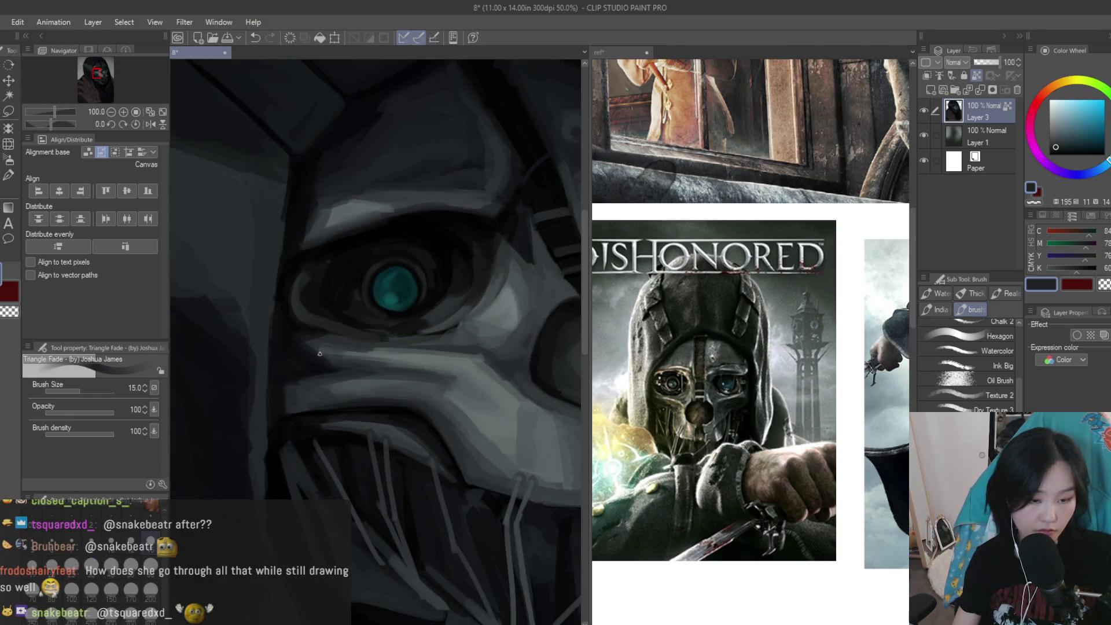
scroll(394, 490, "down", 2)
scroll(356, 493, "up", 2)
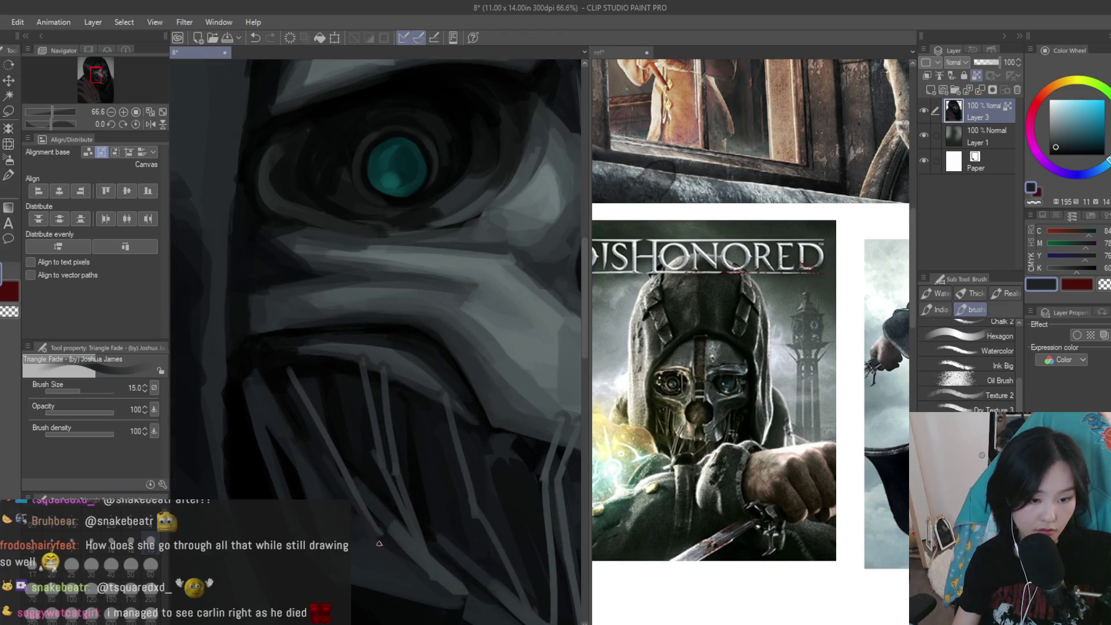
scroll(353, 492, "up", 1)
scroll(341, 469, "up", 1)
Sample dark grey tones from the mask and the surrounding painting
left_click(339, 467, "alt")
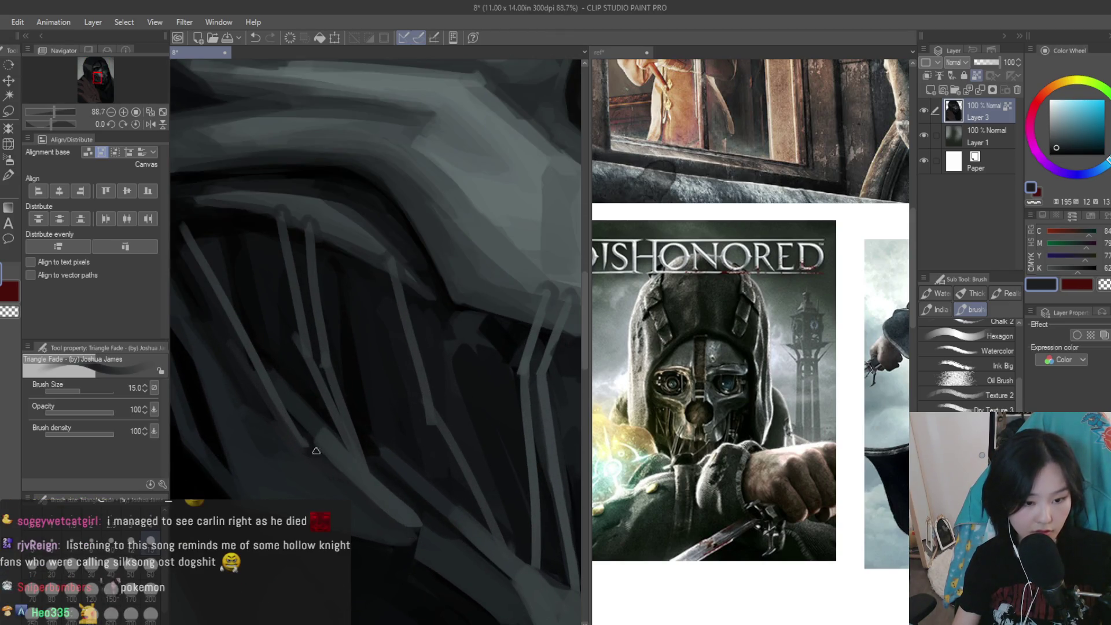
left_click(423, 524, "alt")
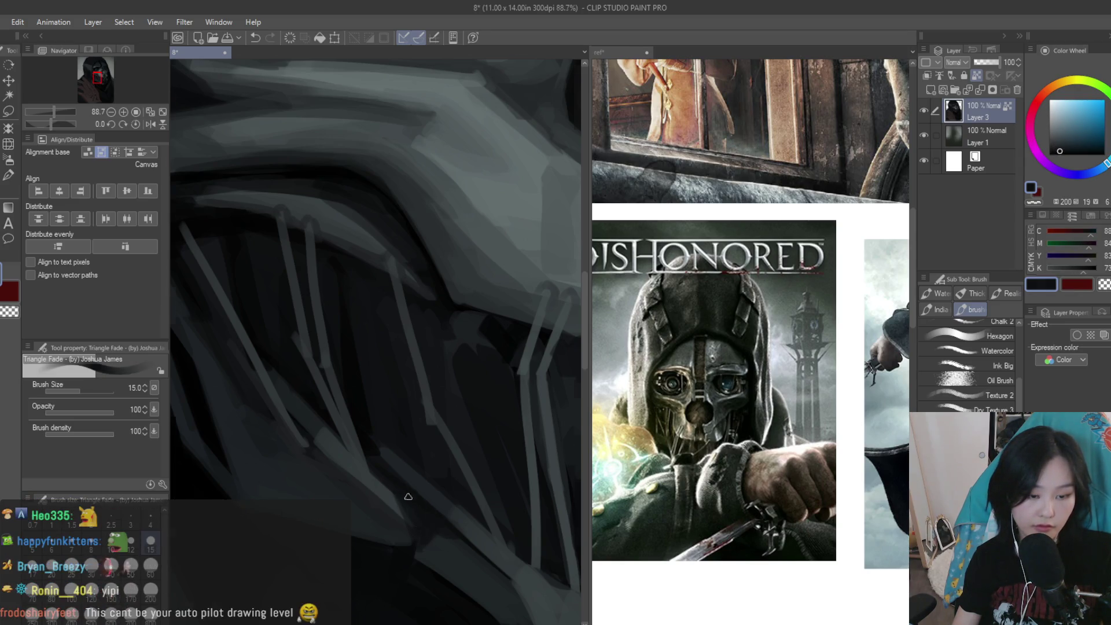
scroll(397, 489, "down", 2)
scroll(392, 498, "down", 3)
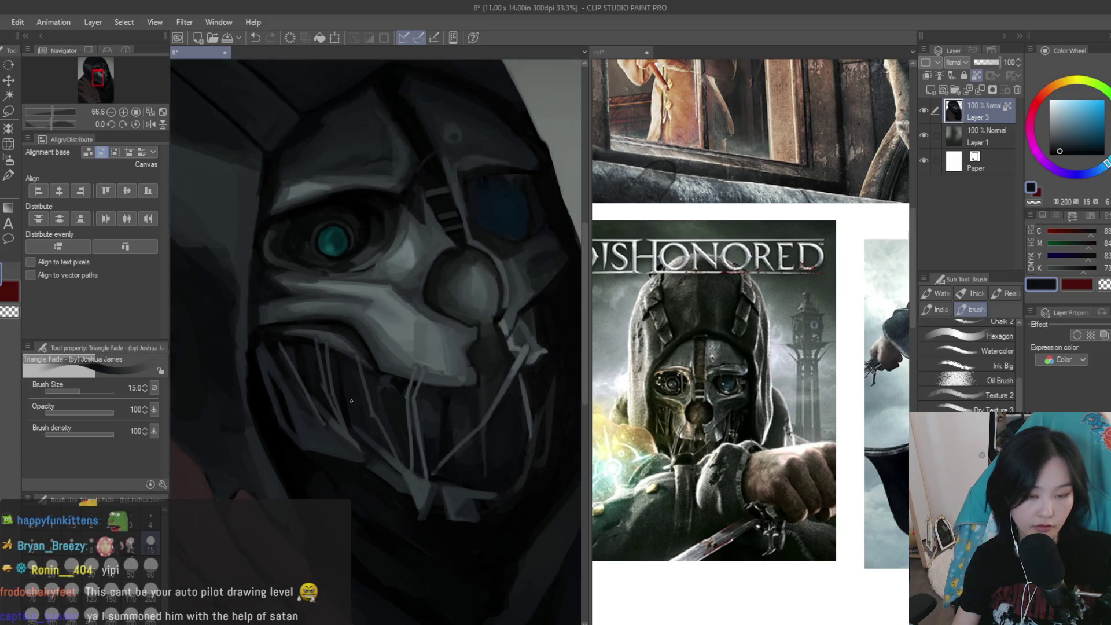
scroll(405, 440, "down", 3)
scroll(414, 405, "up", 1)
Flip the canvas horizontally and back to check proportions, then bring up the ref sheet
key("h")
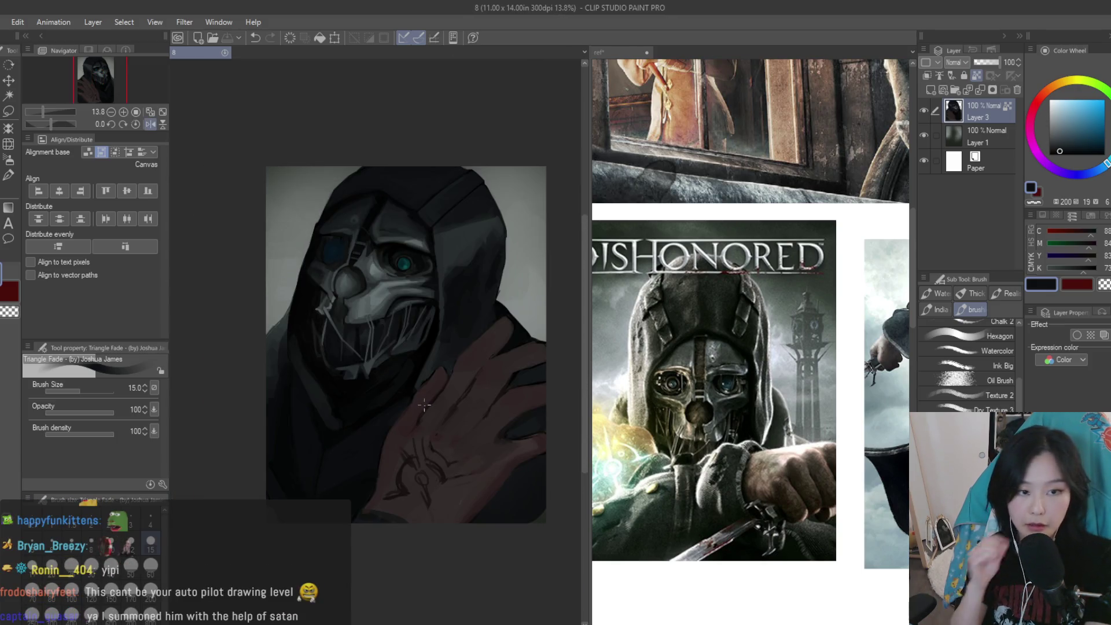
key("h")
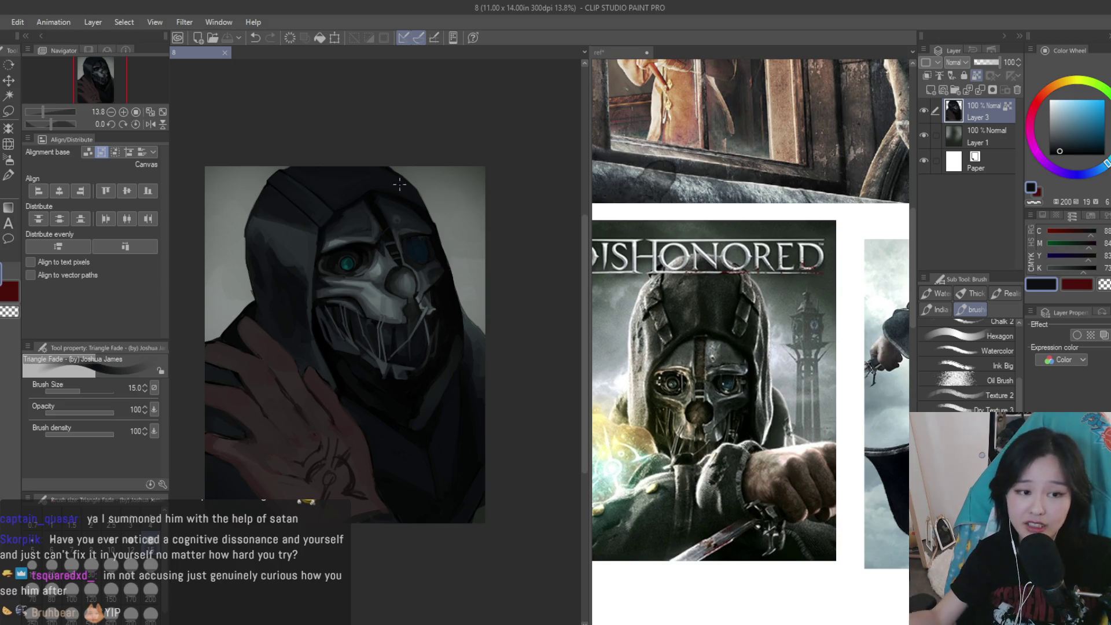
left_click(713, 370)
scroll(713, 371, "down", 4)
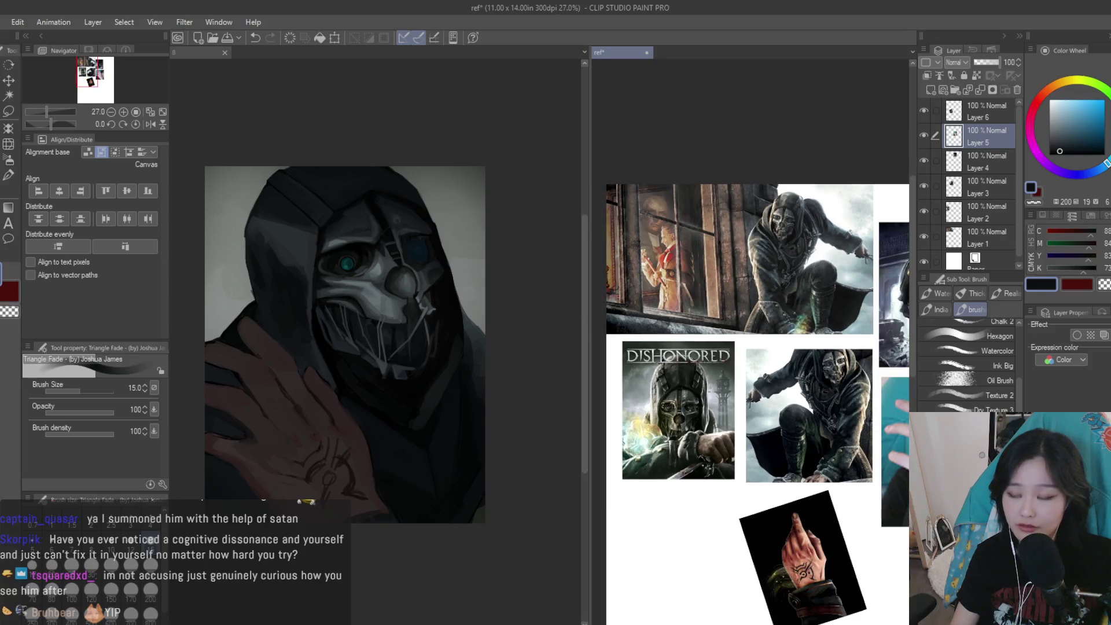
Brush a darker tone over part of the teal eye
scroll(714, 371, "up", 1)
scroll(674, 430, "up", 3)
scroll(294, 330, "up", 3)
scroll(294, 330, "up", 2)
scroll(294, 330, "up", 1)
scroll(294, 330, "up", 1)
mouse_move(294, 330)
left_mouse_down()
mouse_move(239, 433)
mouse_move(277, 466)
mouse_move(345, 426)
left_mouse_up()
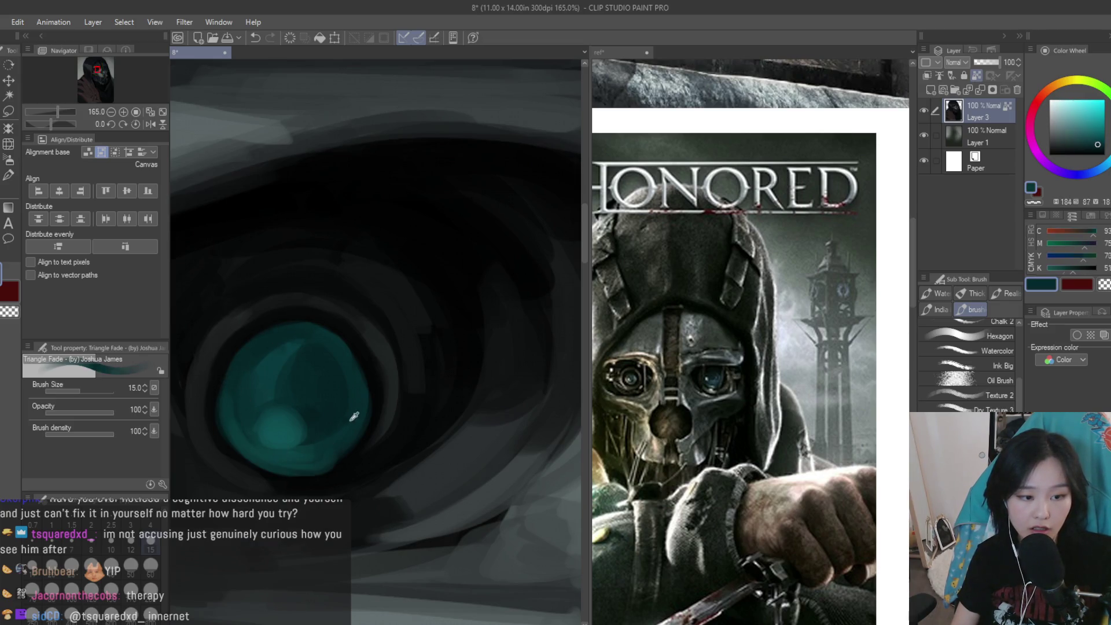
Sample near-black and dark teal, and repaint the iris's upper-left rim
left_click(381, 391, "alt")
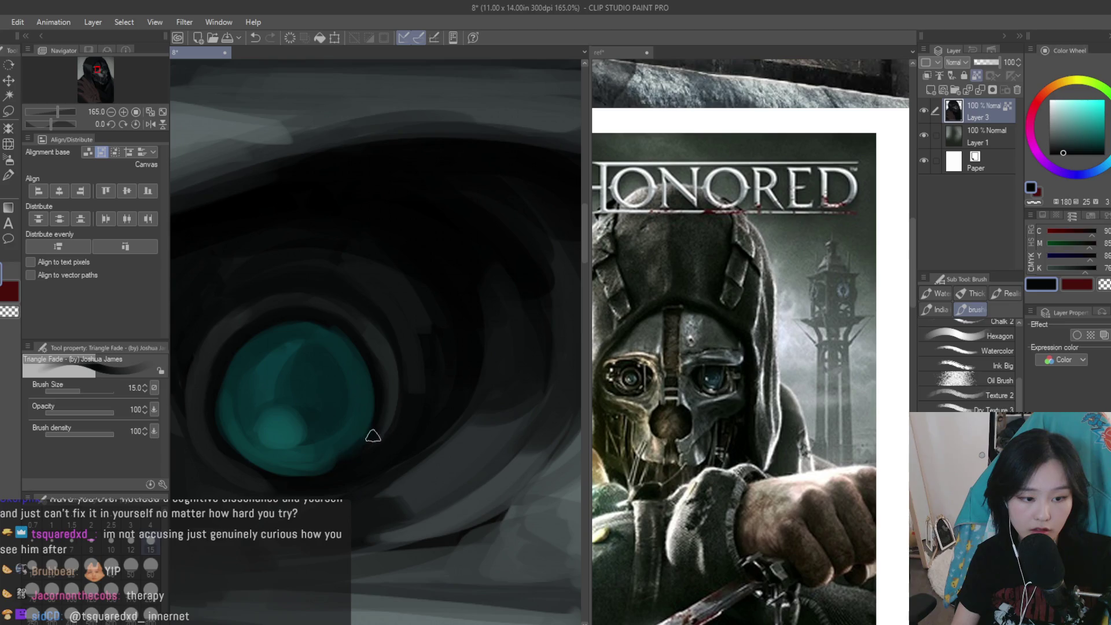
left_click(348, 433, "alt")
left_click_drag(230, 364, 223, 406)
left_click(211, 390, "alt")
left_click(214, 381, "alt")
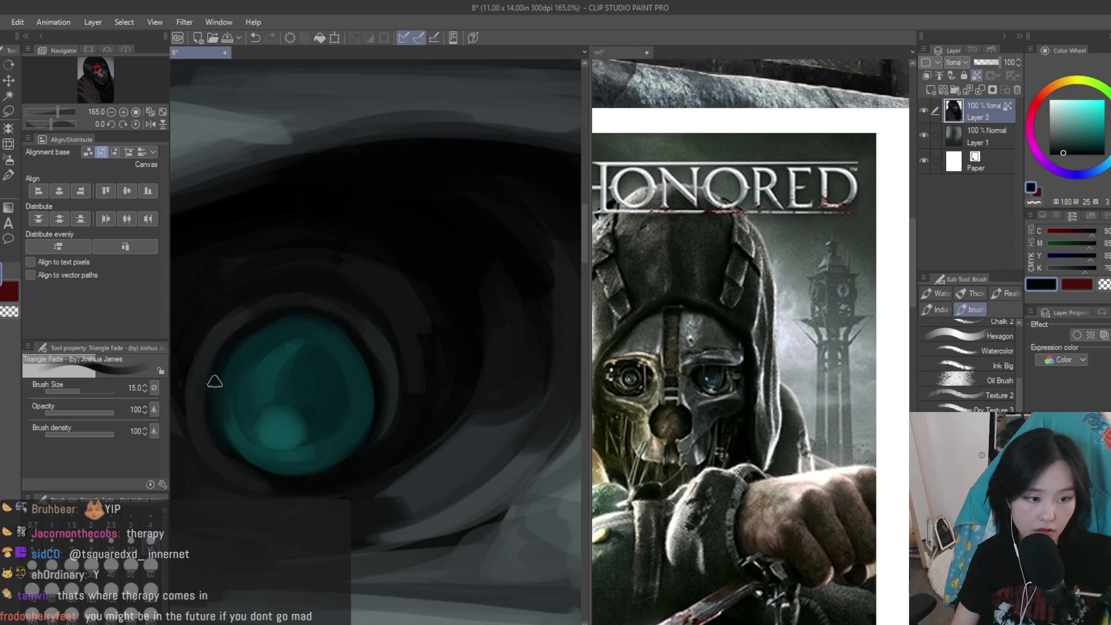
left_click(254, 456, "alt")
Save the painting with Ctrl+S
scroll(405, 348, "down", 6)
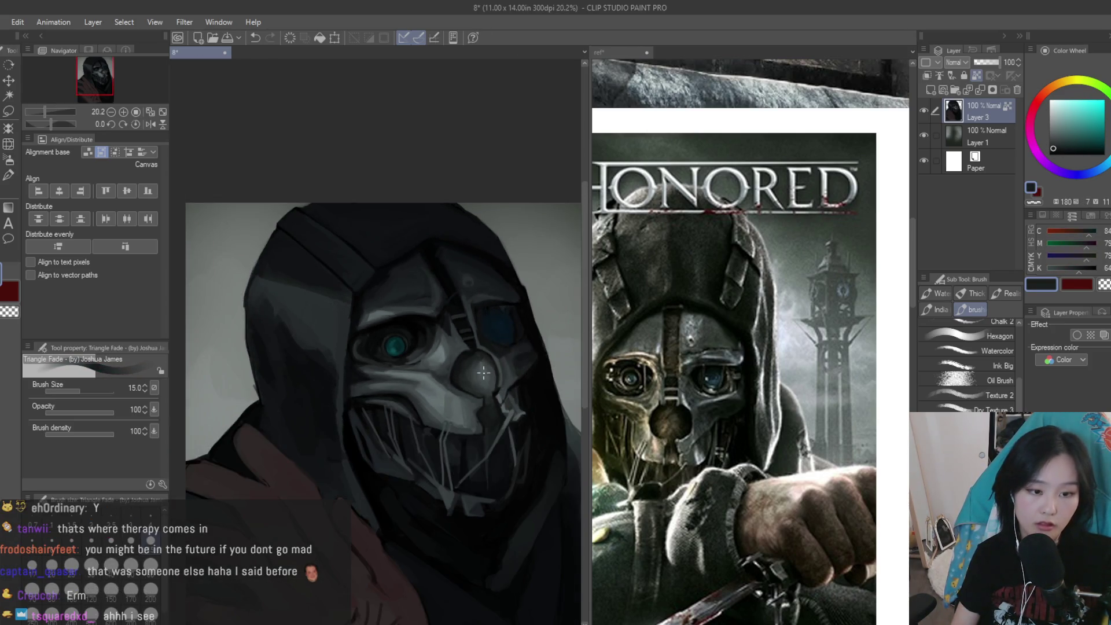
scroll(482, 373, "up", 2)
scroll(407, 367, "up", 2)
key("ctrl+s")
scroll(753, 341, "down", 3)
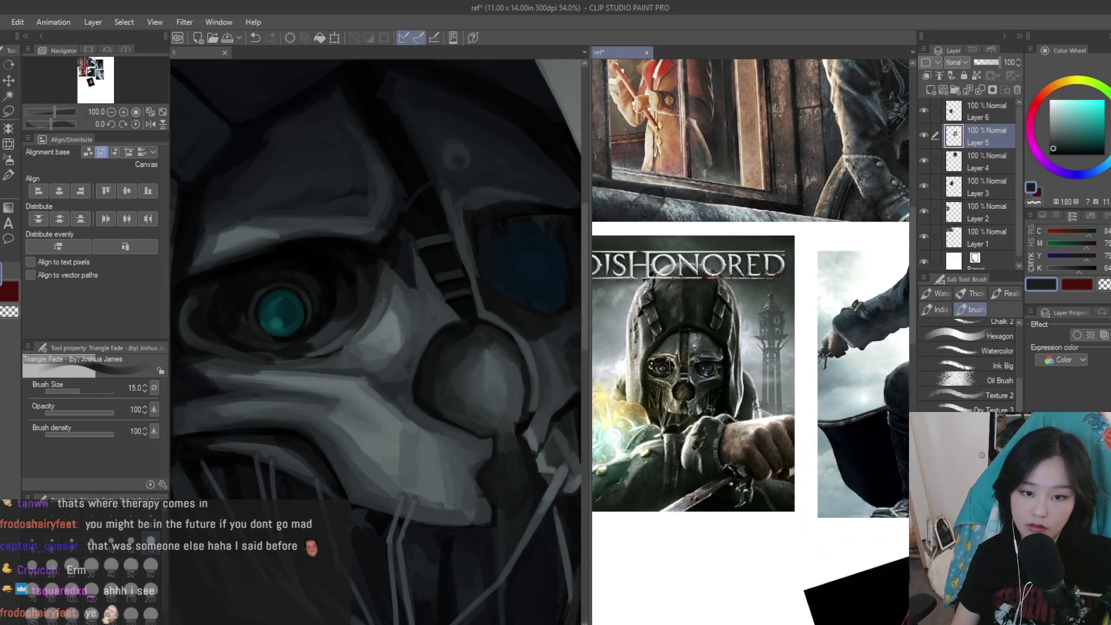
scroll(724, 289, "up", 3)
scroll(753, 342, "down", 5)
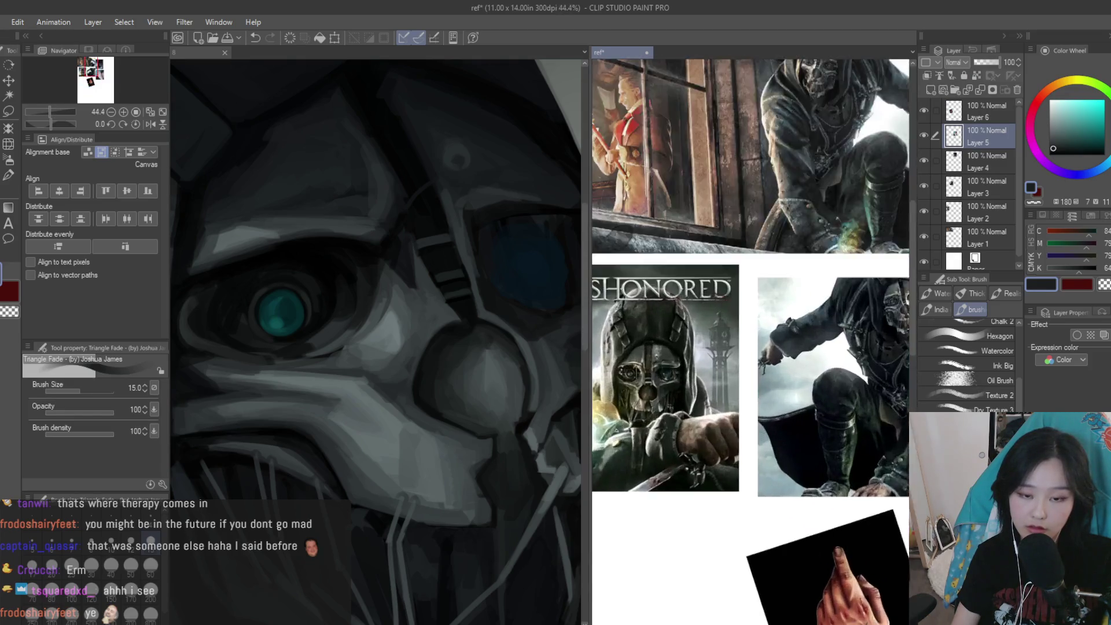
scroll(491, 261, "down", 2)
scroll(491, 262, "up", 2)
scroll(405, 272, "up", 3)
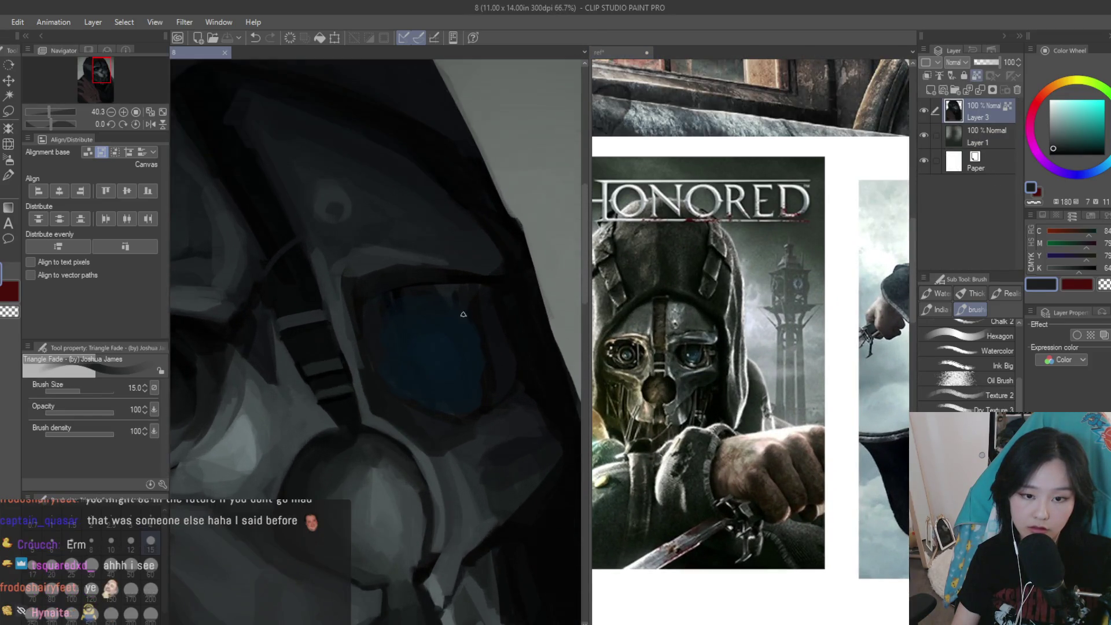
Paint dark vertical strokes inside the mask's eye, undoing one misplaced stroke
left_click(385, 277, "alt")
left_click_drag(395, 365, 400, 435)
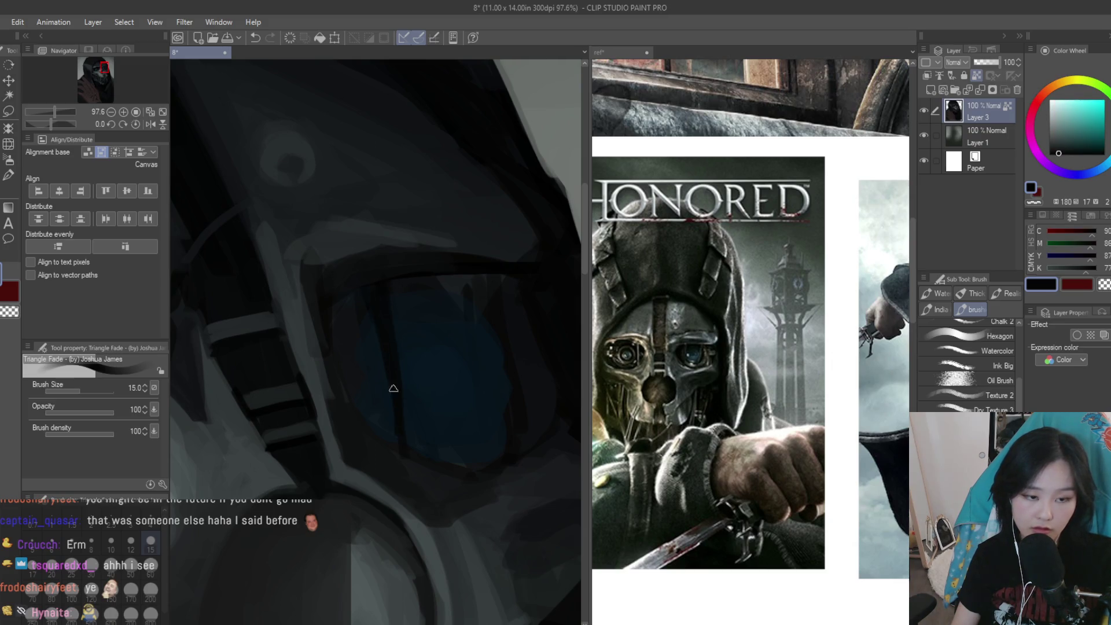
left_click_drag(474, 307, 489, 457)
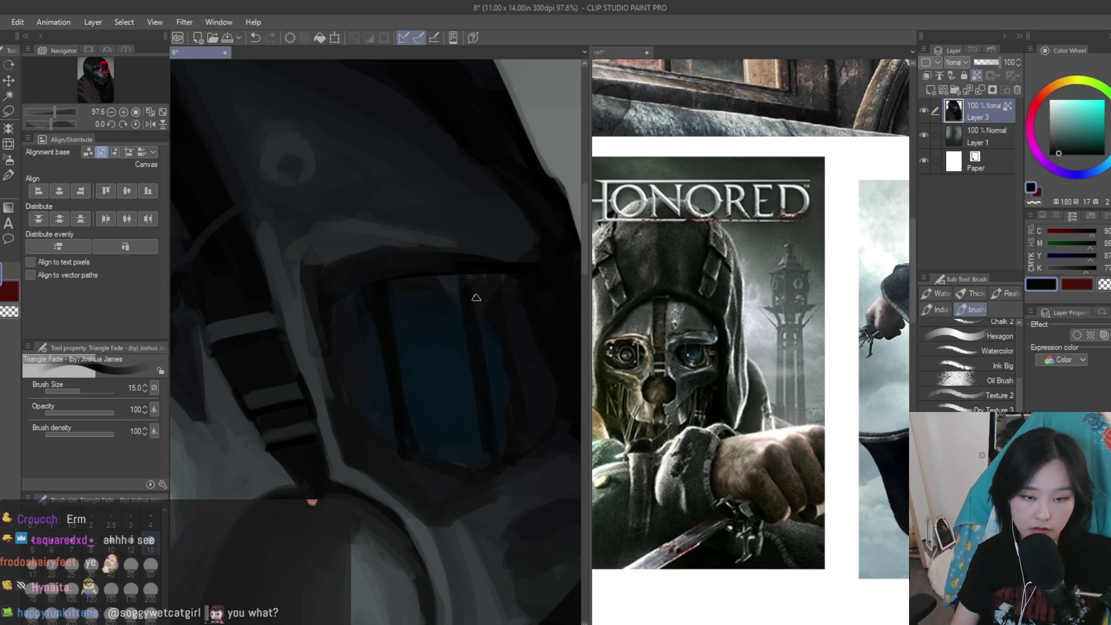
key("ctrl+z")
left_click_drag(458, 281, 450, 457)
Enlarge the brush to 20 and sample several dark blue-grey tones from the mask
key("bracketright")
key("bracketright")
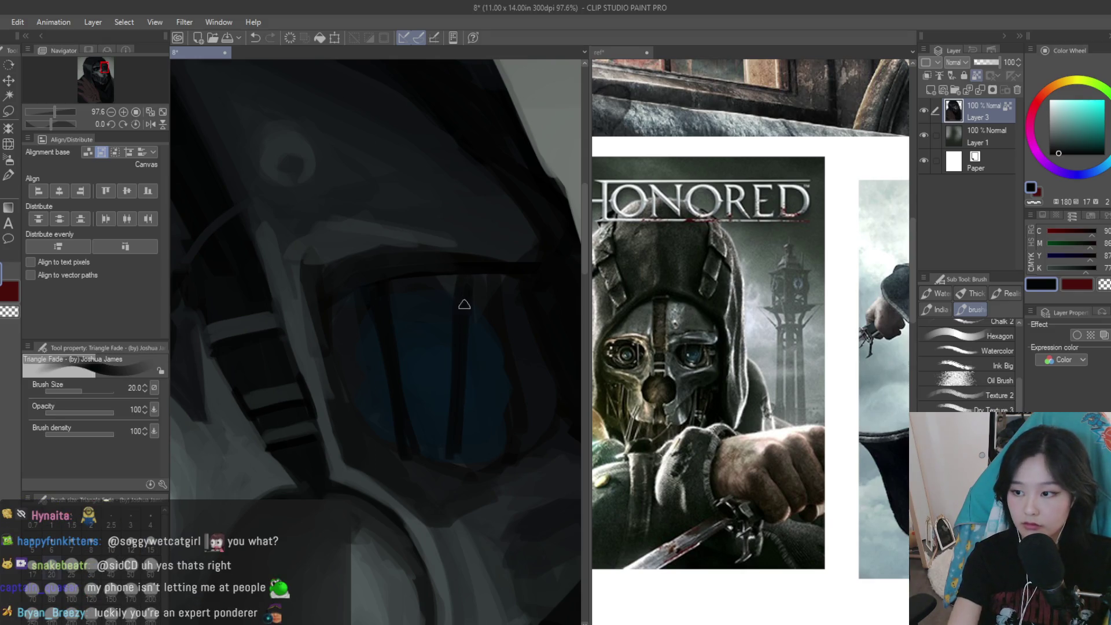
left_click(460, 271, "alt")
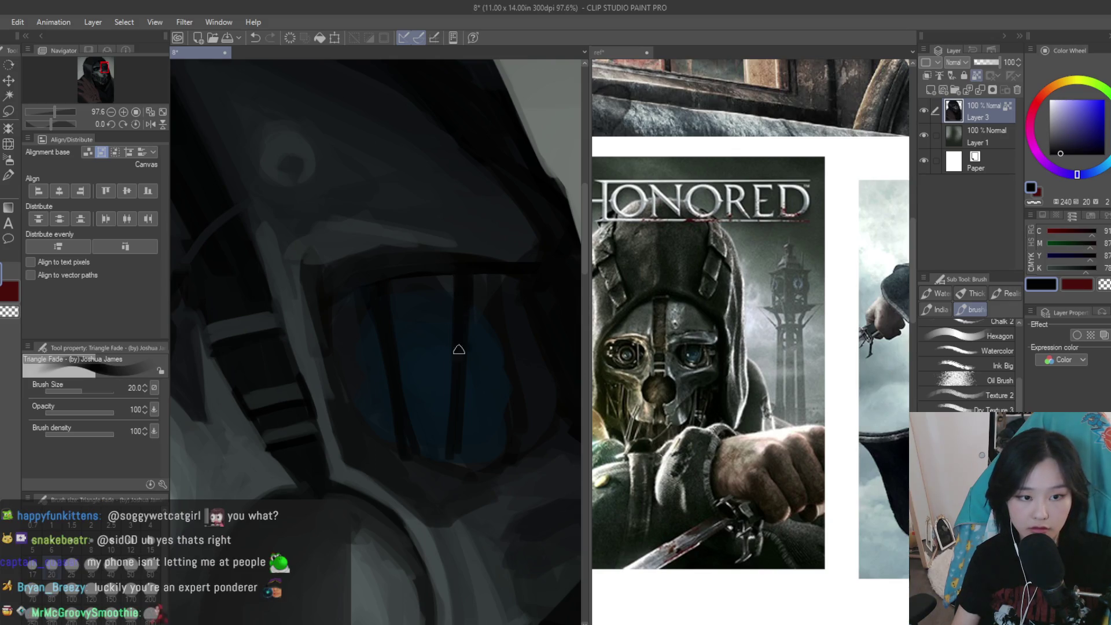
left_click(441, 308, "alt")
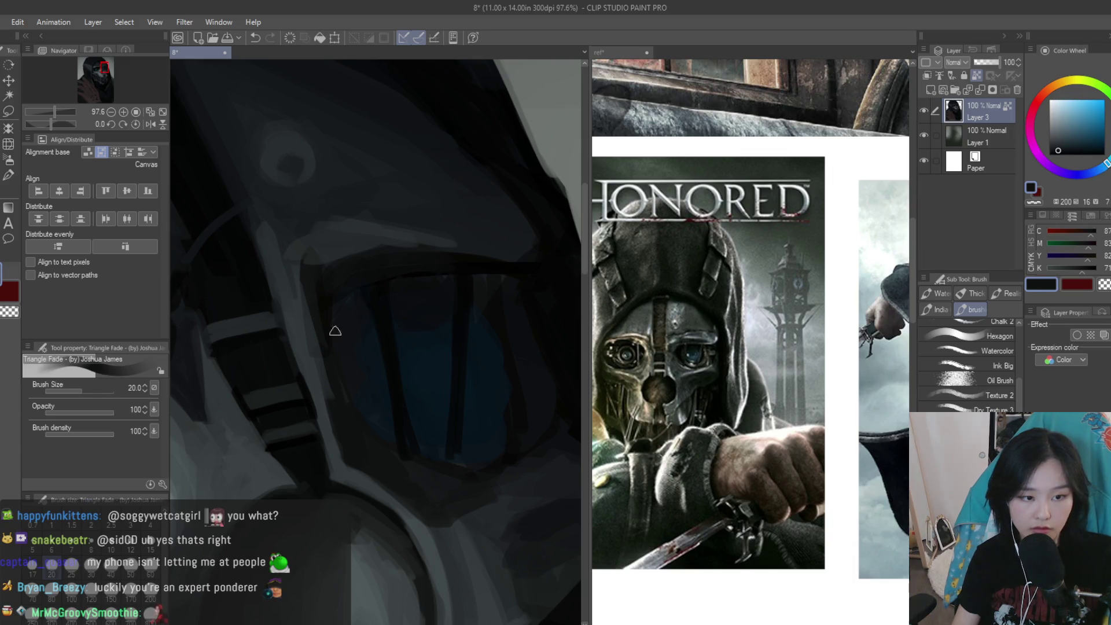
left_click(370, 293, "alt")
left_click(377, 303, "alt")
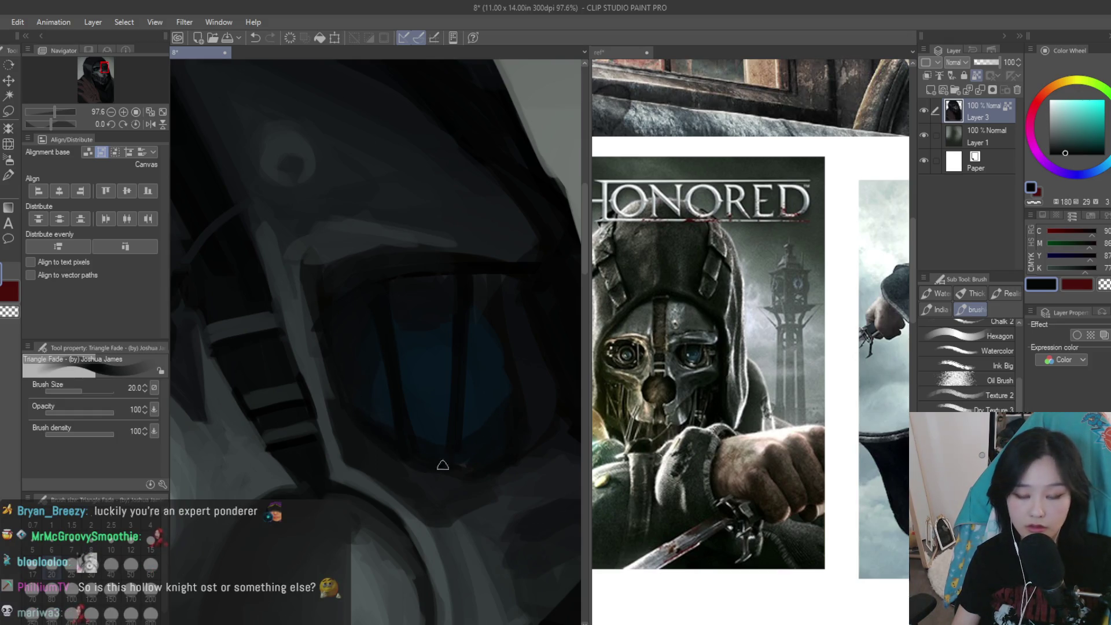
scroll(481, 419, "down", 2)
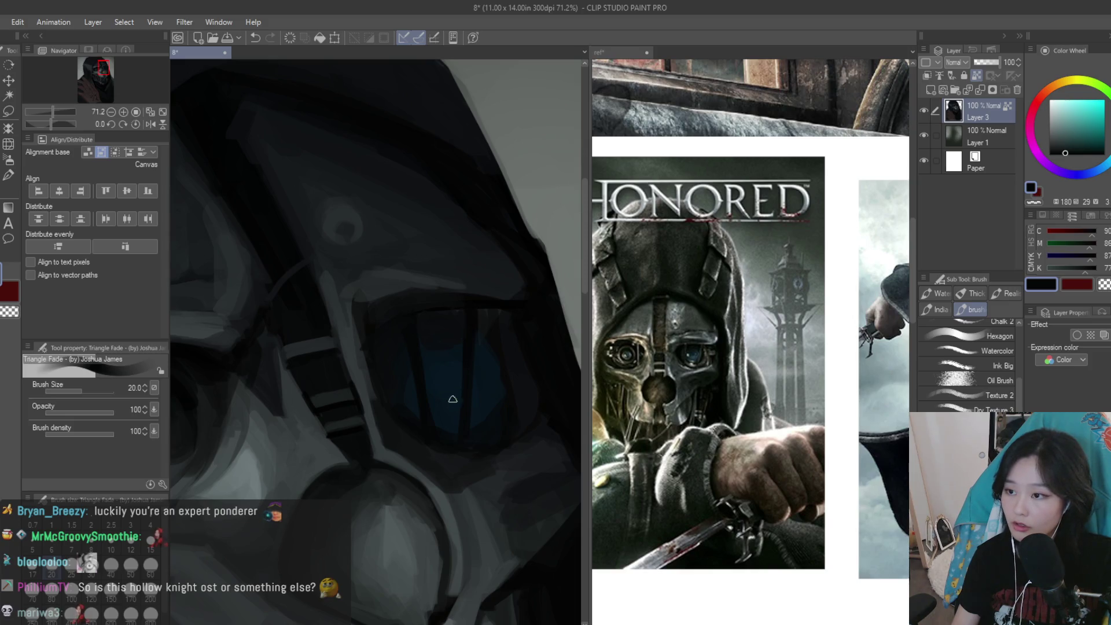
scroll(451, 399, "down", 1)
left_click(457, 432, "alt")
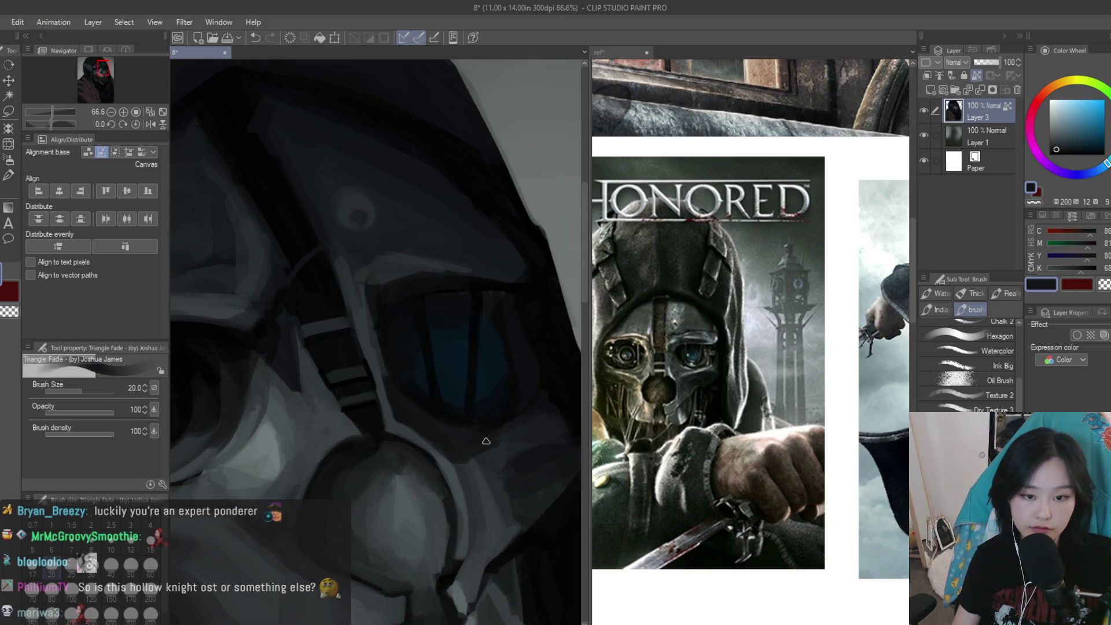
scroll(524, 397, "up", 2)
left_click(420, 326, "alt")
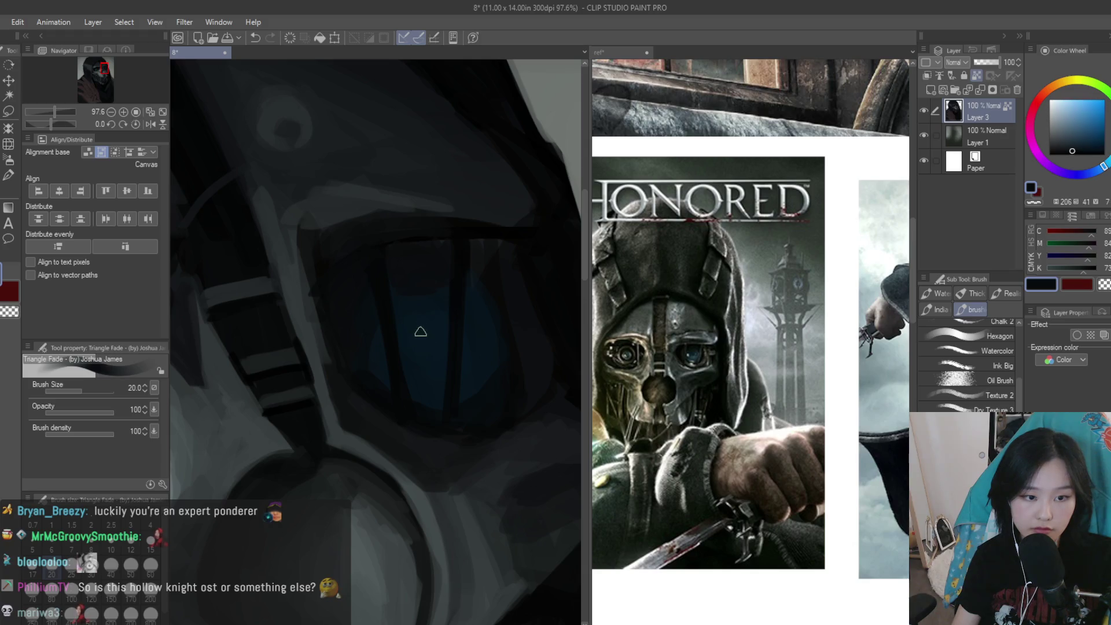
scroll(433, 338, "down", 4)
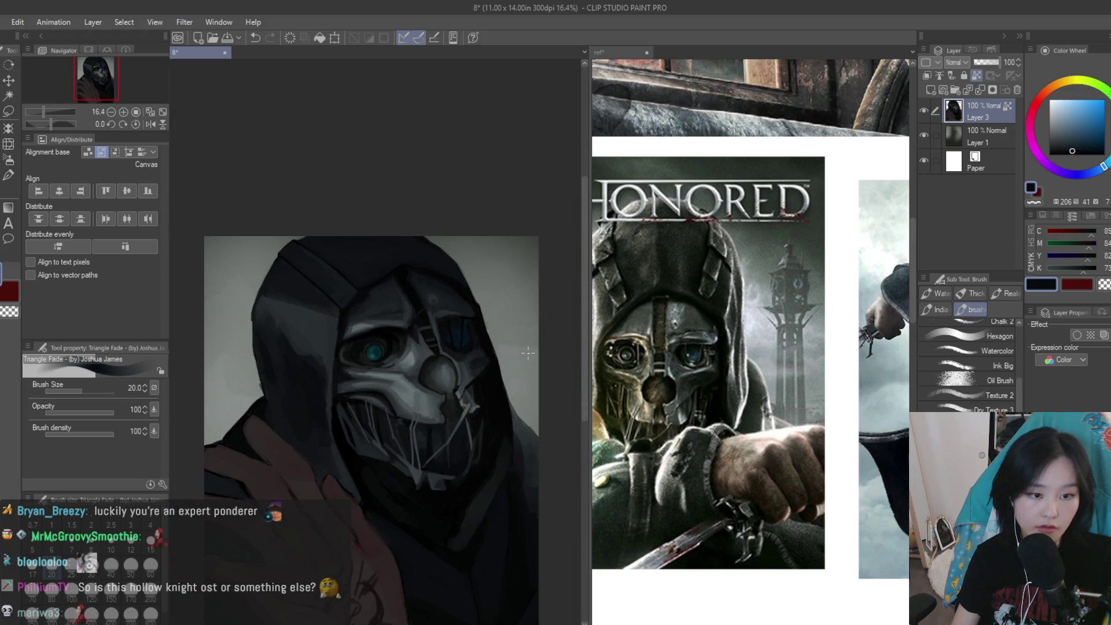
scroll(522, 353, "down", 2)
scroll(521, 348, "up", 1)
scroll(515, 324, "up", 1)
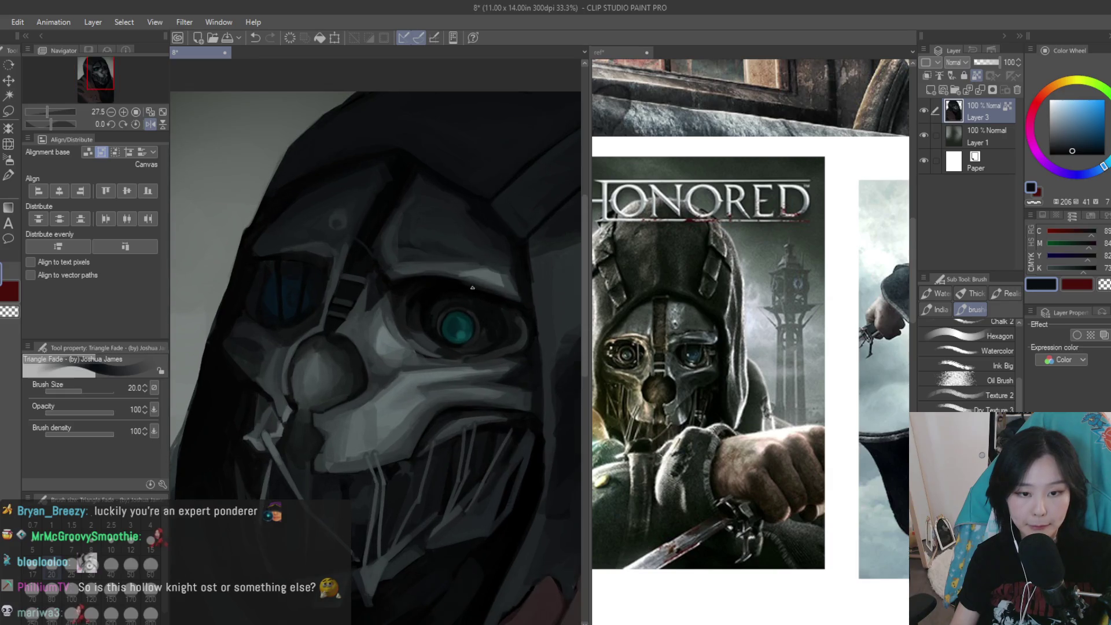
scroll(509, 295, "up", 1)
scroll(502, 263, "up", 1)
scroll(498, 263, "up", 1)
scroll(480, 261, "up", 1)
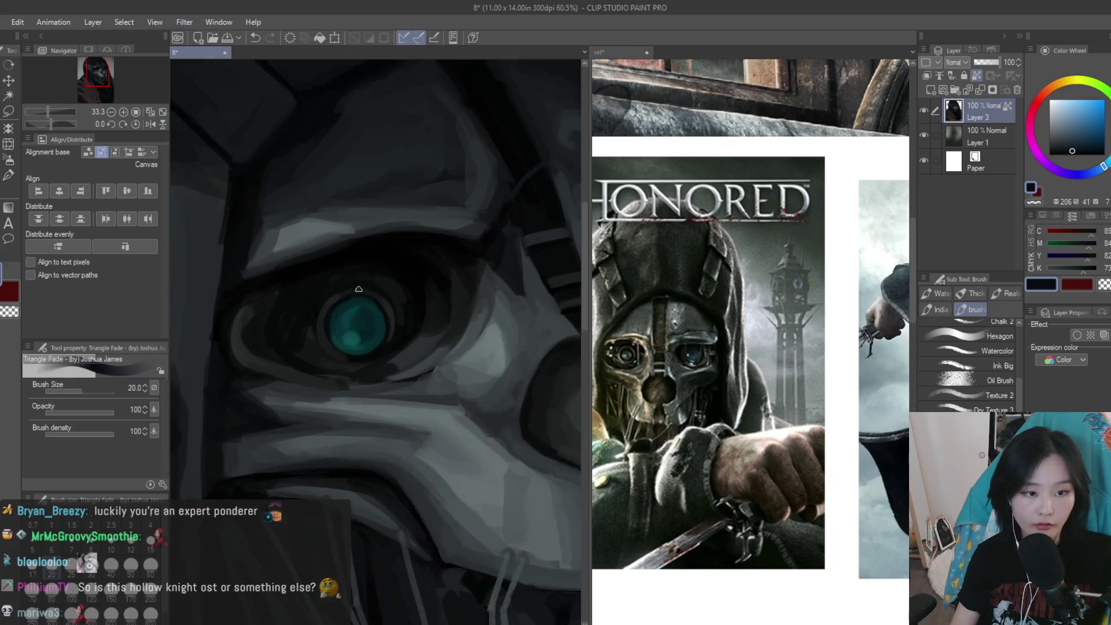
scroll(460, 257, "up", 1)
scroll(449, 262, "up", 1)
Paint dark vertical and diagonal strokes beside the teal eye lens
left_click(446, 264, "alt")
left_click_drag(420, 246, 399, 434)
scroll(420, 290, "down", 1)
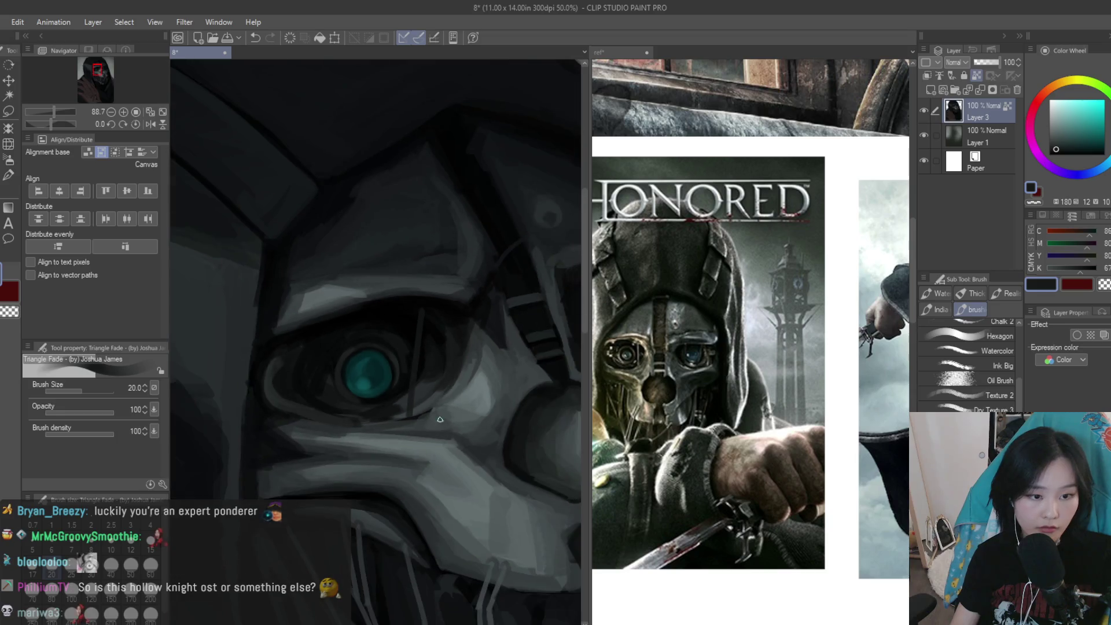
left_click(440, 296, "alt")
left_click_drag(433, 267, 411, 441)
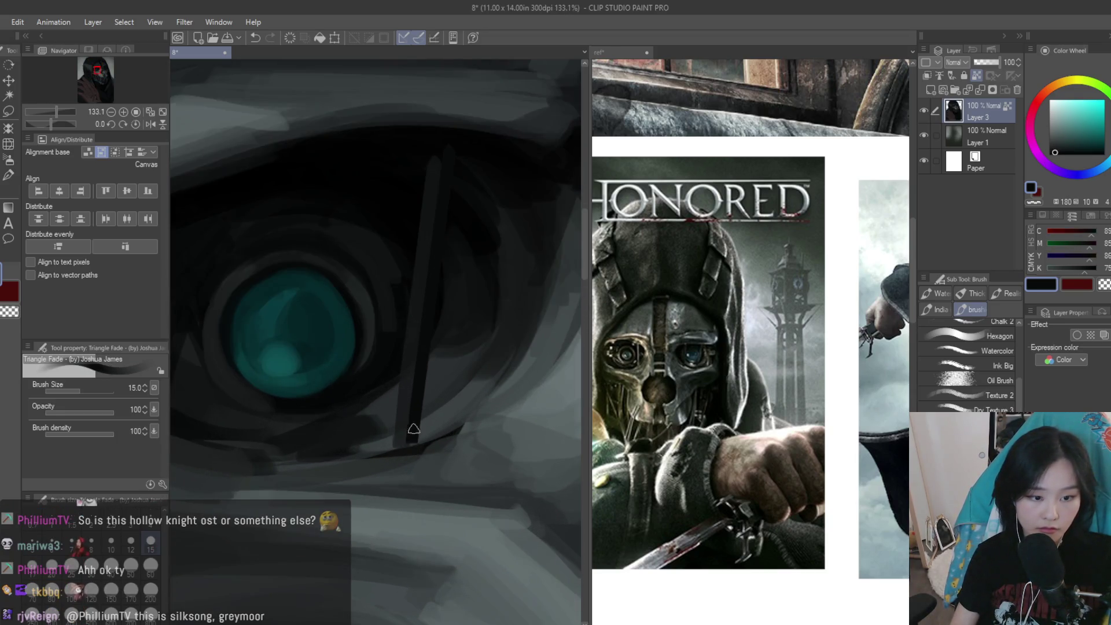
left_click(383, 442, "alt")
Scroll the ref sheet to show the crouching masked figure
scroll(334, 319, "down", 3)
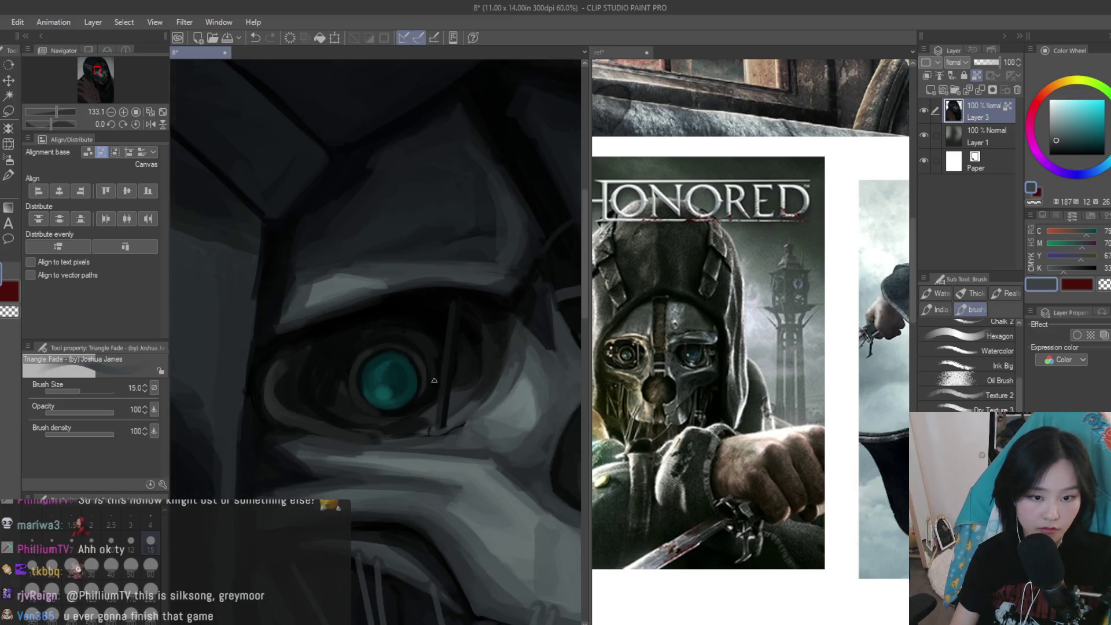
scroll(333, 319, "down", 3)
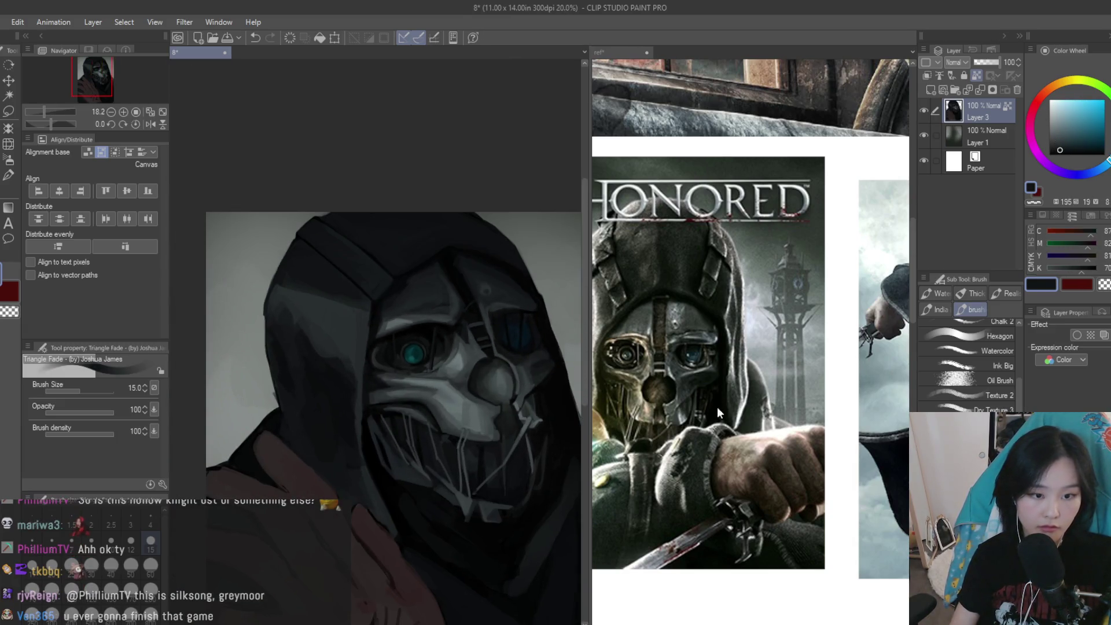
scroll(763, 372, "down", 2)
scroll(763, 372, "down", 2)
scroll(860, 331, "up", 4)
scroll(860, 331, "up", 1)
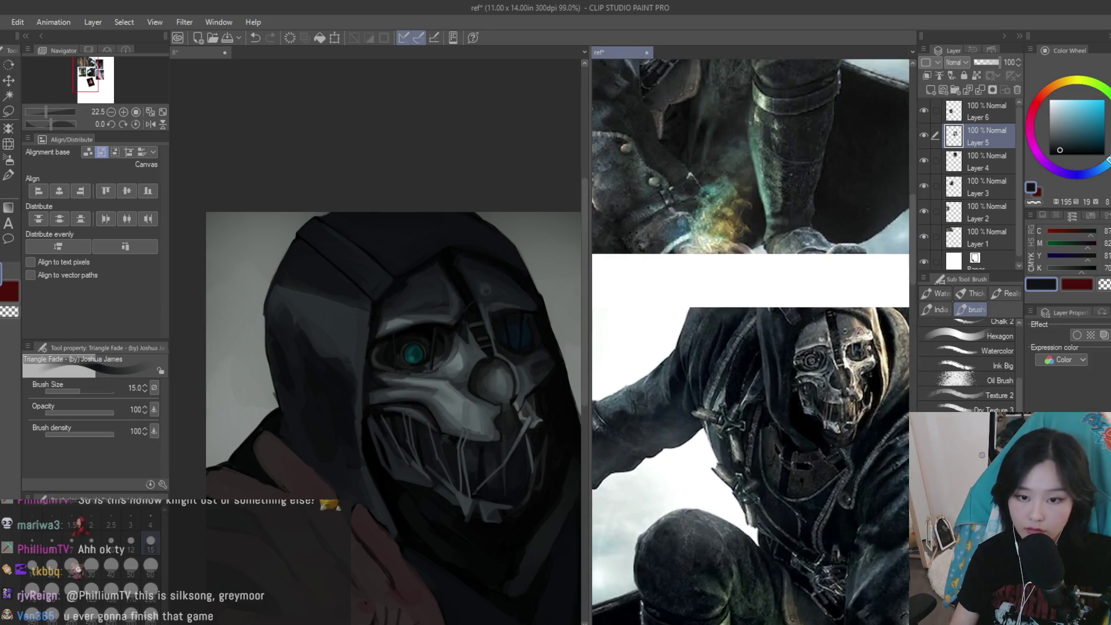
Enlarge the brush to size 20 and sample light and dark greys from the mask
scroll(422, 394, "up", 2)
scroll(423, 393, "up", 2)
key("bracketright")
scroll(293, 235, "up", 1)
scroll(279, 254, "up", 1)
left_click(303, 250, "alt")
left_click(336, 232, "alt")
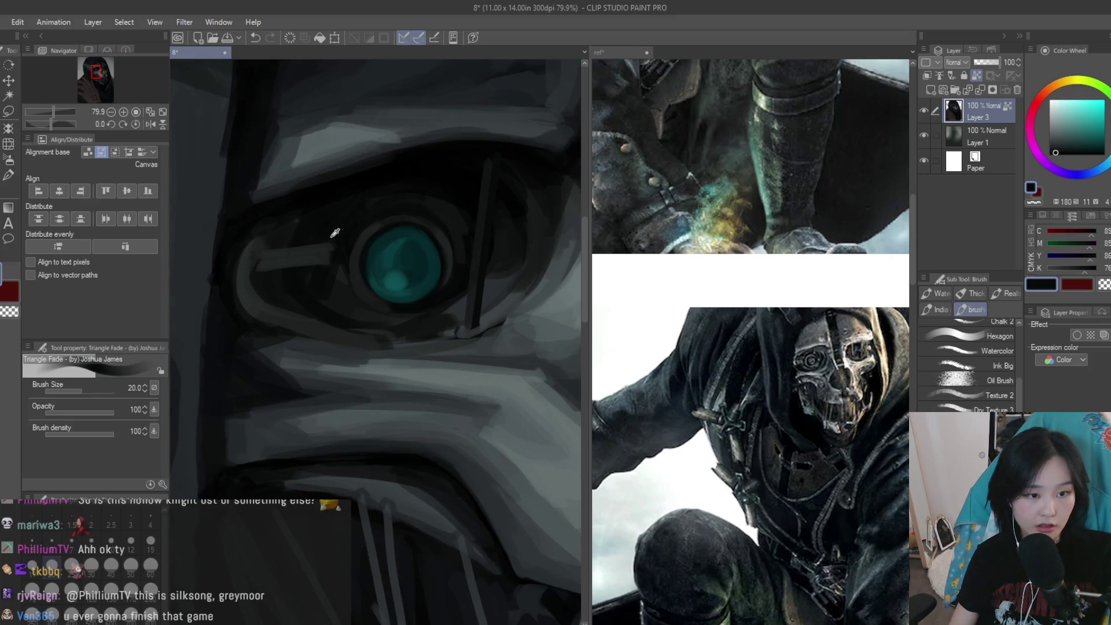
left_click(297, 256, "alt")
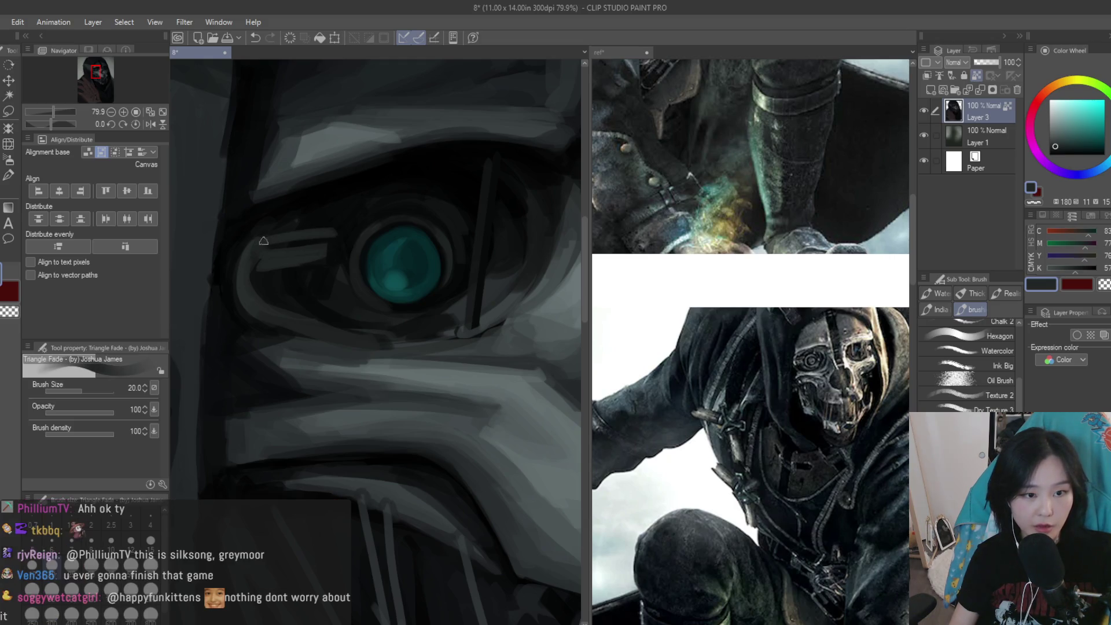
Paint a light grey band beside the teal eye
scroll(347, 261, "down", 2)
scroll(417, 347, "down", 2)
scroll(475, 427, "down", 2)
scroll(474, 427, "up", 3)
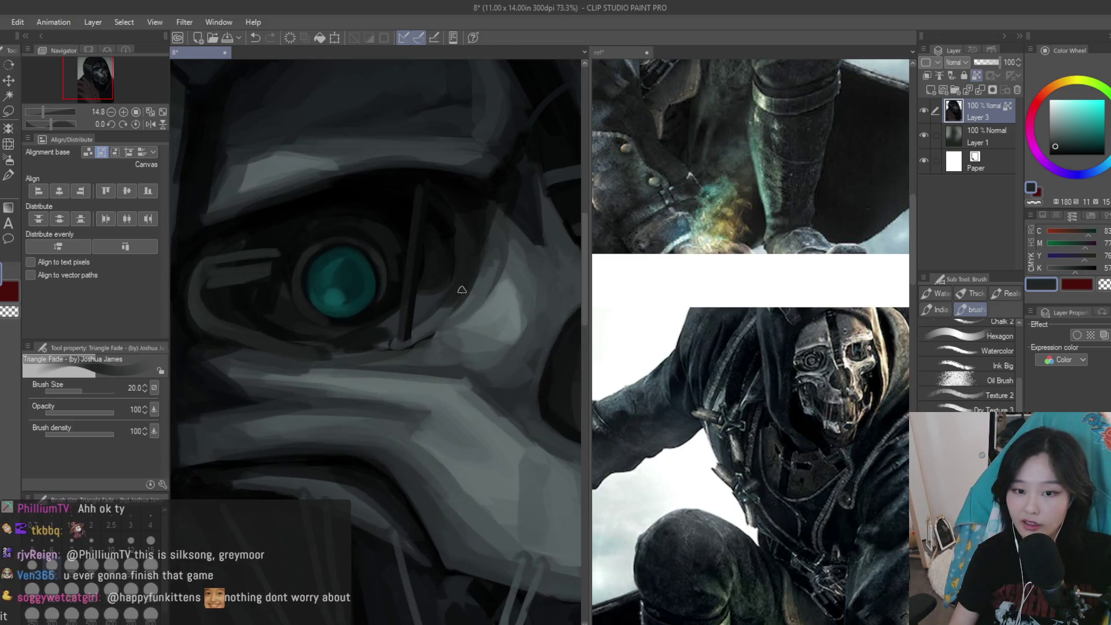
scroll(463, 348, "up", 4)
scroll(454, 297, "up", 3)
left_click(454, 298, "alt")
mouse_move(371, 252)
left_mouse_down()
mouse_move(409, 252)
mouse_move(385, 273)
mouse_move(463, 246)
mouse_move(477, 260)
left_mouse_up()
Cover the light band near the eye with a darker tone sampled from the mask
left_click(381, 261, "alt")
left_click(385, 273, "alt")
left_click(466, 238, "alt")
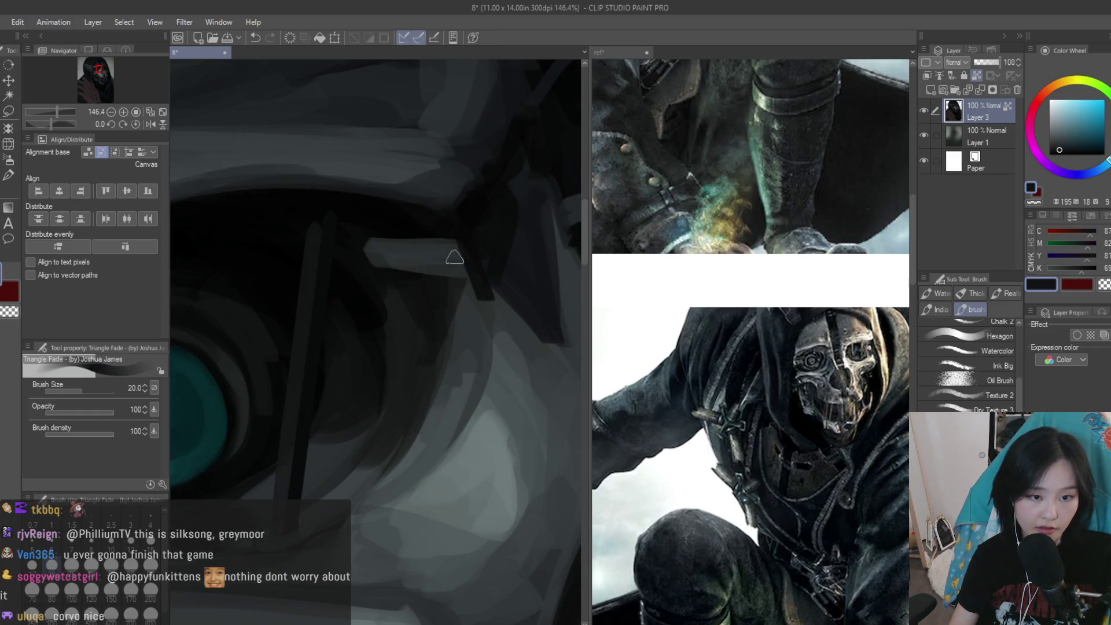
left_click_drag(384, 262, 399, 253)
Sample near-black and a dark blue-grey from the eye socket
left_click(445, 232, "alt")
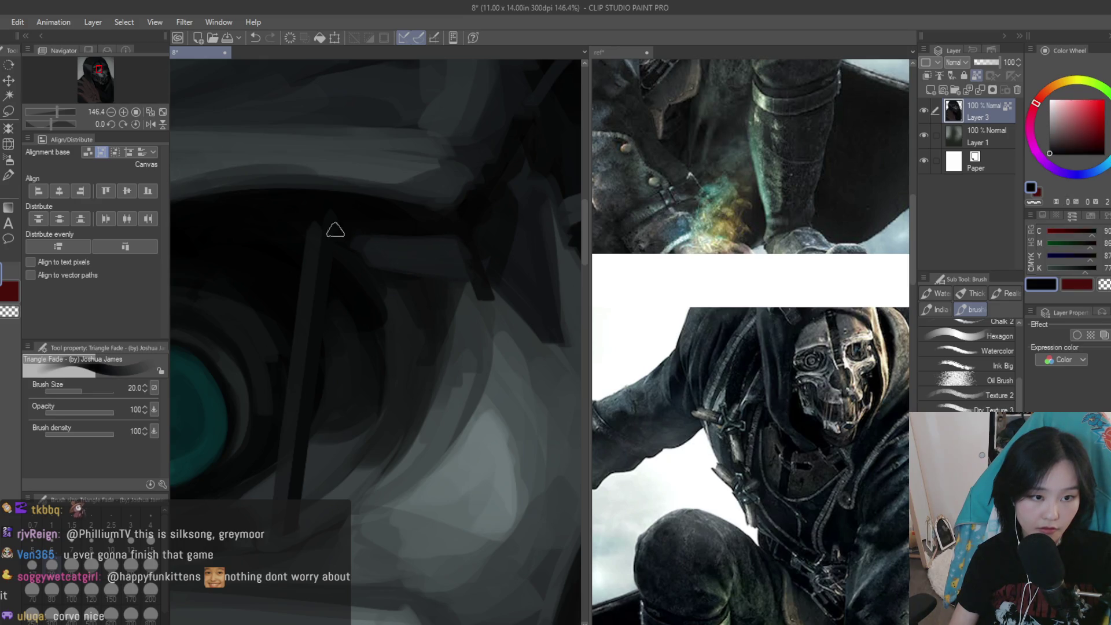
scroll(376, 270, "down", 1)
left_click(395, 261, "alt")
scroll(351, 255, "down", 2)
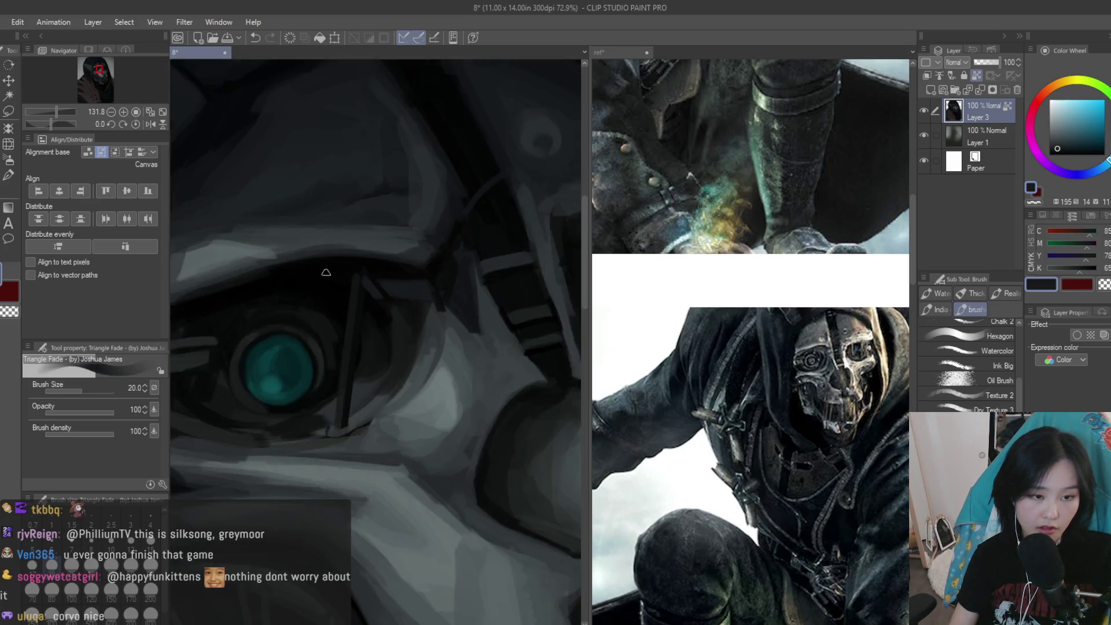
scroll(359, 272, "down", 2)
scroll(376, 301, "down", 2)
scroll(390, 322, "down", 1)
scroll(377, 333, "up", 3)
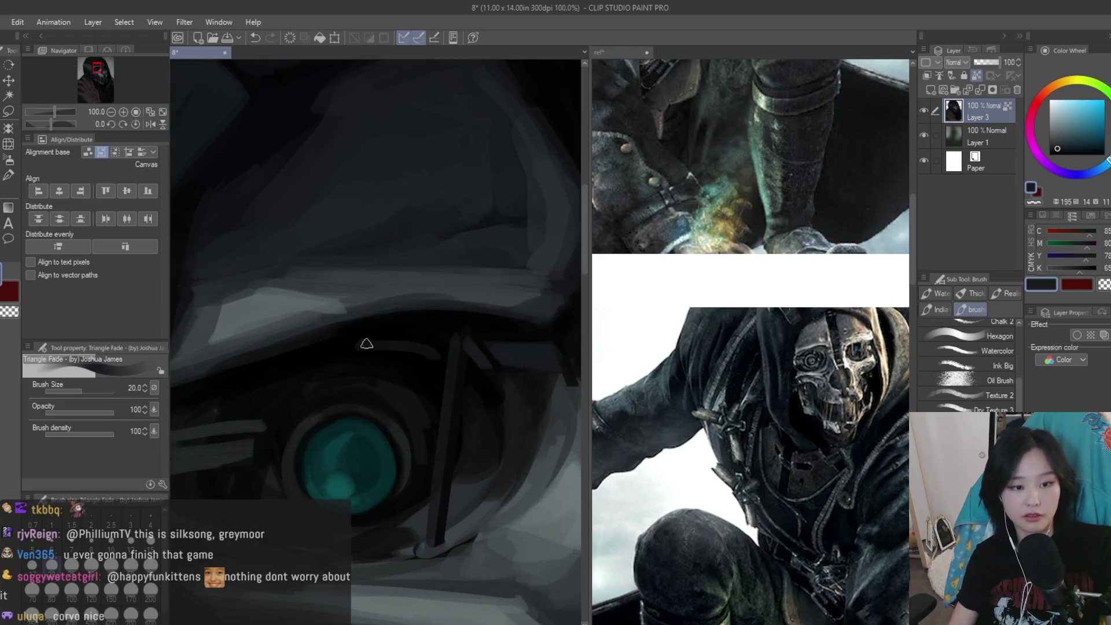
Fine-tune the dark eye-area tone by sampling several nearby greys
left_click(444, 330, "alt")
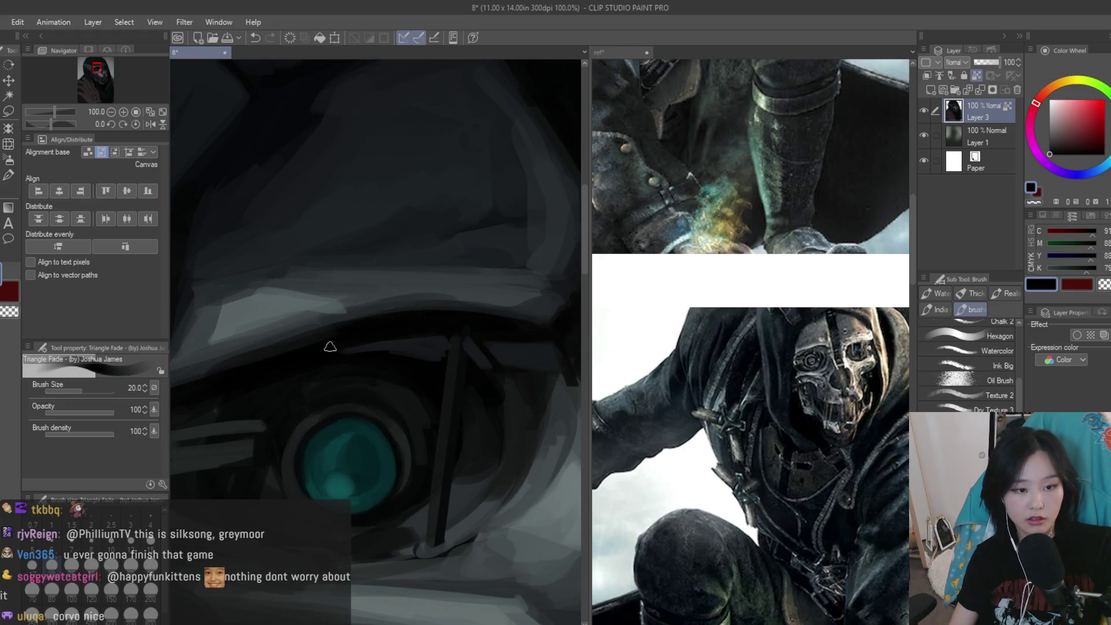
left_click(429, 349, "alt")
left_click(434, 361, "alt")
left_click(381, 358, "alt")
left_click(417, 355, "alt")
left_click(389, 352, "alt")
left_click(389, 352, "alt")
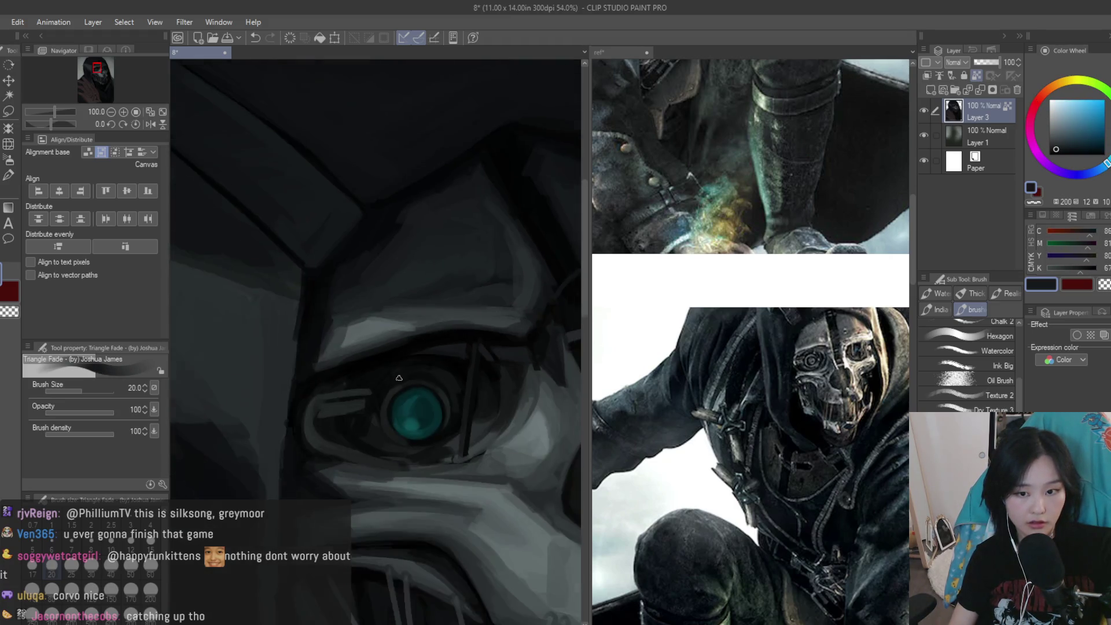
left_click(340, 361, "alt")
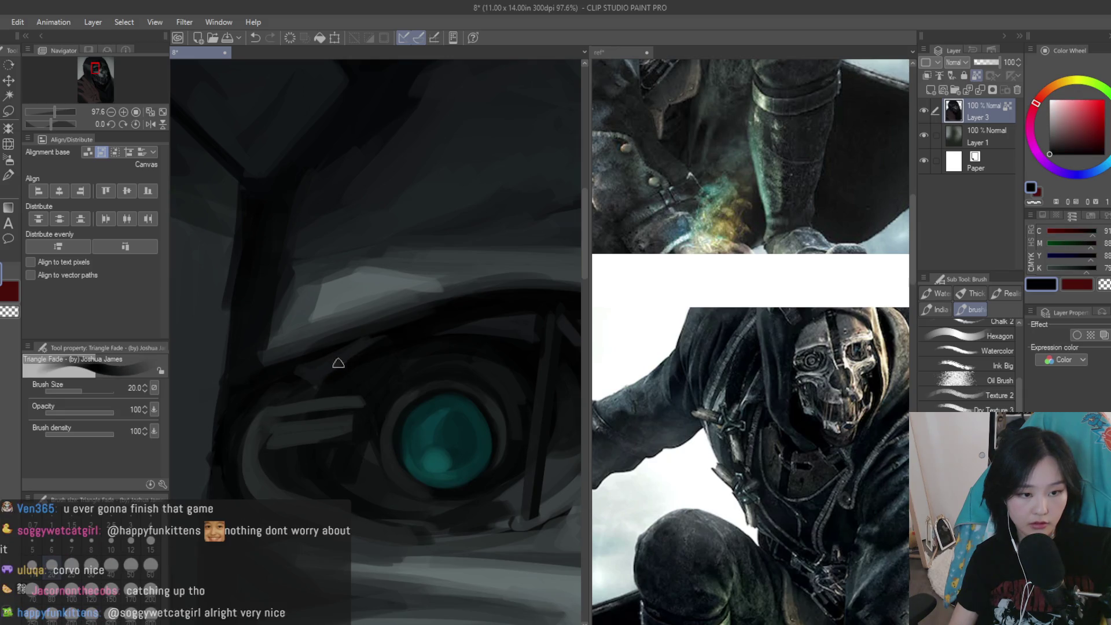
left_click(309, 358, "alt")
left_click(336, 360, "alt")
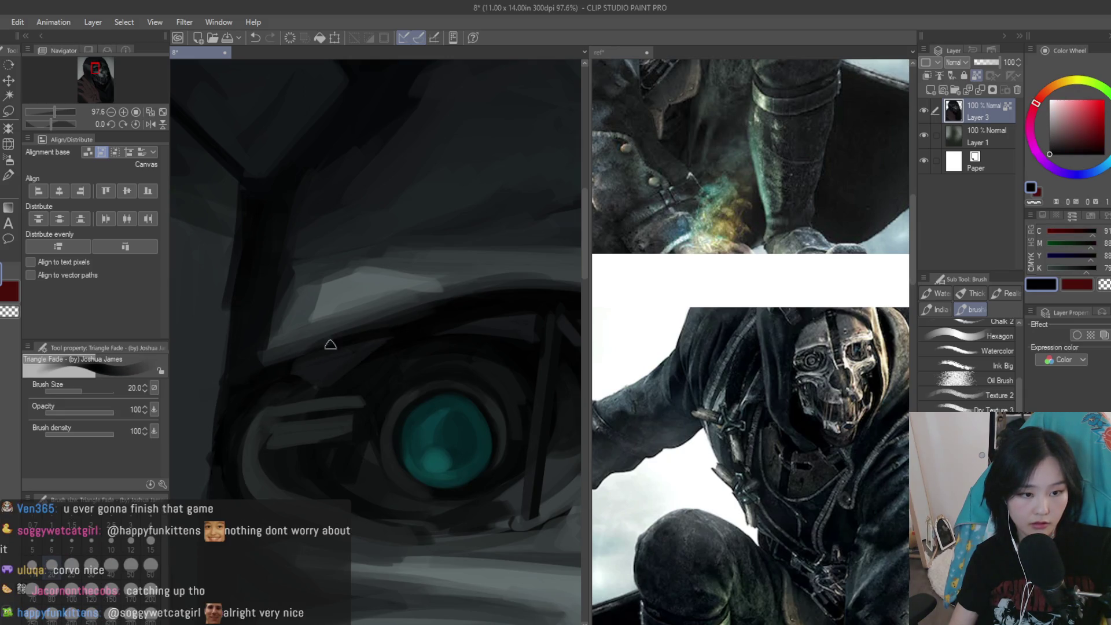
Save the painting and bring the reference collage forward
scroll(548, 438, "down", 10)
key("ctrl+s")
scroll(507, 406, "up", 4)
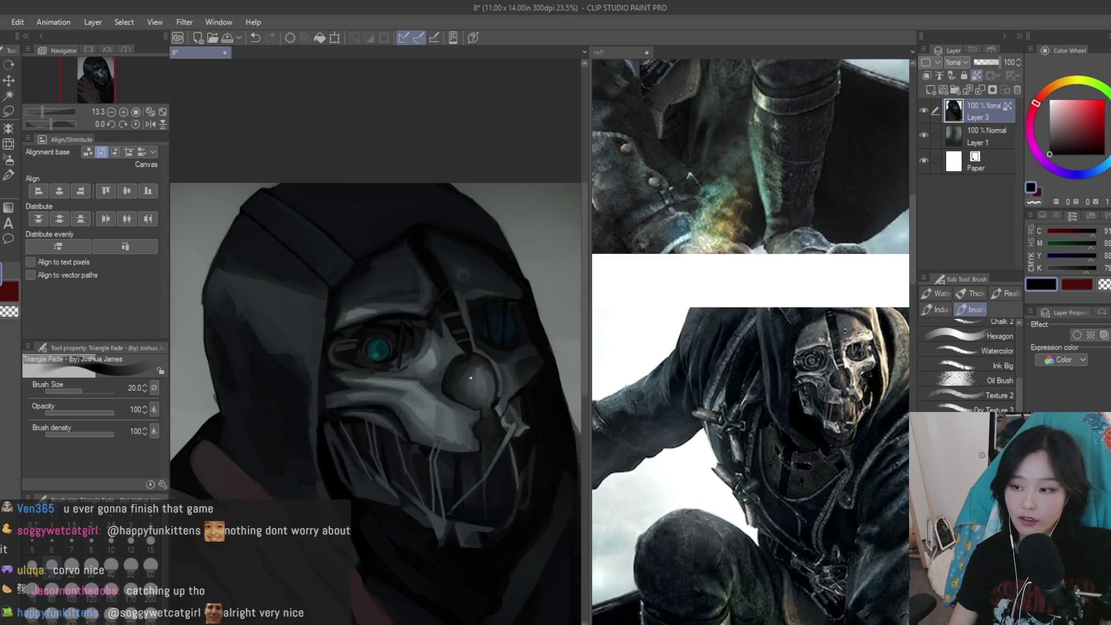
scroll(694, 382, "down", 5)
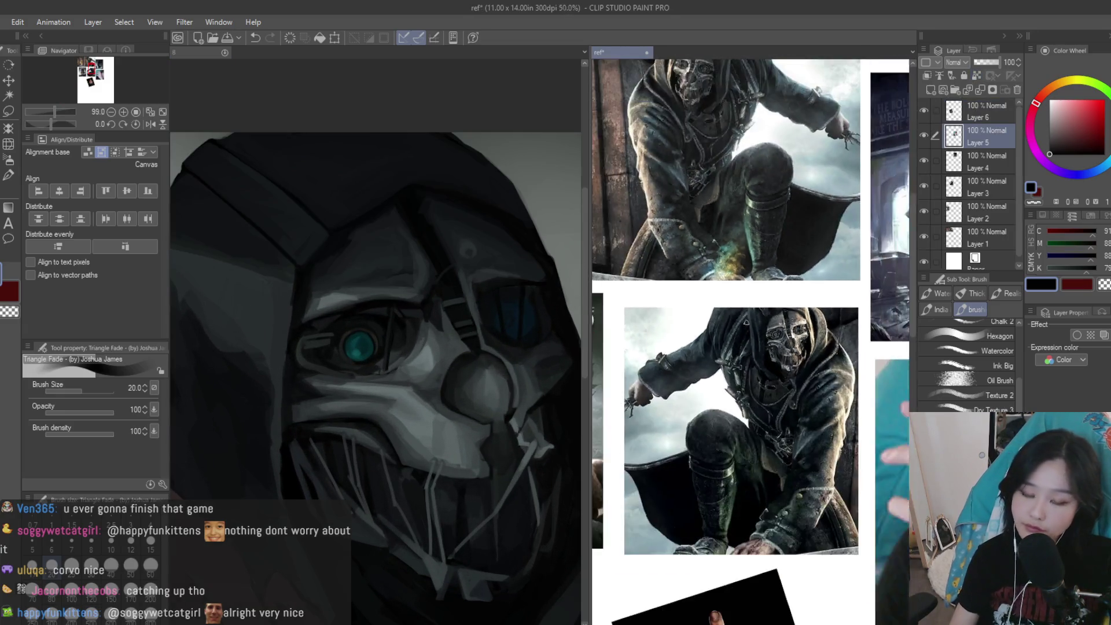
Return to the painting and lay a faint dark-blue stroke over the right lens
scroll(695, 386, "up", 8)
left_click(510, 324)
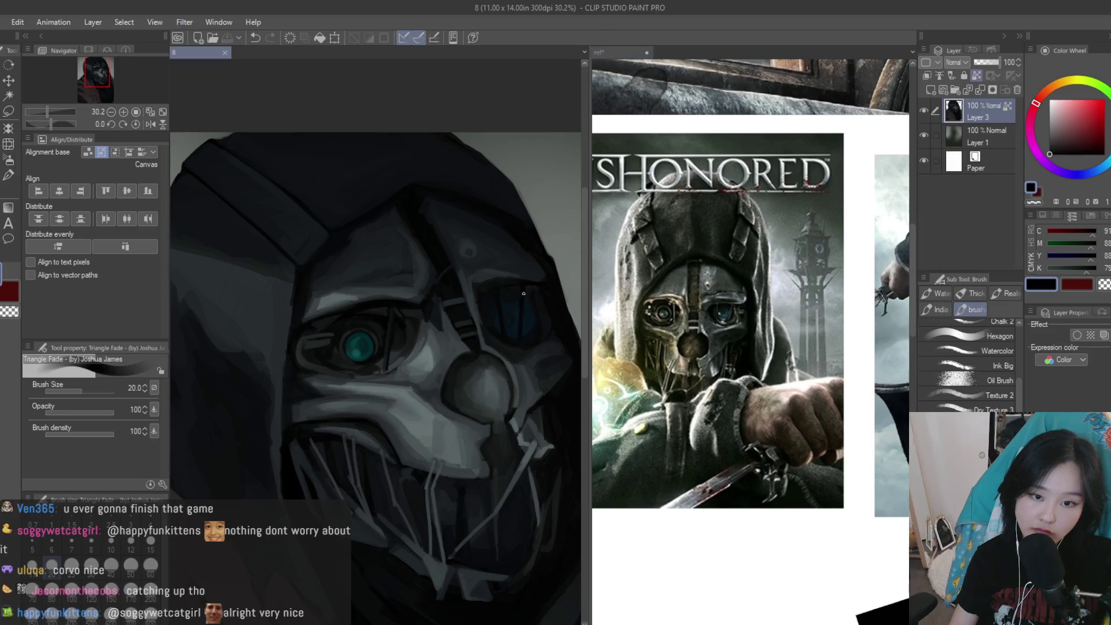
scroll(493, 348, "up", 8)
left_click(451, 369, "alt")
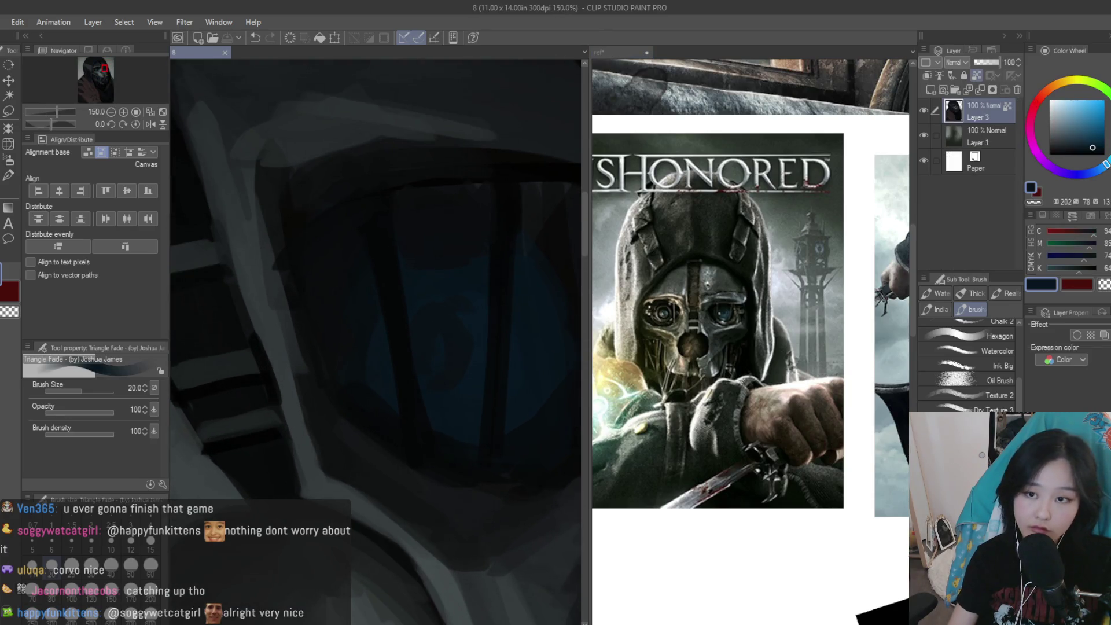
left_click_drag(480, 413, 422, 438)
Sample the lens blue and a grey-blue, then paint lighter strokes on the helmet
scroll(538, 446, "down", 2)
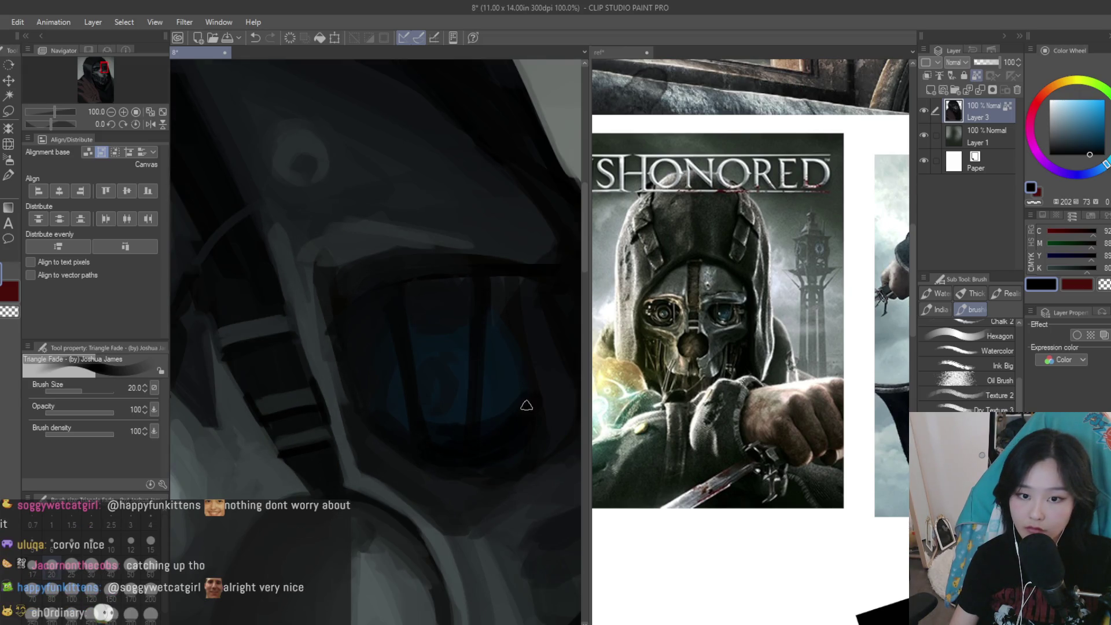
scroll(486, 269, "up", 1)
left_click(517, 291, "alt")
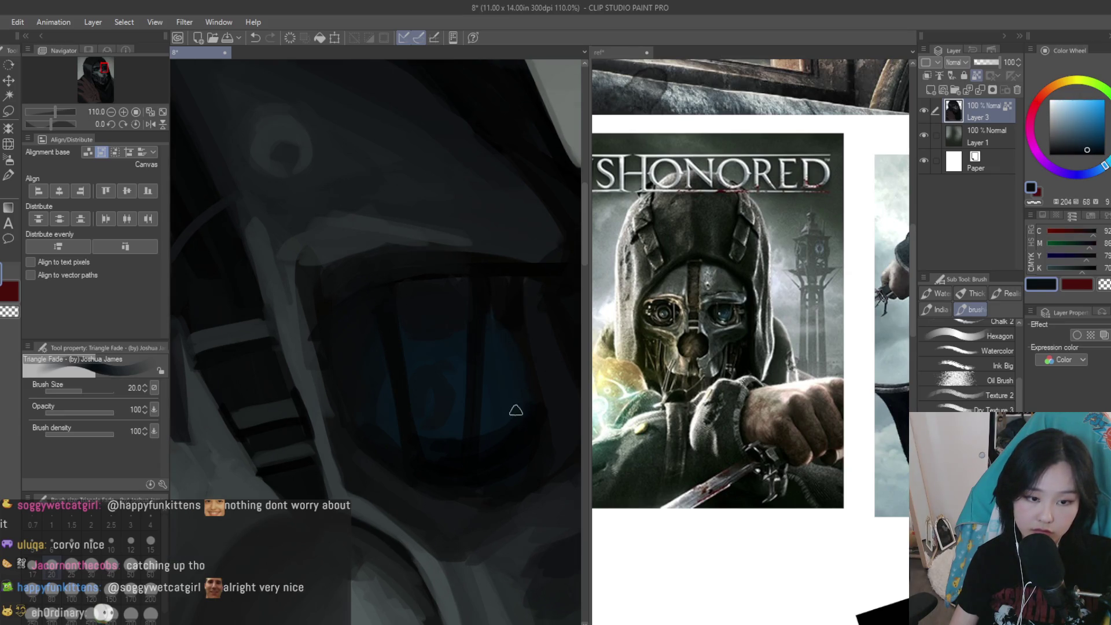
scroll(521, 347, "down", 5)
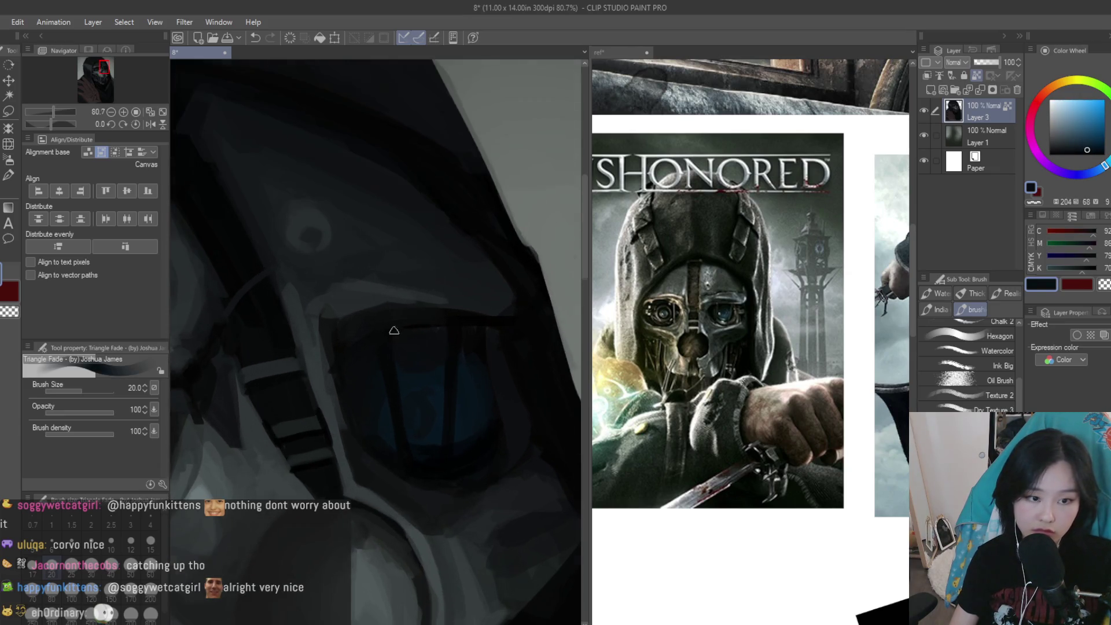
scroll(414, 292, "up", 5)
left_click(395, 285, "alt")
left_click_drag(380, 342, 417, 466)
left_click_drag(468, 371, 471, 452)
Shrink the brush to size 15 and sample near-black and dark navy from the visor
scroll(505, 288, "down", 5)
scroll(505, 288, "down", 3)
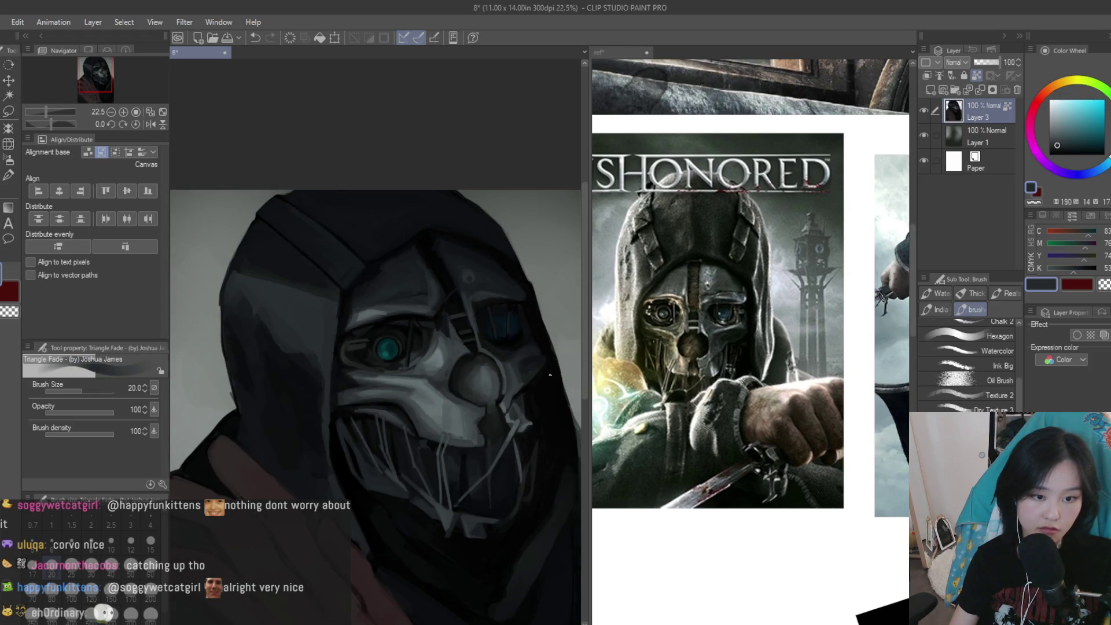
scroll(550, 376, "up", 1)
scroll(445, 297, "up", 2)
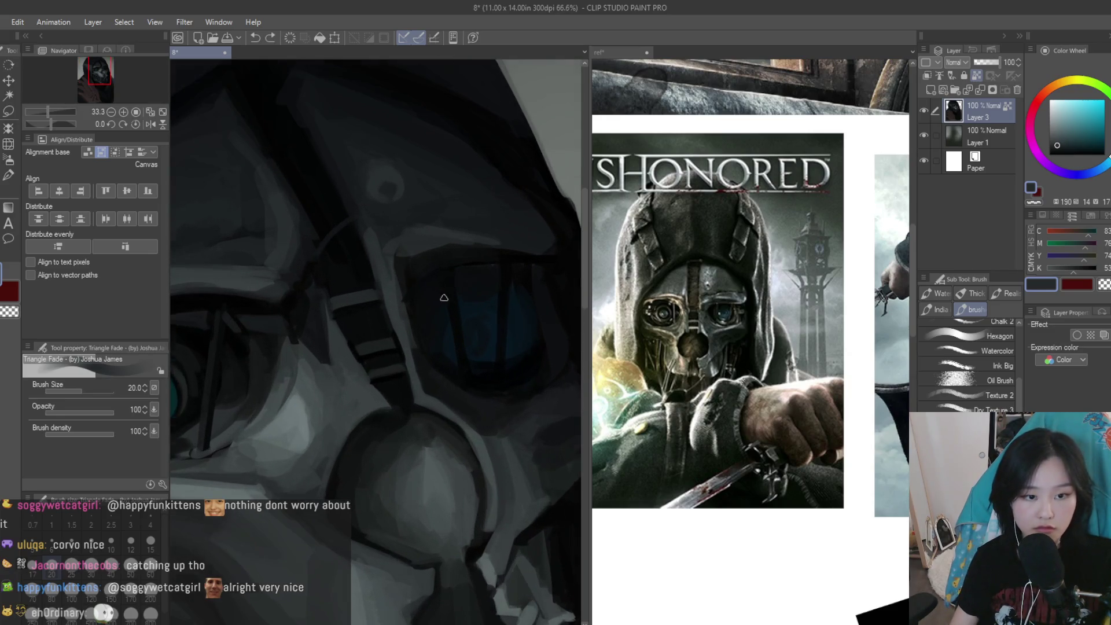
scroll(498, 258, "up", 1)
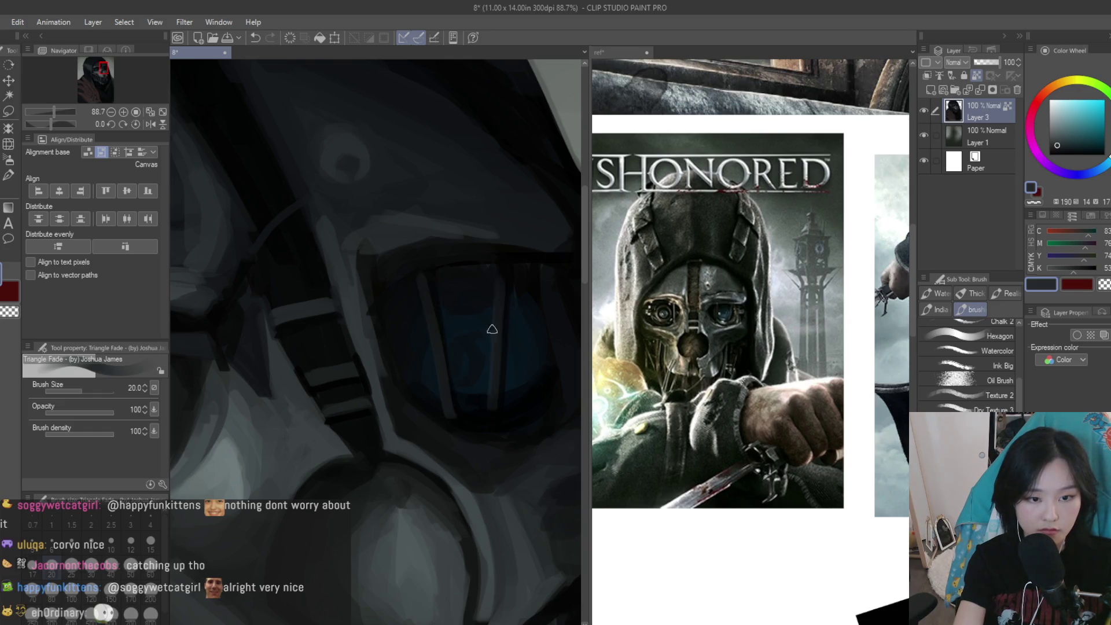
key("bracketleft")
key("bracketleft")
left_click(514, 288, "alt")
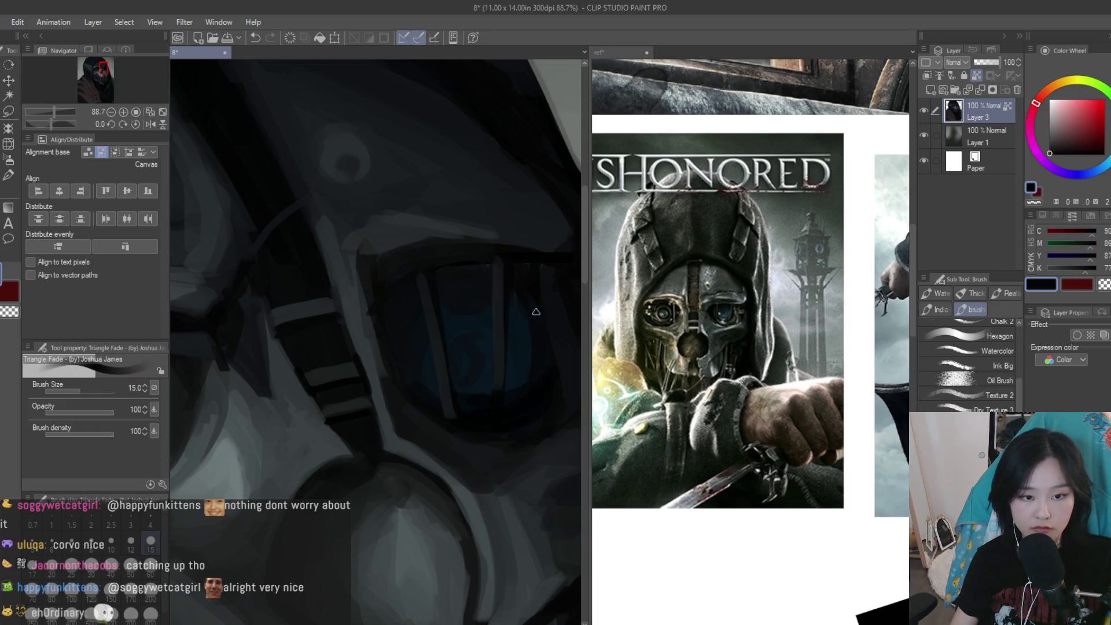
left_click(533, 377, "alt")
Pick a brighter navy, raise the brush back to 20, and sample dark visor tones
scroll(498, 405, "up", 1)
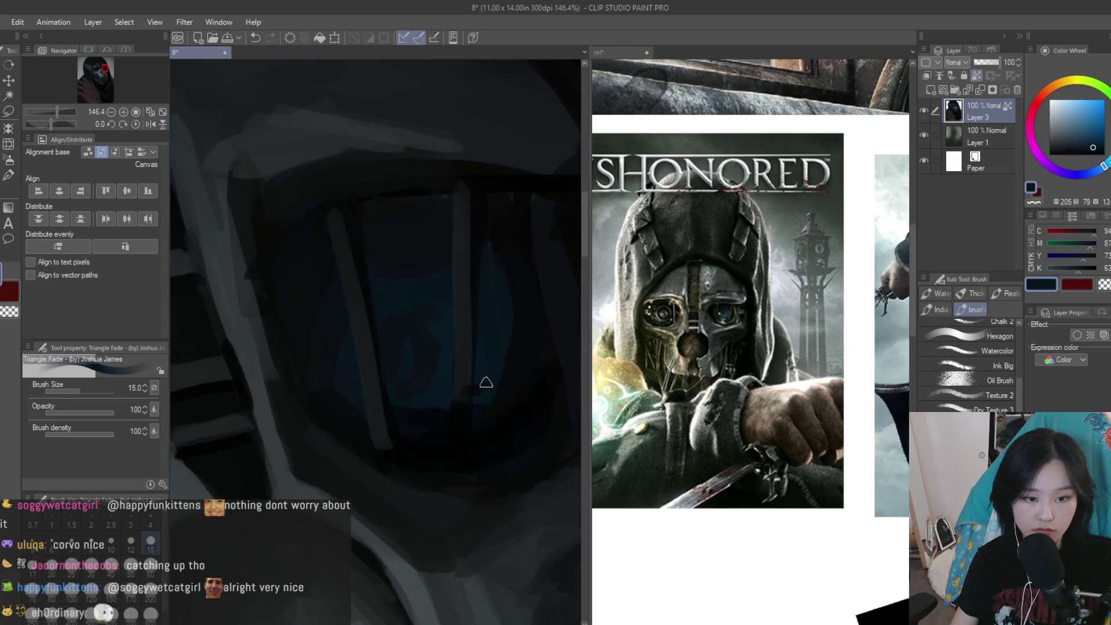
scroll(458, 395, "up", 1)
scroll(457, 394, "down", 1)
left_click(486, 329, "alt")
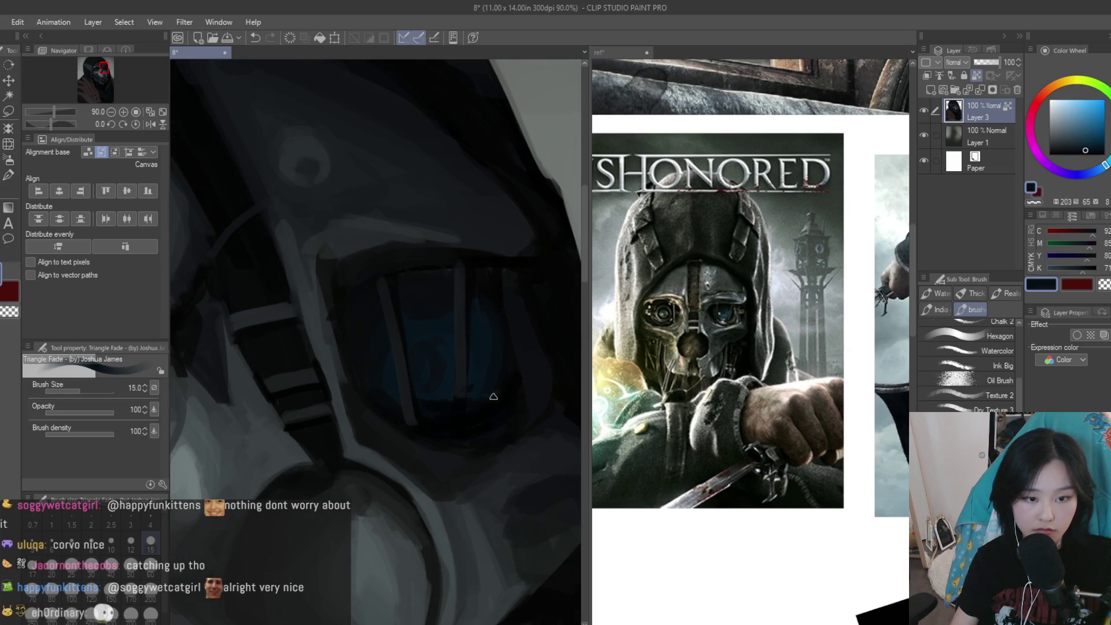
key("bracketright")
left_click(515, 377, "alt")
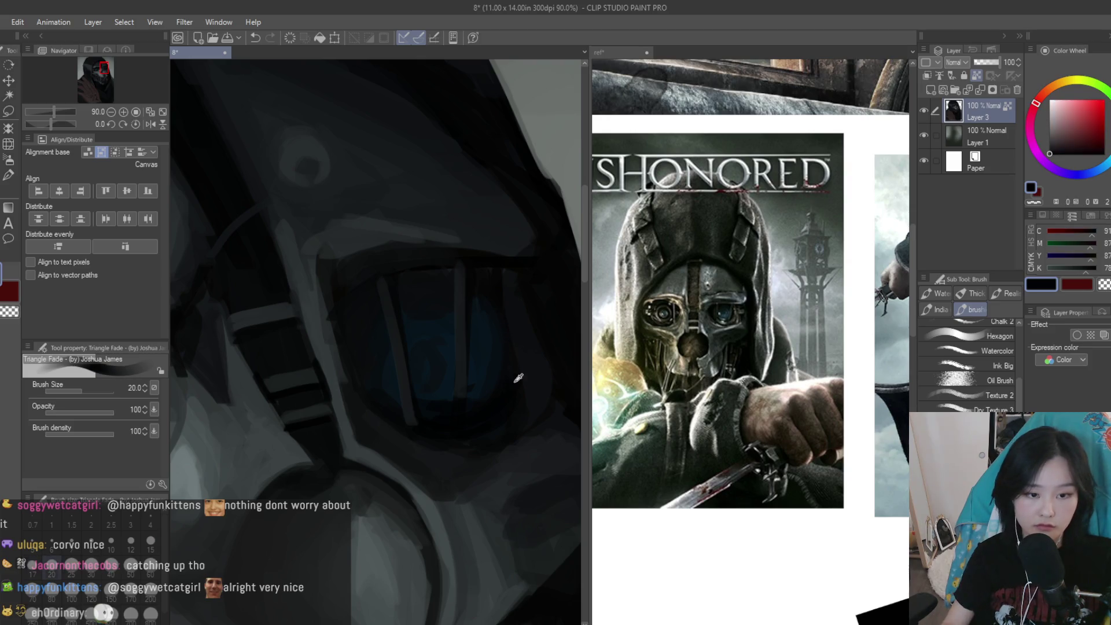
left_click(499, 284, "alt")
Sample further shades and a blue-tinted colour from the visor area
scroll(533, 388, "up", 1)
scroll(524, 364, "up", 1)
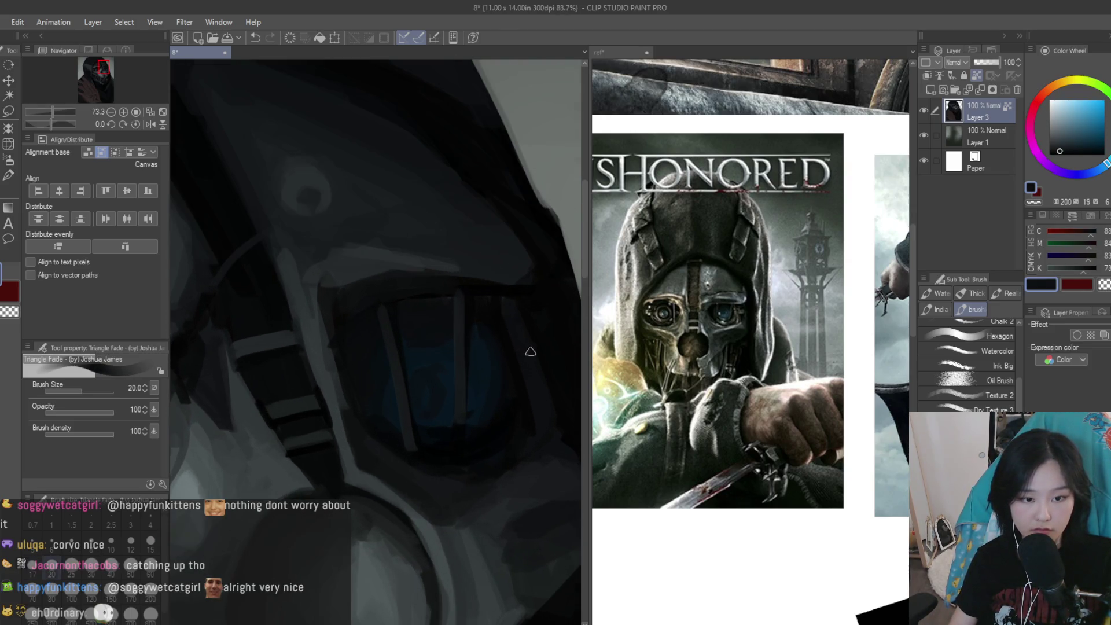
scroll(521, 346, "up", 1)
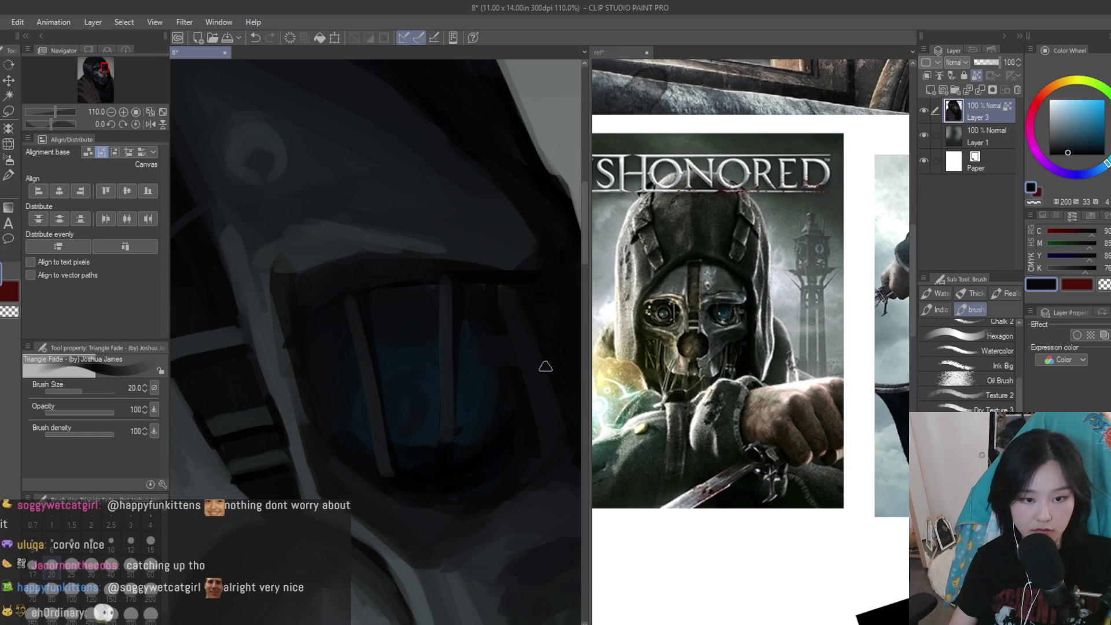
scroll(498, 370, "down", 1)
left_click(510, 363, "alt")
left_click(525, 348, "alt")
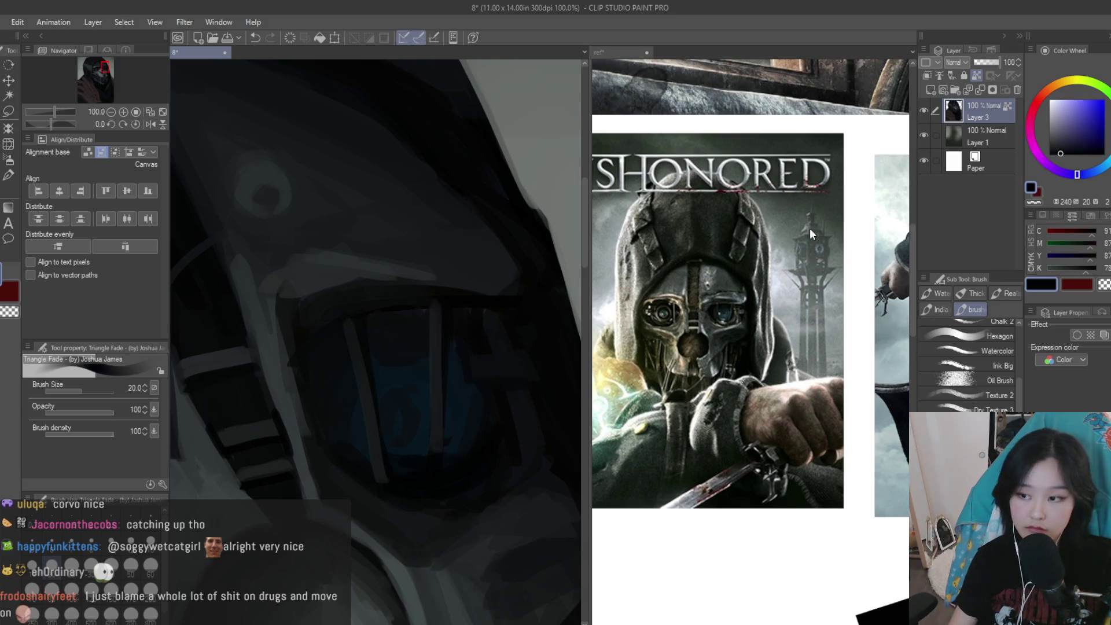
scroll(517, 318, "down", 1)
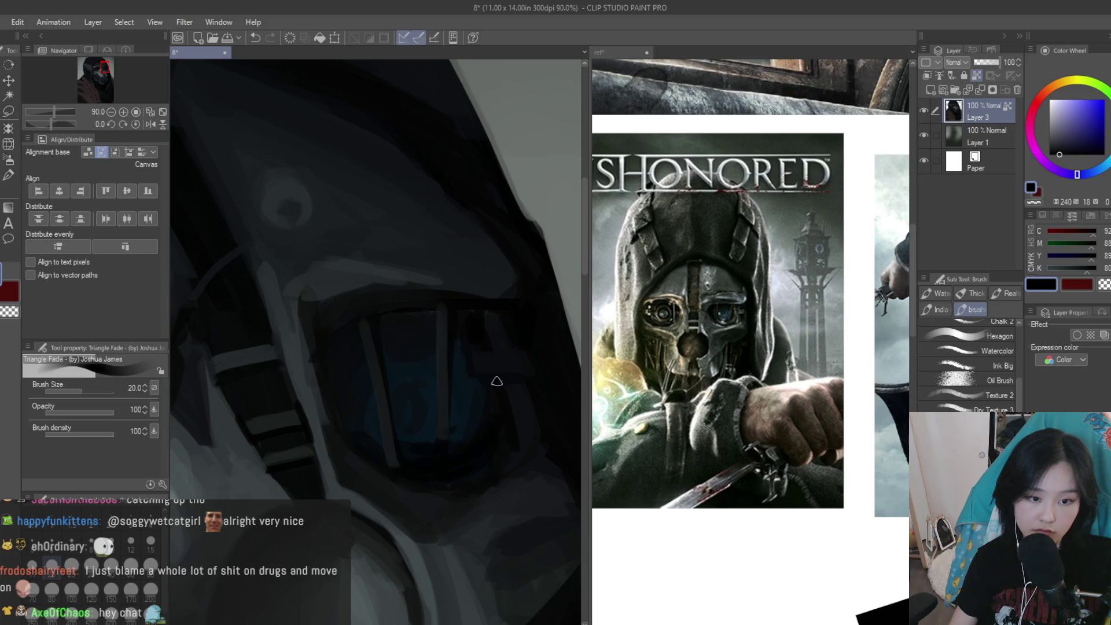
left_click(521, 481, "alt")
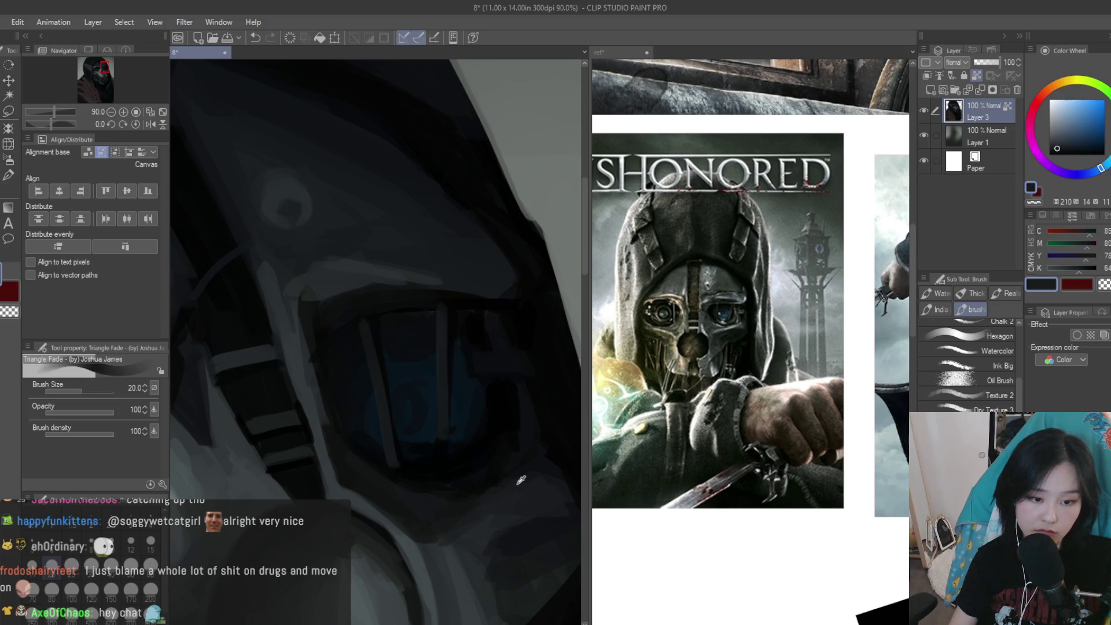
left_click(455, 492, "alt")
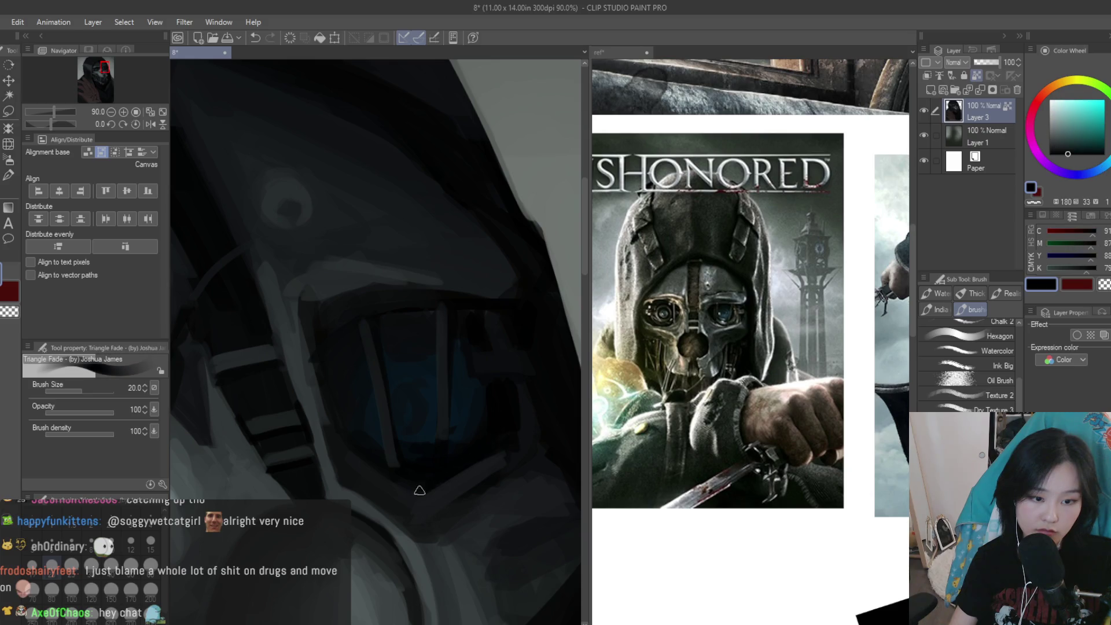
scroll(544, 351, "down", 8)
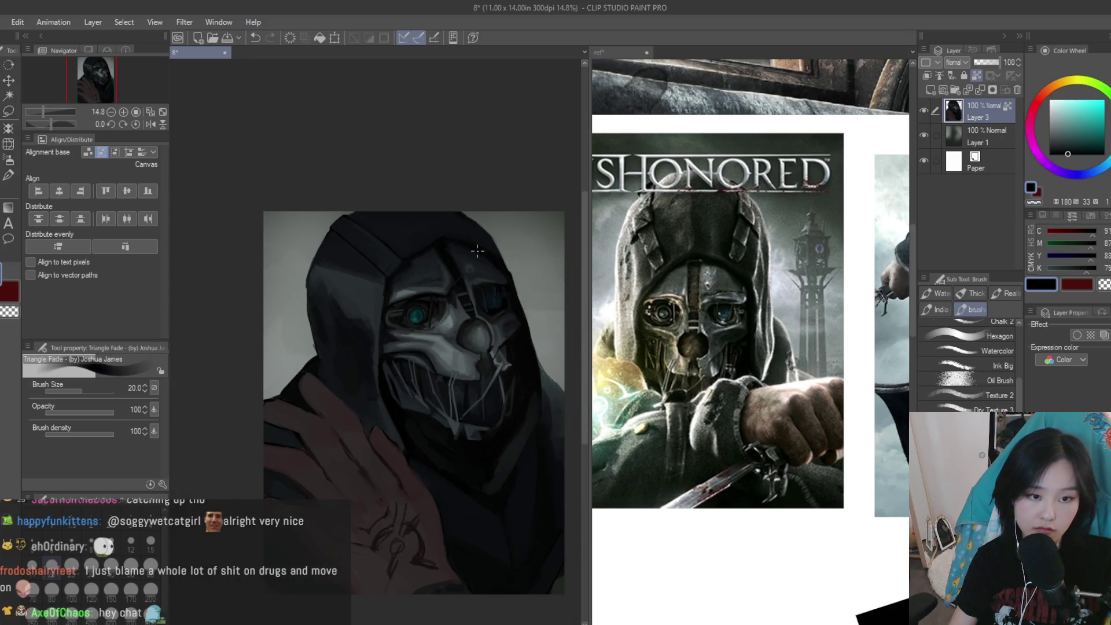
scroll(489, 257, "up", 4)
scroll(469, 313, "up", 2)
left_click(460, 339, "alt")
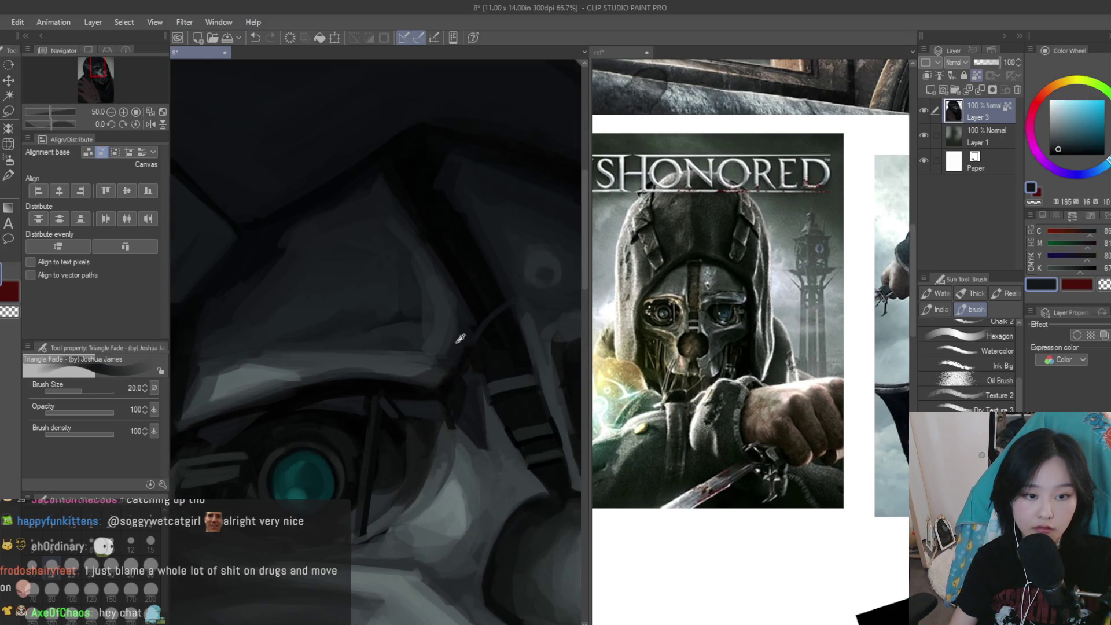
left_click(468, 369, "alt")
left_click(465, 352, "alt")
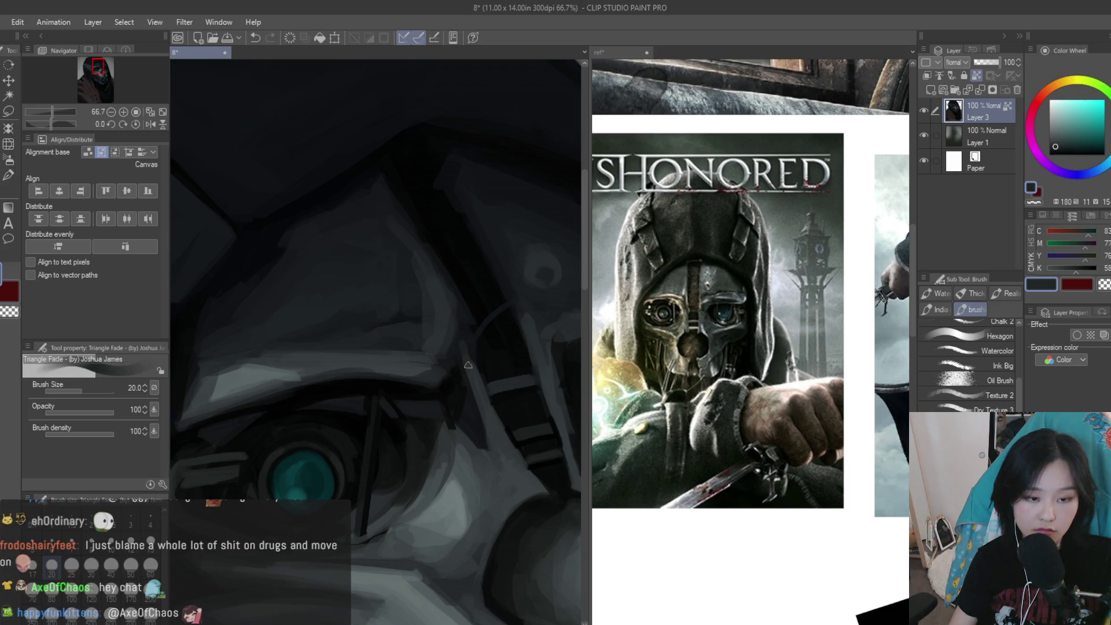
left_click(467, 398, "alt")
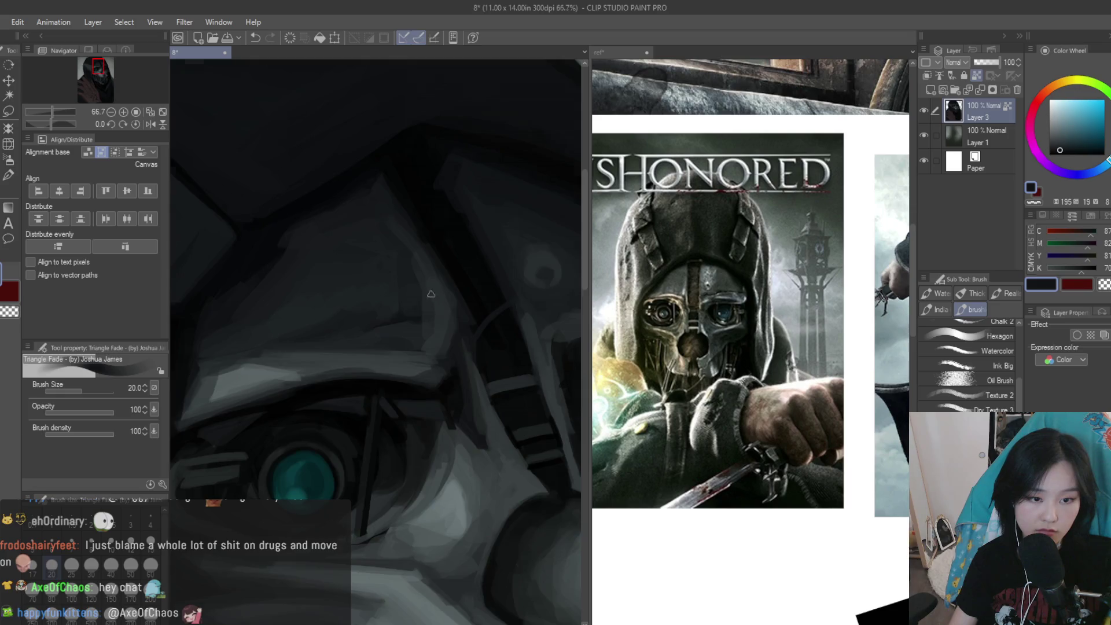
scroll(438, 299, "down", 3)
scroll(379, 339, "up", 3)
left_click(378, 339, "alt")
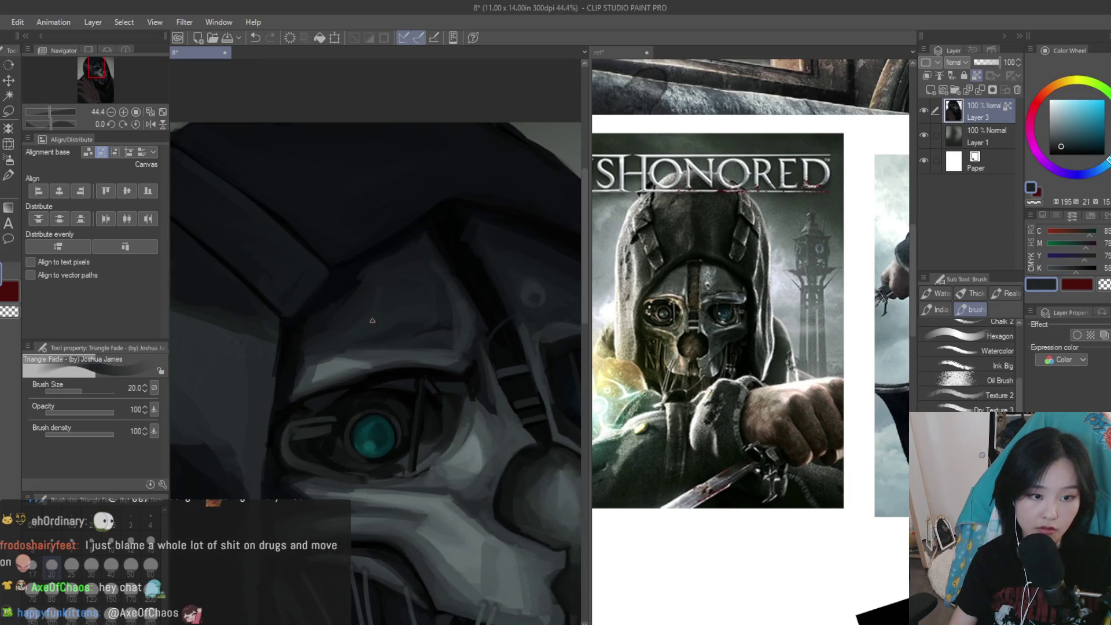
scroll(376, 308, "down", 5)
left_click(614, 52)
scroll(752, 347, "down", 3)
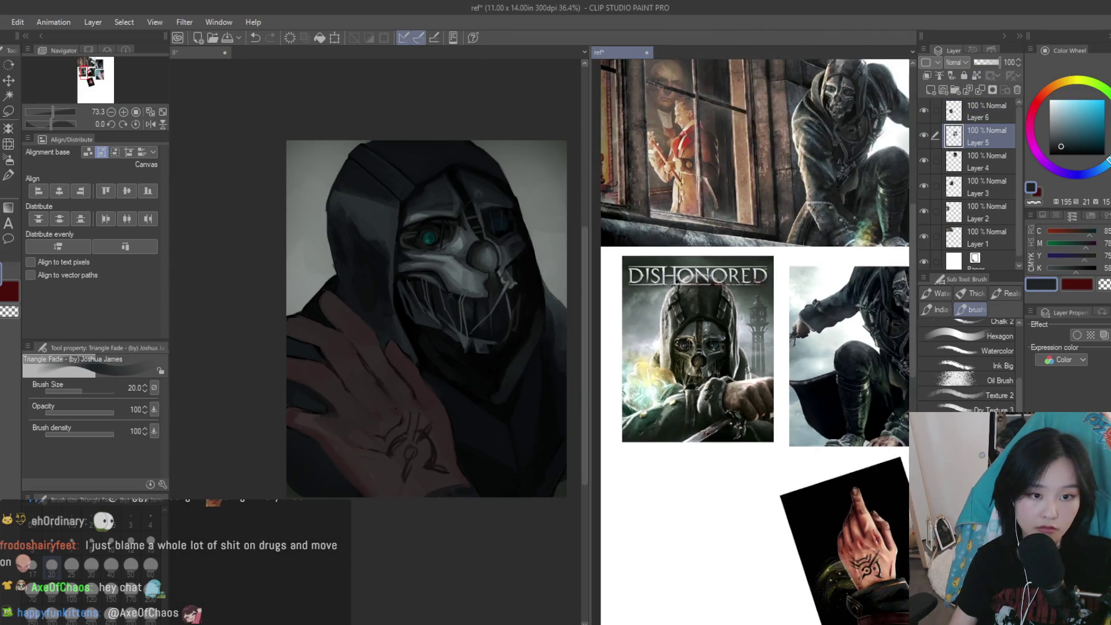
scroll(517, 200, "down", 5)
key("h")
key("ctrl+Tab")
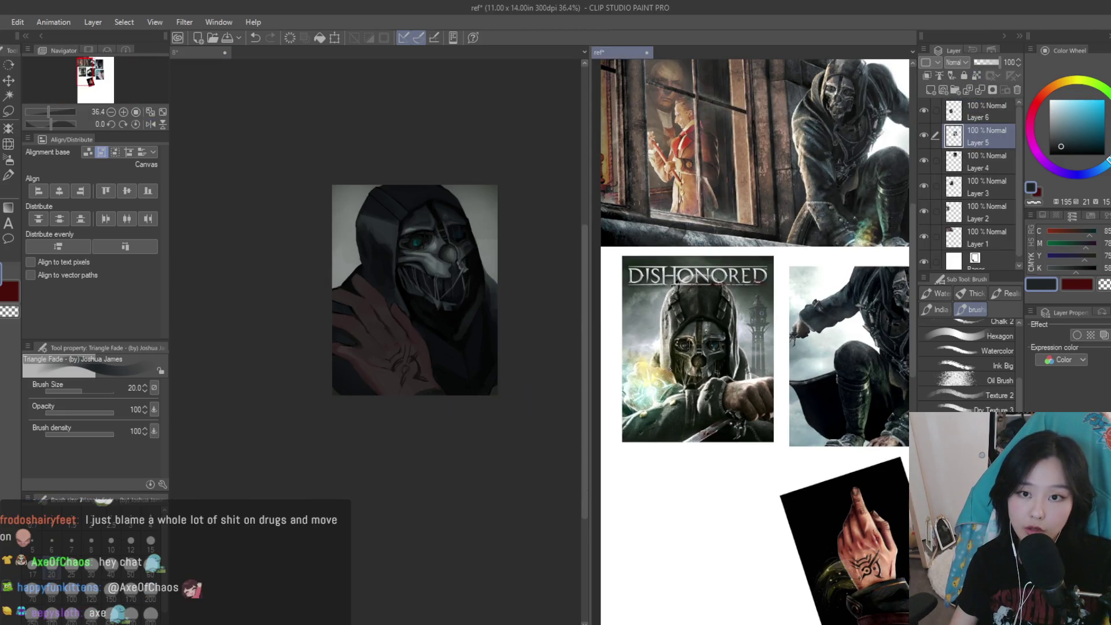
scroll(753, 341, "up", 2)
scroll(753, 341, "up", 1)
scroll(753, 342, "up", 1)
scroll(753, 341, "up", 1)
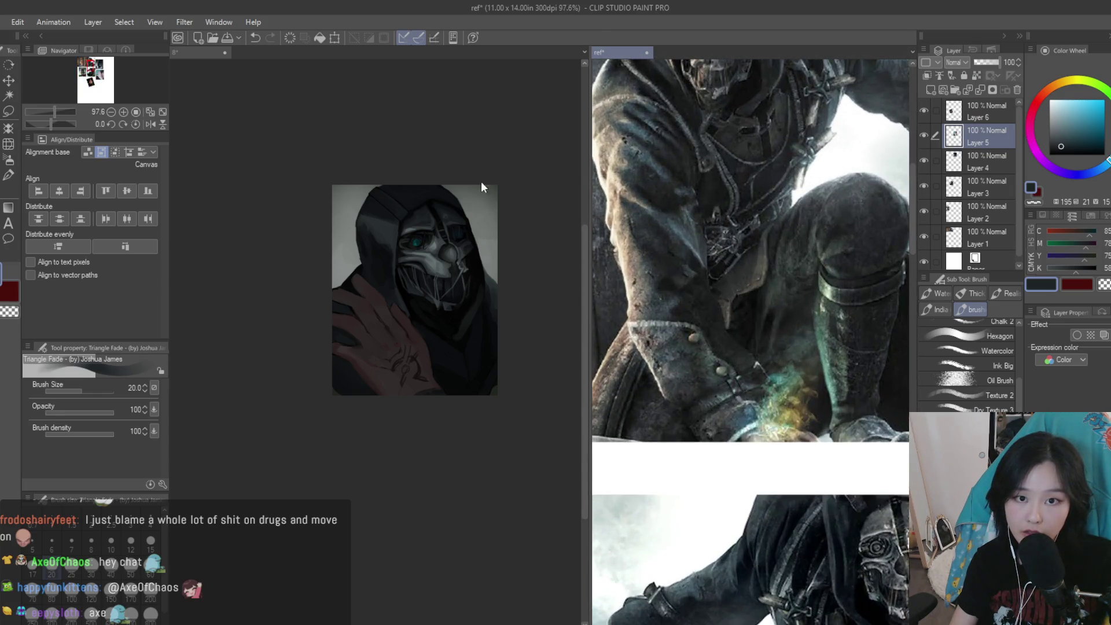
scroll(443, 266, "up", 3)
scroll(444, 266, "up", 2)
scroll(444, 266, "up", 1)
scroll(421, 337, "up", 2)
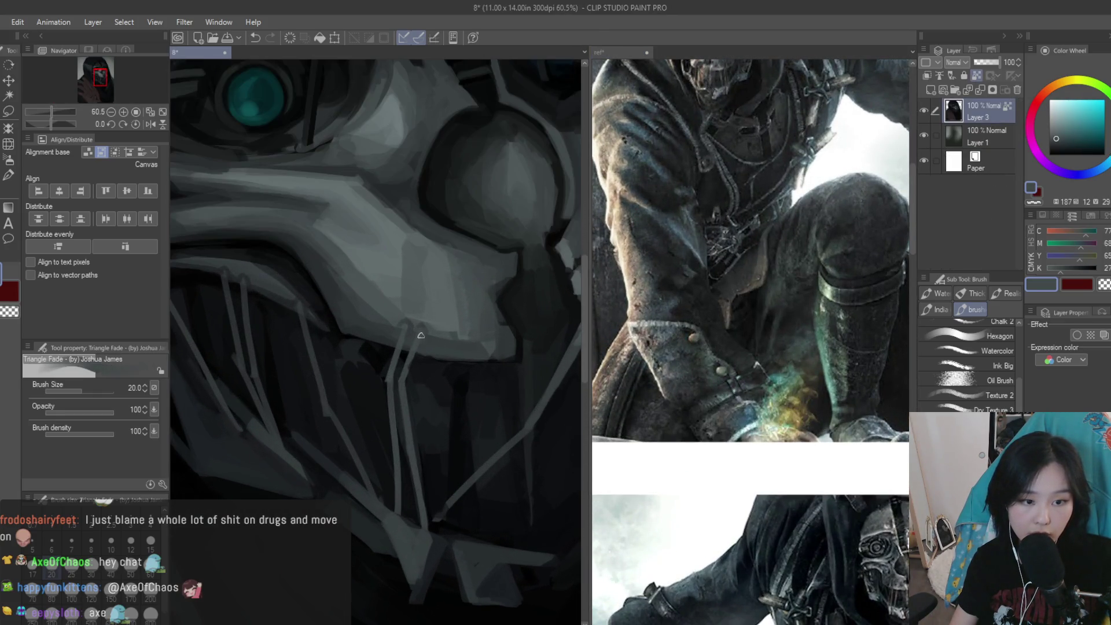
Sample dark and lighter blue-grey tones from the mask and its teeth
scroll(421, 346, "up", 1)
scroll(437, 549, "up", 1)
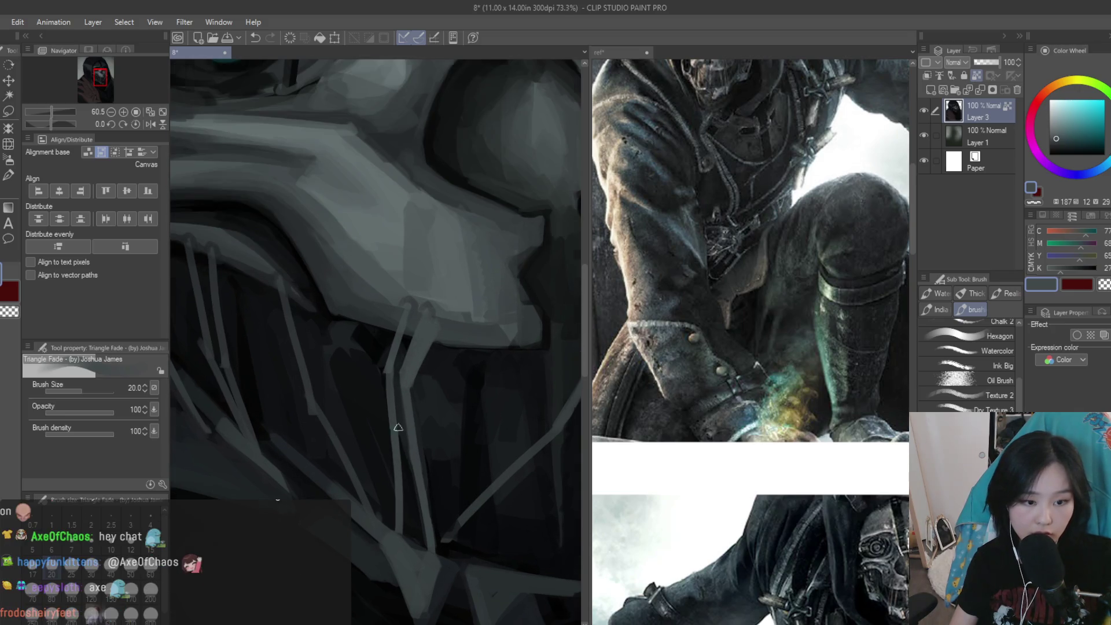
scroll(424, 472, "down", 1)
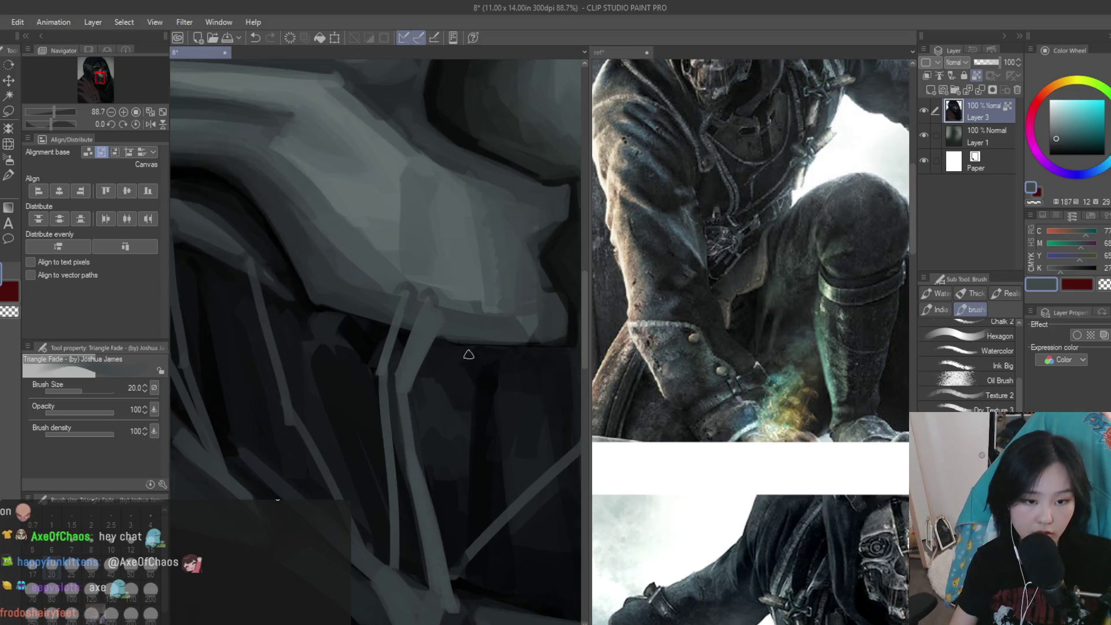
left_click(474, 465, "alt")
scroll(474, 465, "down", 2)
scroll(480, 440, "down", 2)
scroll(486, 411, "down", 2)
scroll(492, 389, "up", 1)
scroll(492, 389, "up", 3)
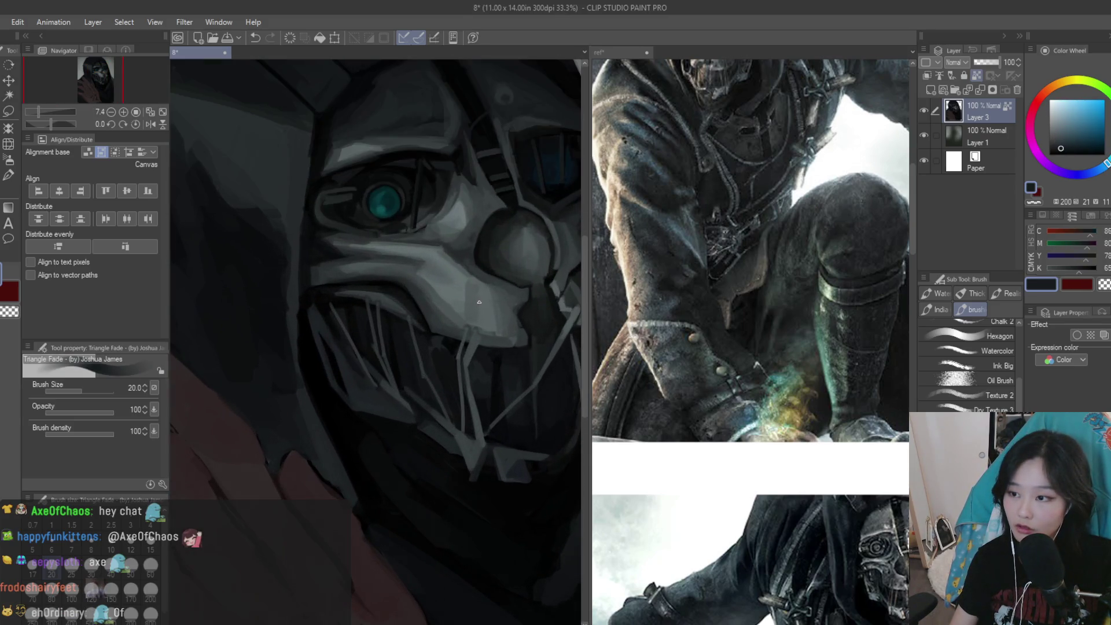
scroll(452, 435, "up", 2)
scroll(405, 483, "up", 2)
scroll(406, 483, "up", 1)
left_click(406, 482, "alt")
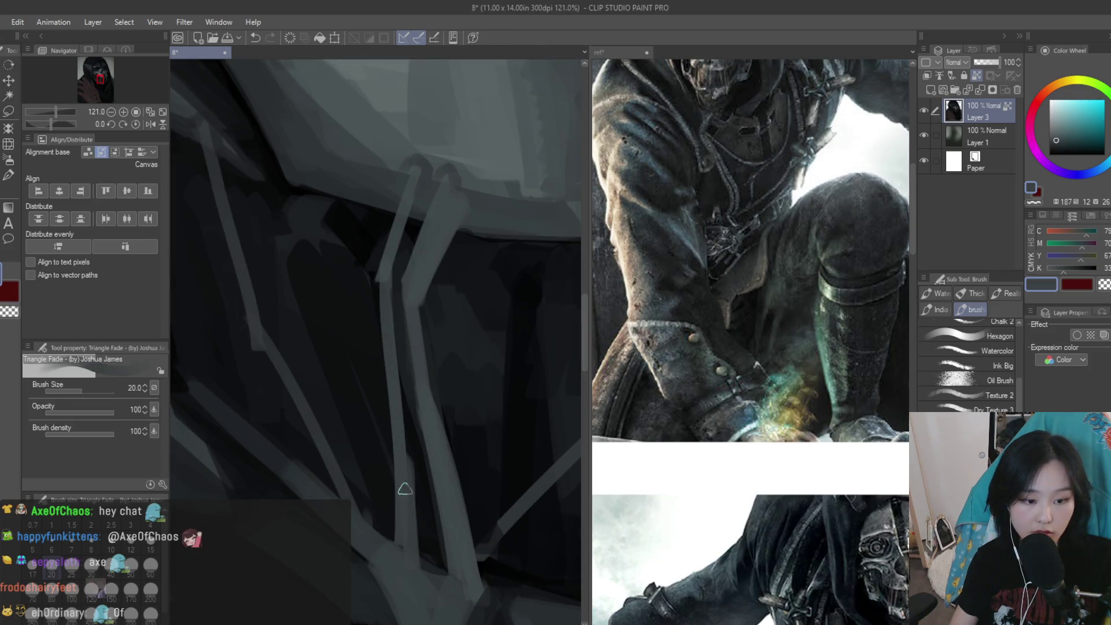
scroll(409, 506, "down", 2)
scroll(405, 512, "up", 1)
left_click(406, 514, "alt")
Paint a thin near-black stroke between the mask's lower teeth
left_click_drag(440, 480, 451, 434)
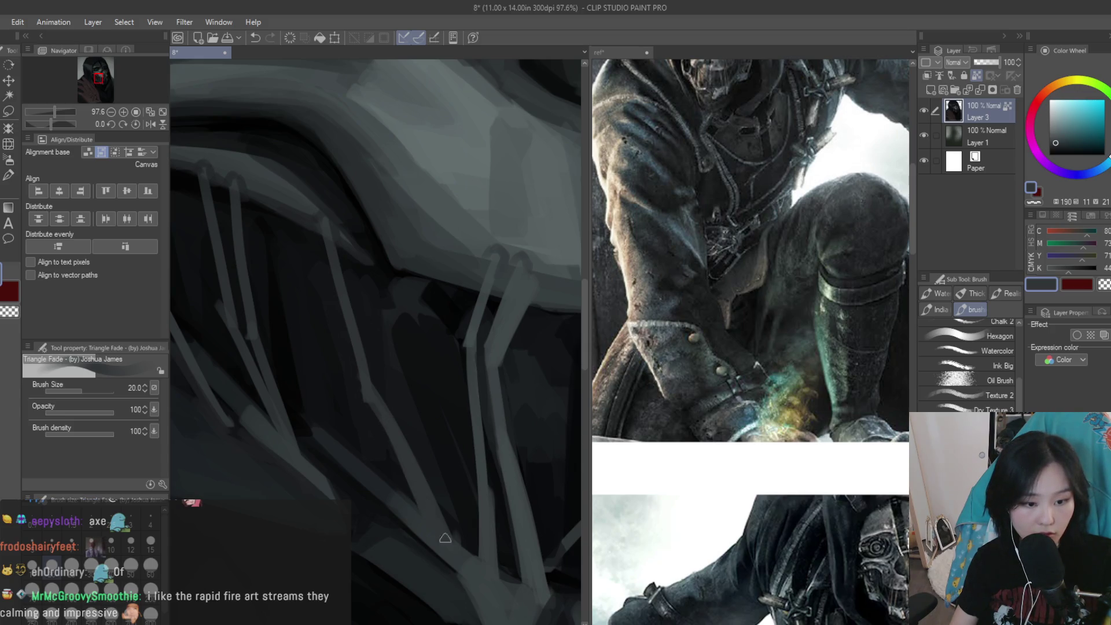
left_click(356, 395, "alt")
scroll(429, 451, "up", 1)
left_click(399, 400, "alt")
scroll(375, 341, "down", 1)
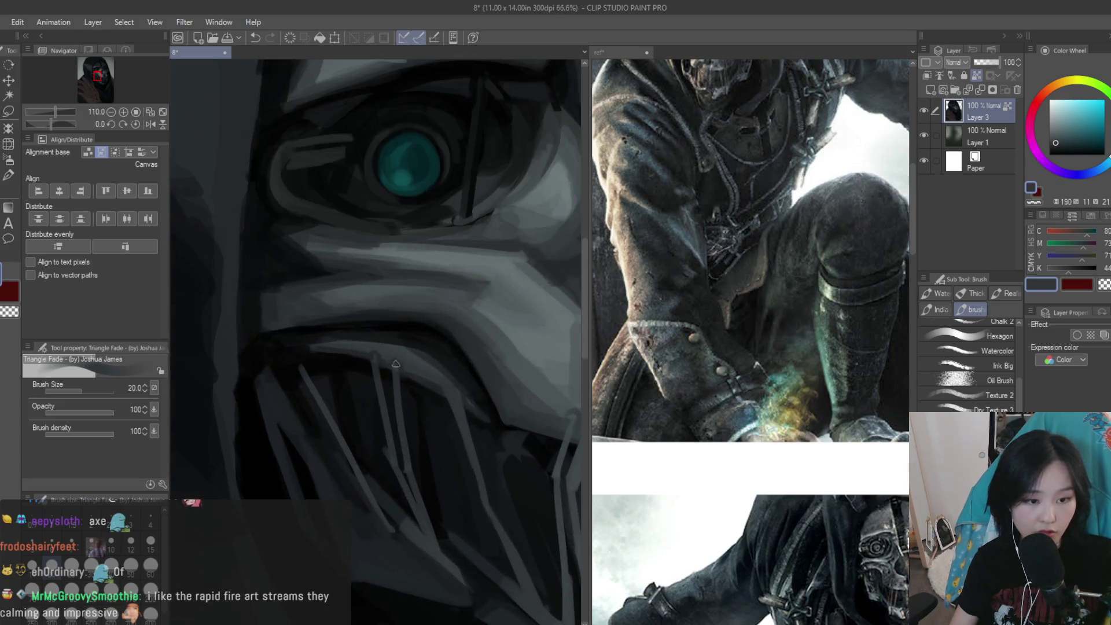
left_click(398, 362, "alt")
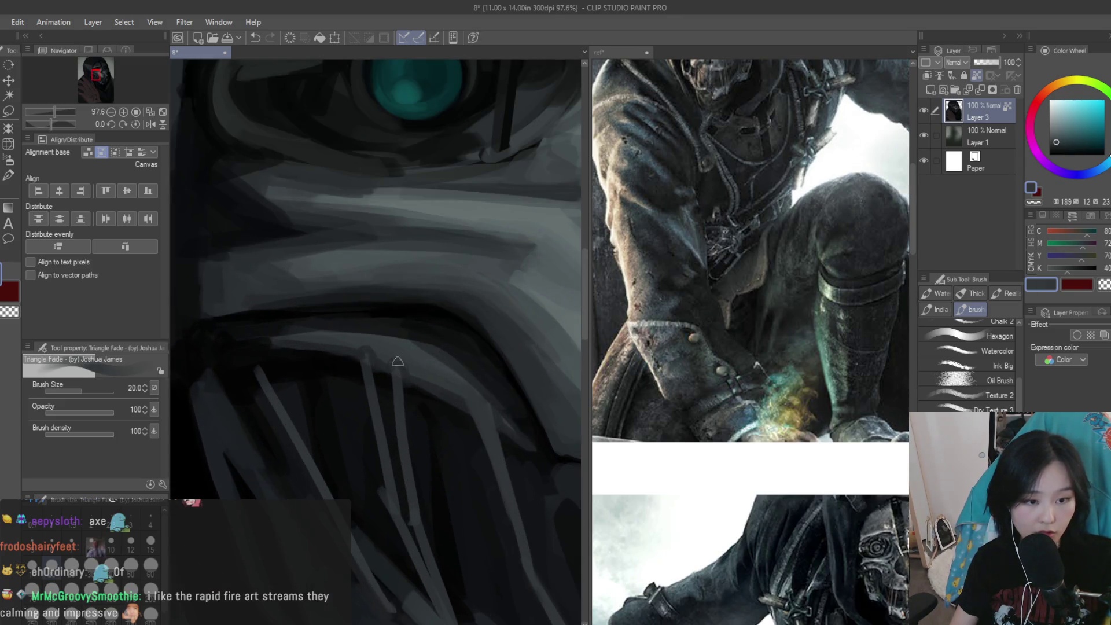
left_click(406, 482, "alt")
left_click_drag(398, 434, 404, 506)
Pick darker and lighter mask tones and look over the reference images document
left_click(393, 509, "alt")
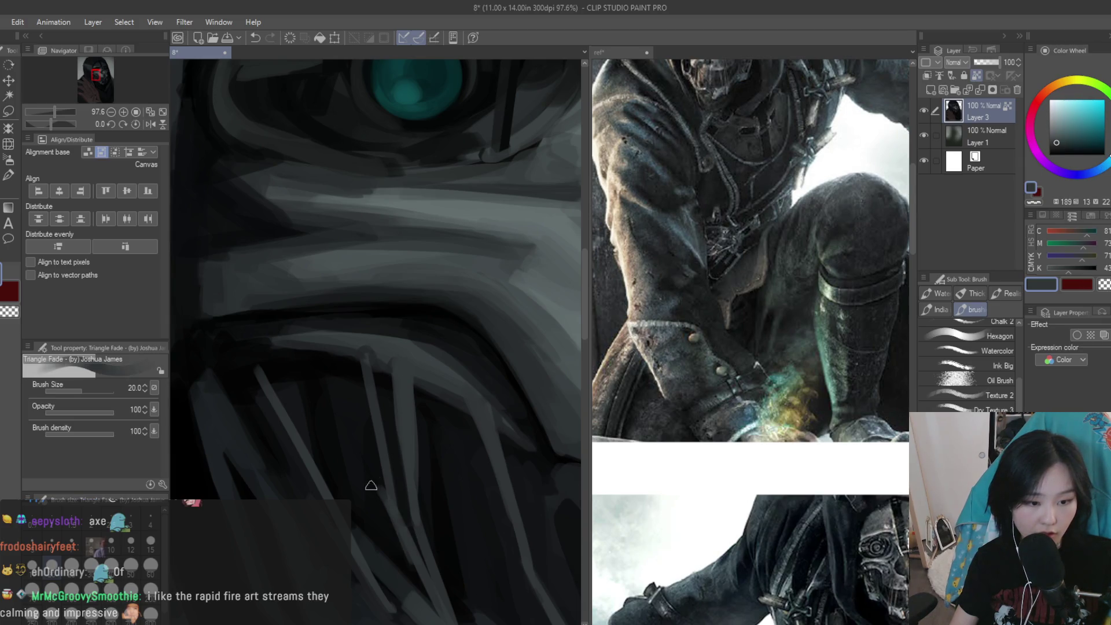
scroll(372, 484, "down", 1)
scroll(345, 323, "down", 4)
scroll(539, 400, "down", 2)
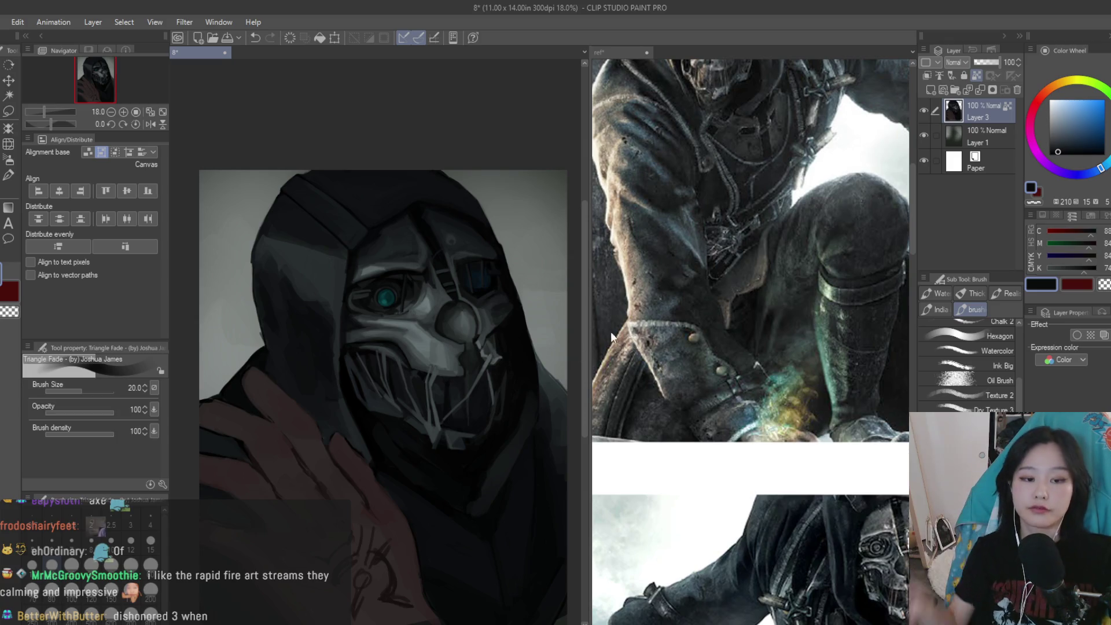
scroll(539, 400, "up", 2)
scroll(539, 401, "up", 3)
left_click(486, 445, "alt")
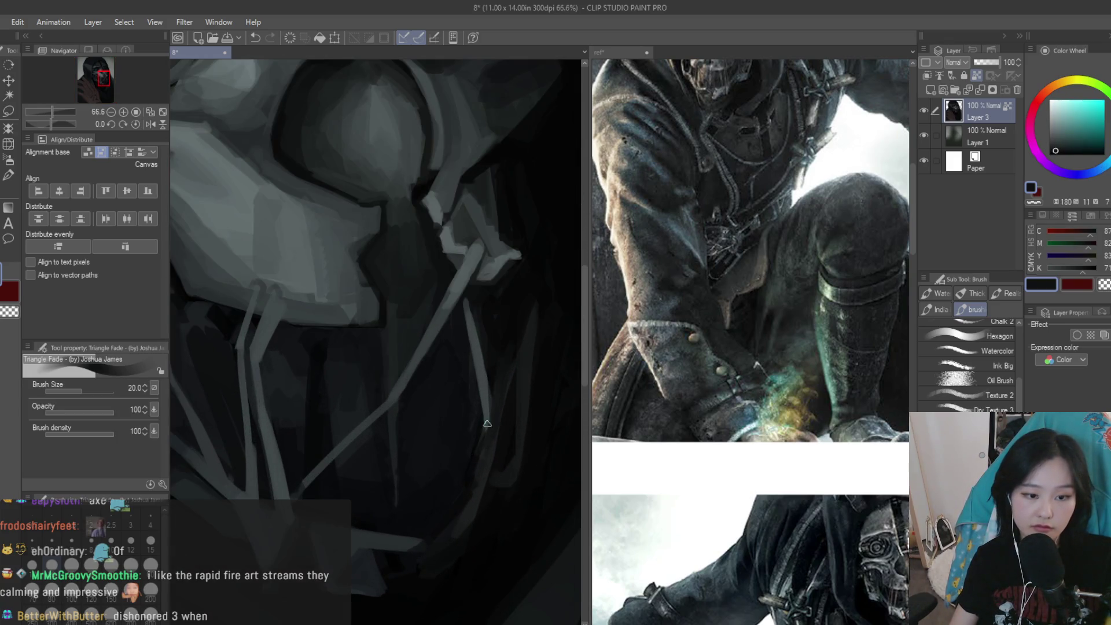
left_click(493, 401, "alt")
scroll(497, 411, "down", 3)
scroll(504, 400, "up", 3)
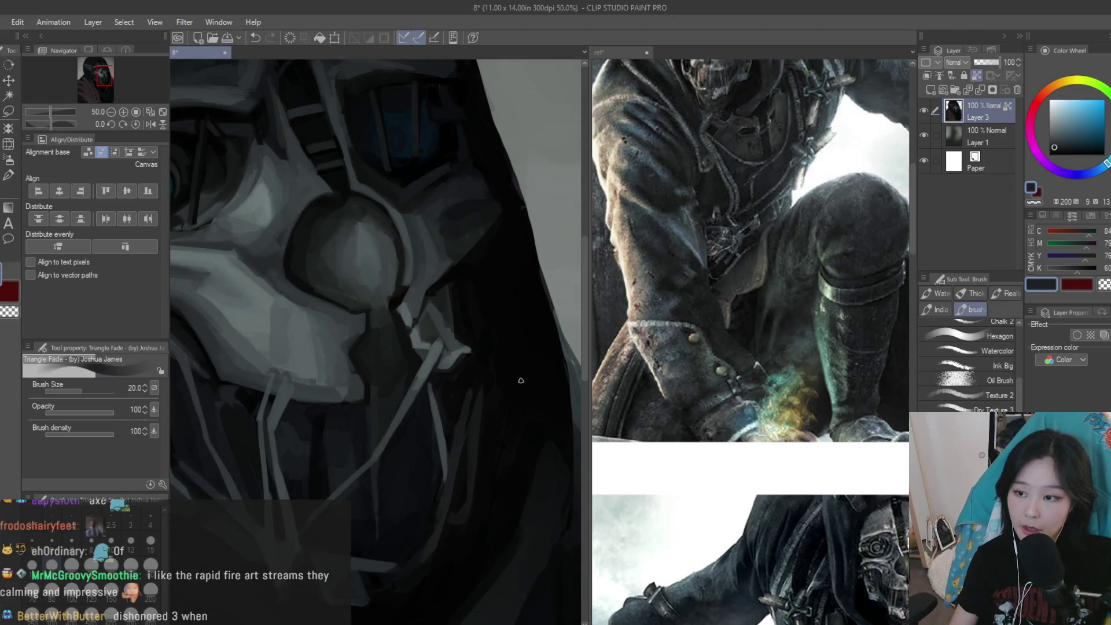
scroll(458, 420, "down", 3)
scroll(458, 419, "up", 3)
scroll(458, 420, "up", 2)
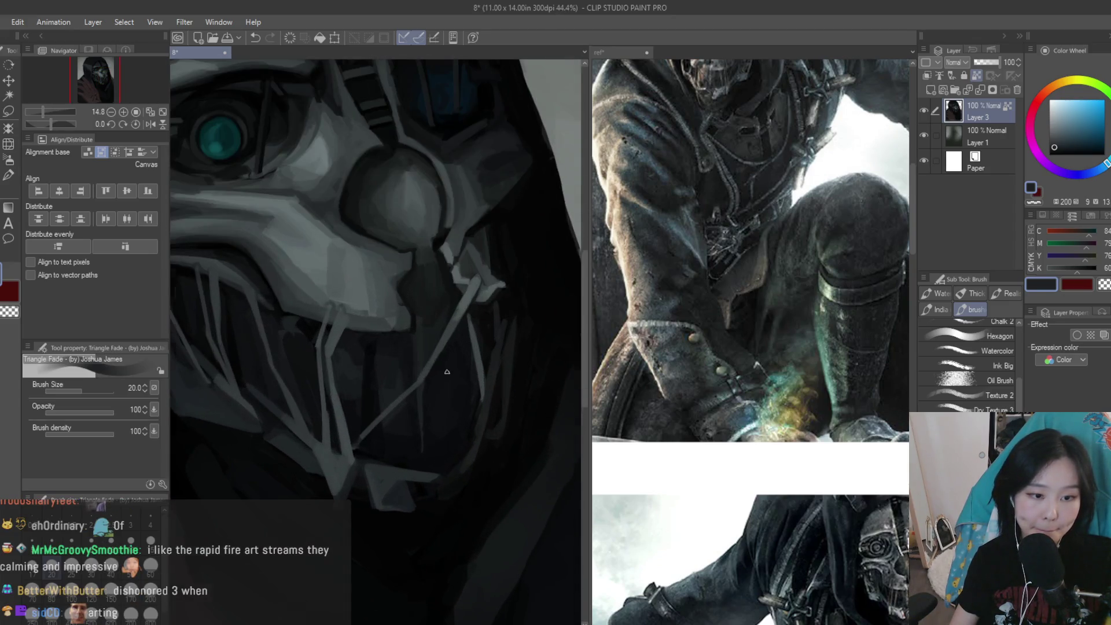
left_click(662, 438)
scroll(661, 438, "down", 3)
scroll(747, 347, "up", 3)
scroll(747, 324, "up", 2)
scroll(476, 348, "up", 2)
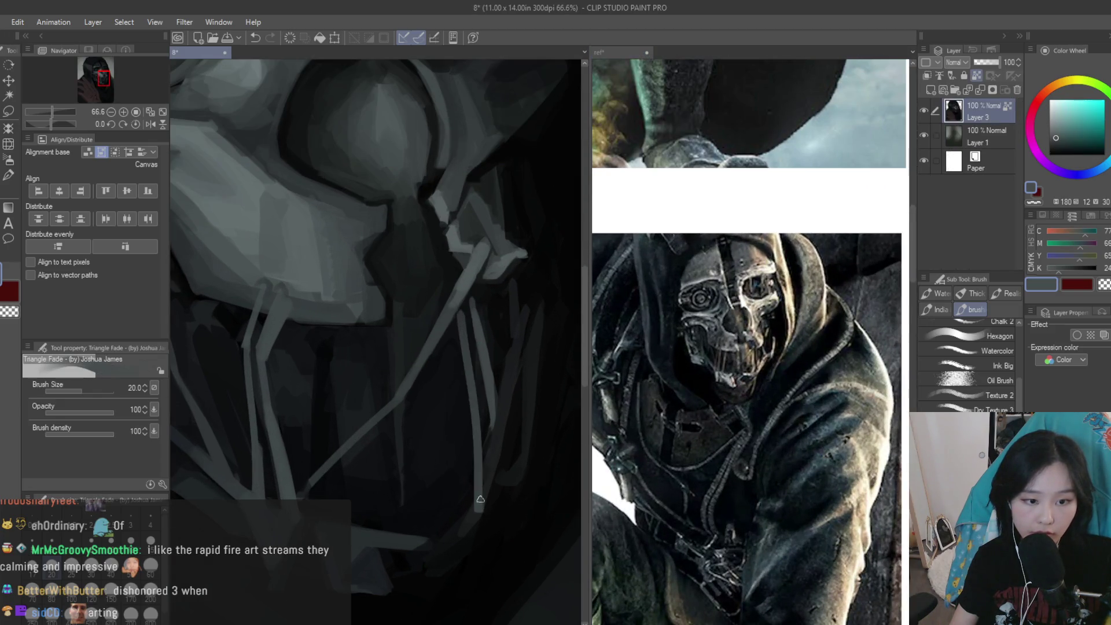
scroll(531, 397, "down", 3)
scroll(531, 397, "up", 2)
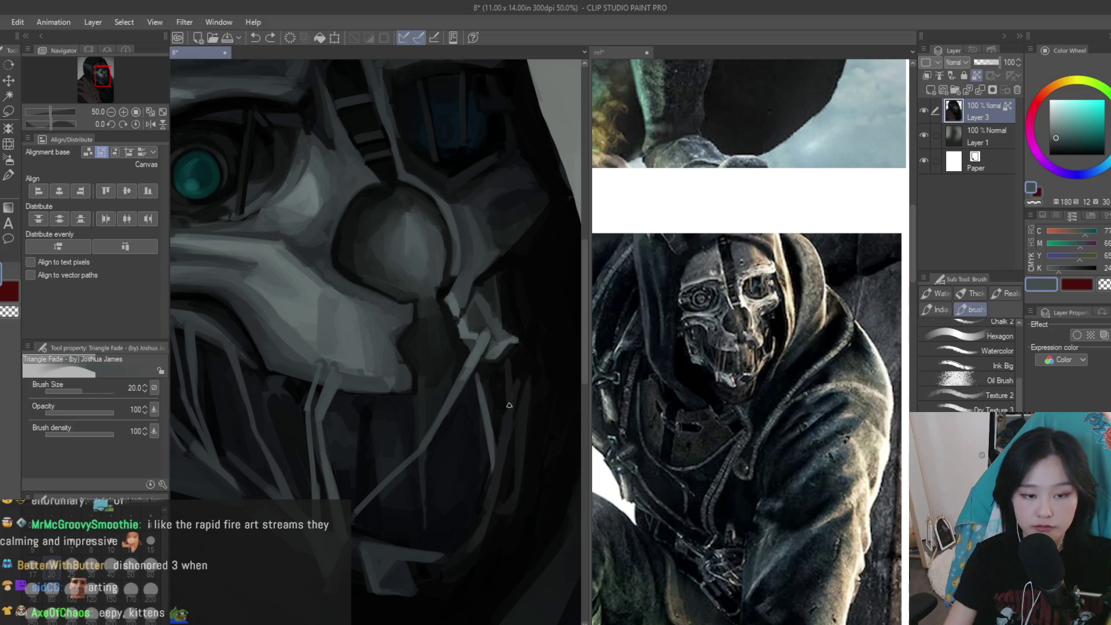
Darken the shadow down the mask's jaw and add lighter grey strokes beside it
left_click_drag(462, 379, 472, 538)
left_click(480, 410, "alt")
left_click_drag(460, 371, 472, 473)
left_click(466, 383, "alt")
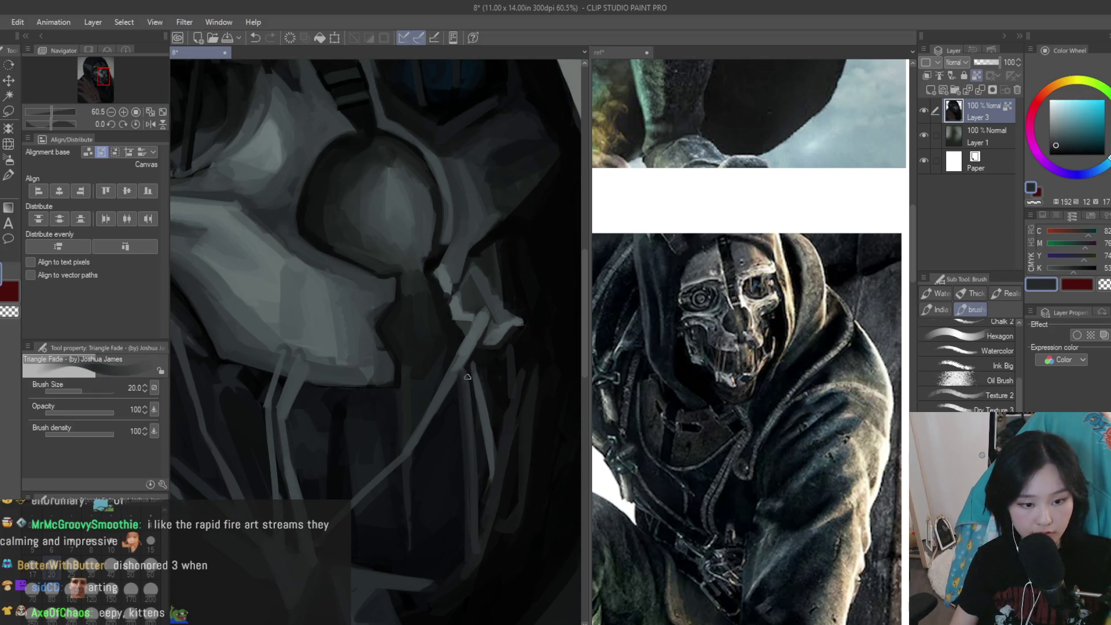
left_click(469, 383, "alt")
left_click_drag(468, 368, 473, 559)
left_click(464, 355, "alt")
left_click(472, 366, "alt")
left_click_drag(475, 352, 488, 417)
Mirror the canvas with H to check proportions, then bring up the reference collage
left_click(480, 541, "alt")
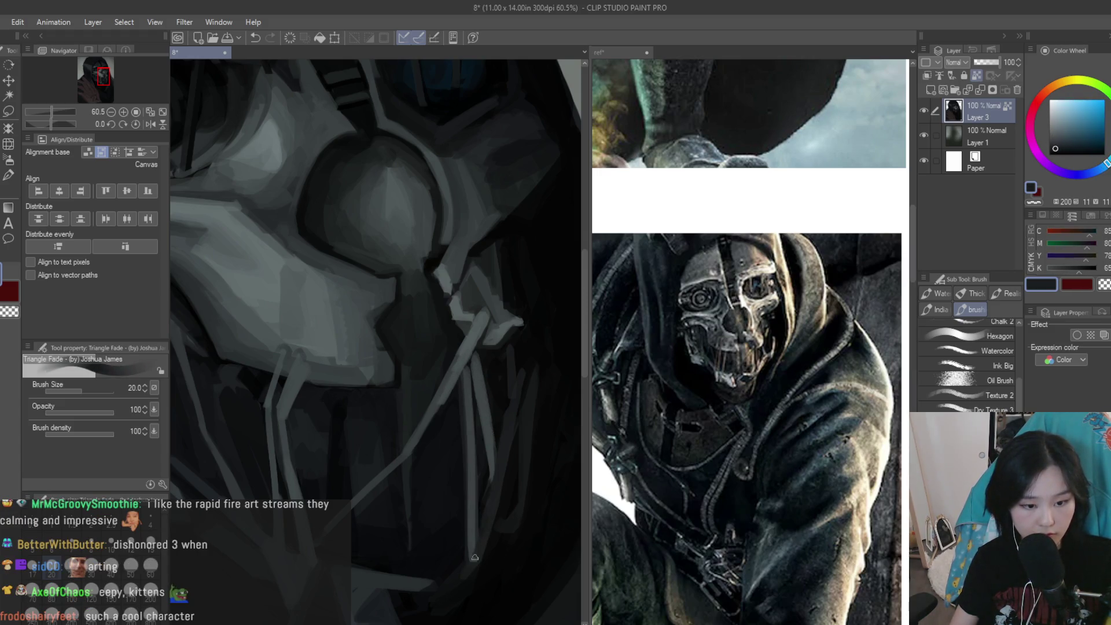
left_click(468, 538, "alt")
left_click(484, 535, "alt")
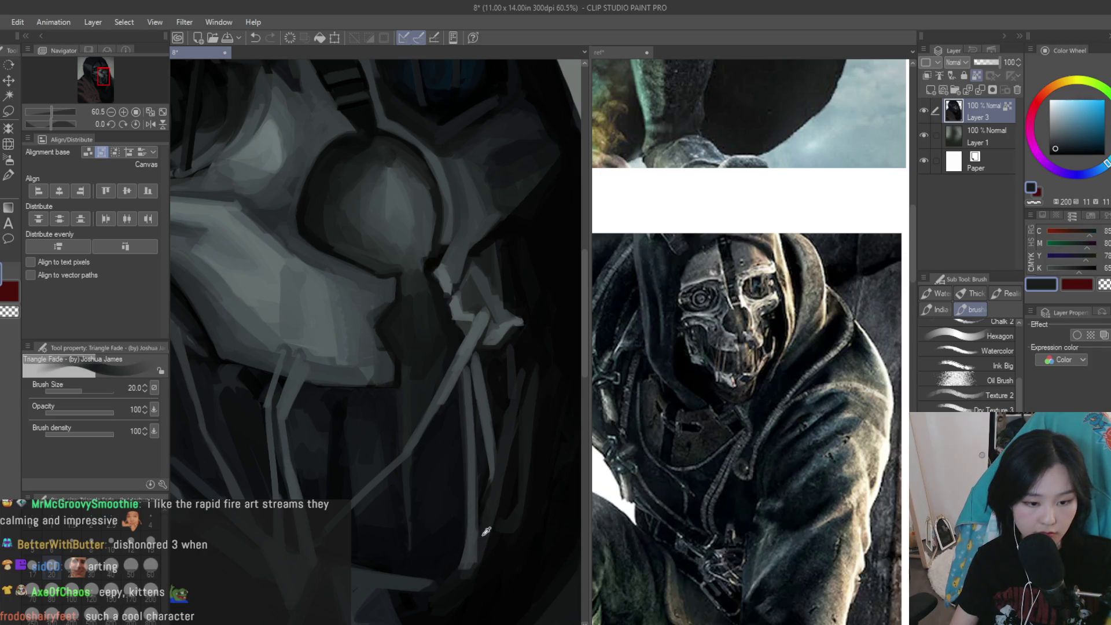
scroll(534, 352, "down", 2)
scroll(534, 352, "down", 2)
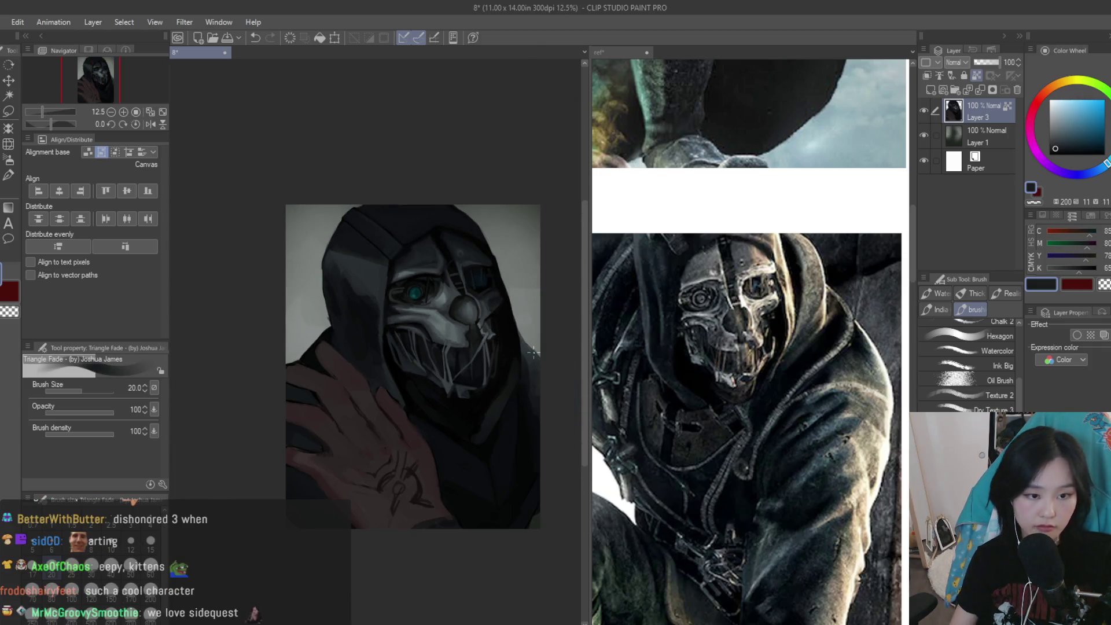
key("h")
key("h")
scroll(531, 352, "down", 1)
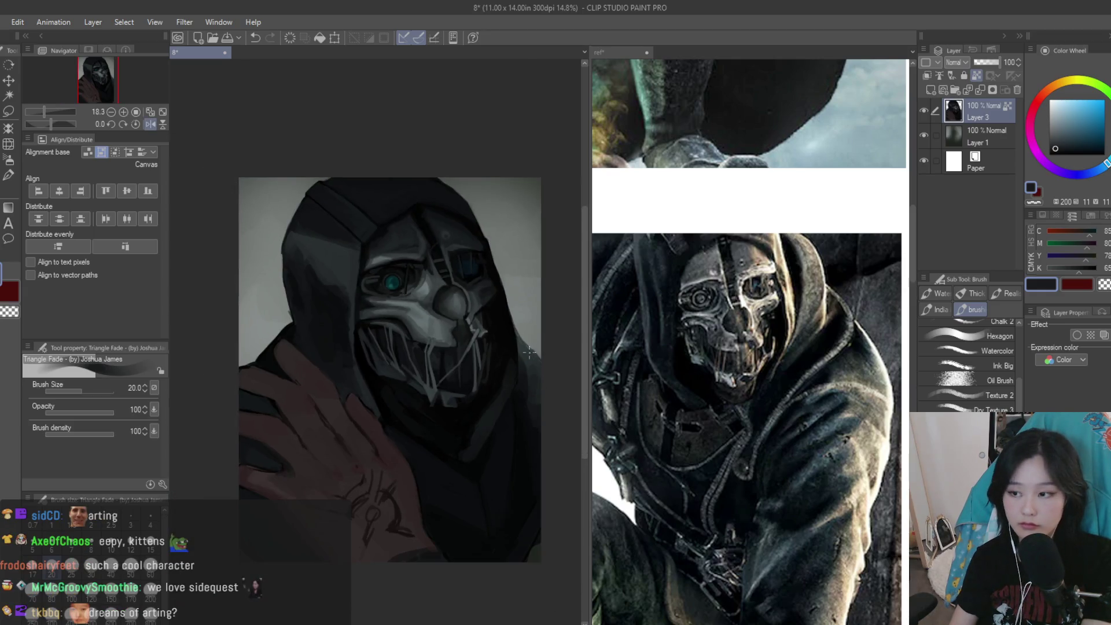
left_click(748, 408)
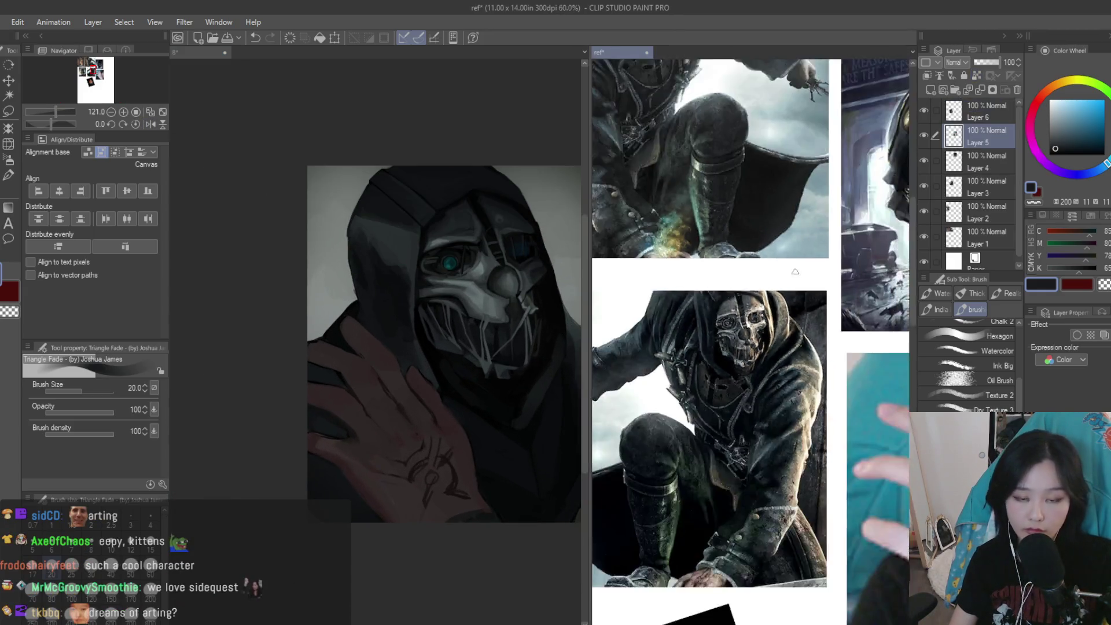
Back on the painting, enlarge the brush and cover the hand's sketch lines in dark brown
scroll(748, 408, "down", 3)
scroll(665, 398, "up", 3)
scroll(824, 551, "up", 2)
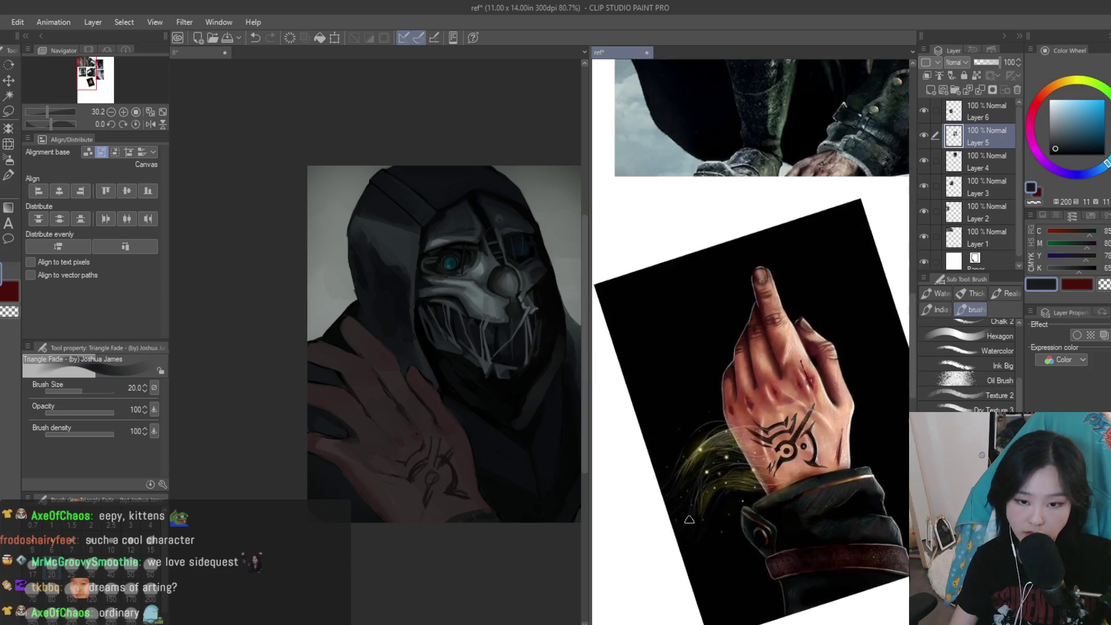
left_click(326, 463)
scroll(327, 463, "up", 3)
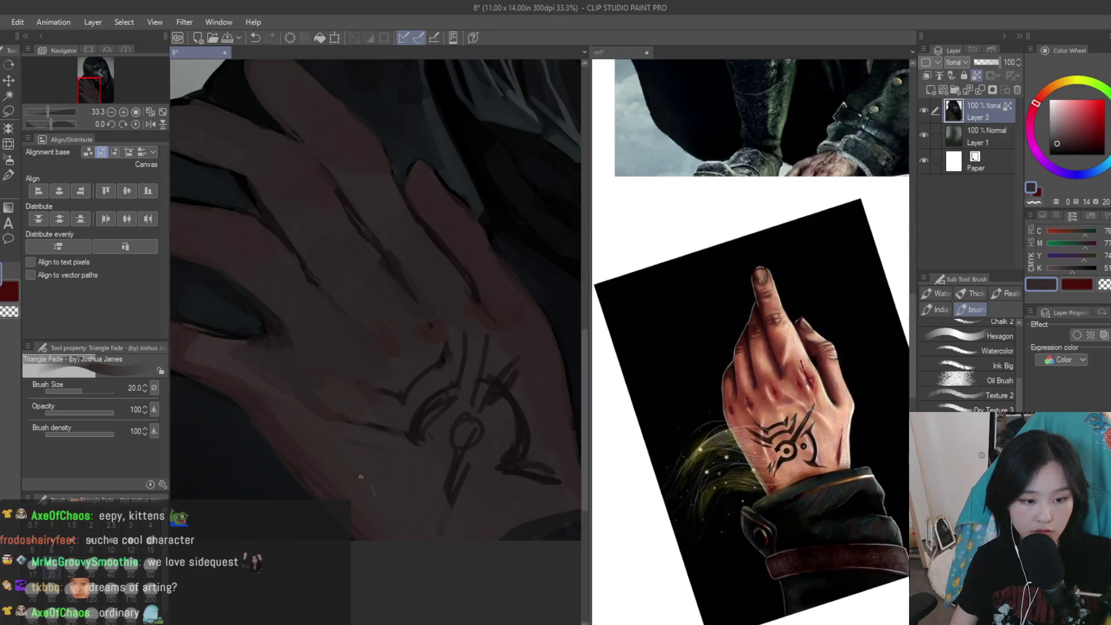
key("bracketright")
key("bracketright")
key("bracketright")
left_click(276, 431, "alt")
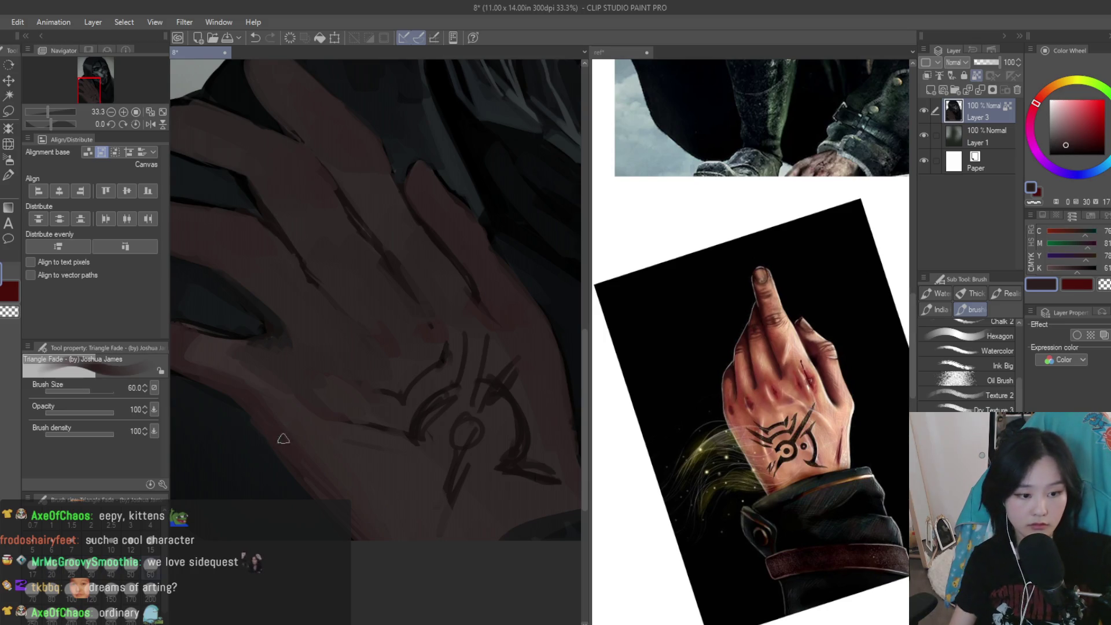
left_click(439, 476, "alt")
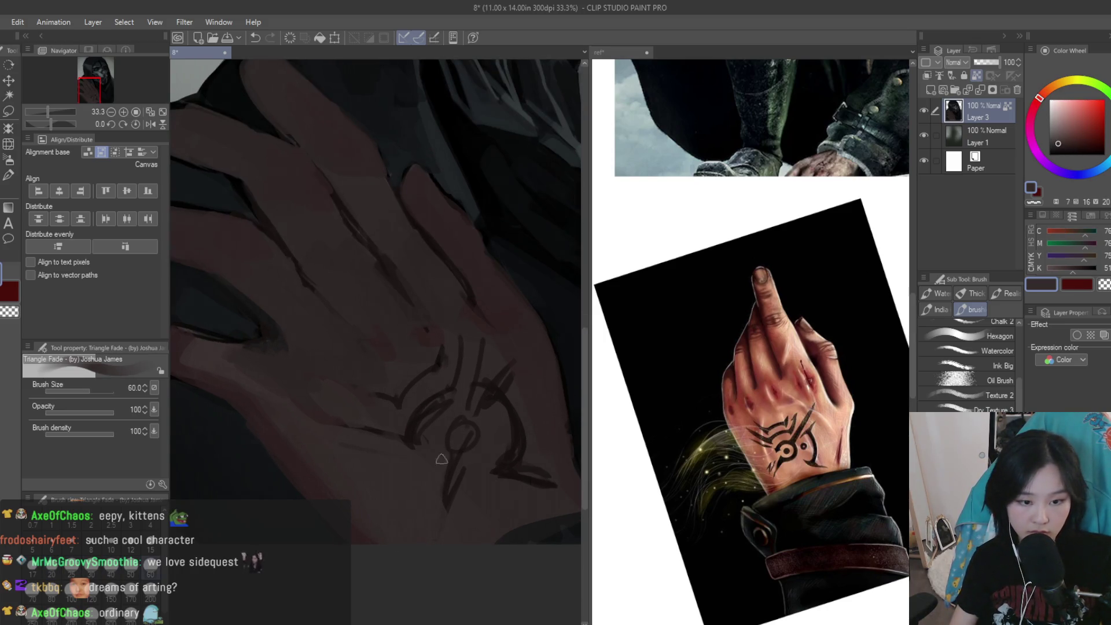
scroll(455, 431, "down", 1)
left_click_drag(425, 439, 454, 538)
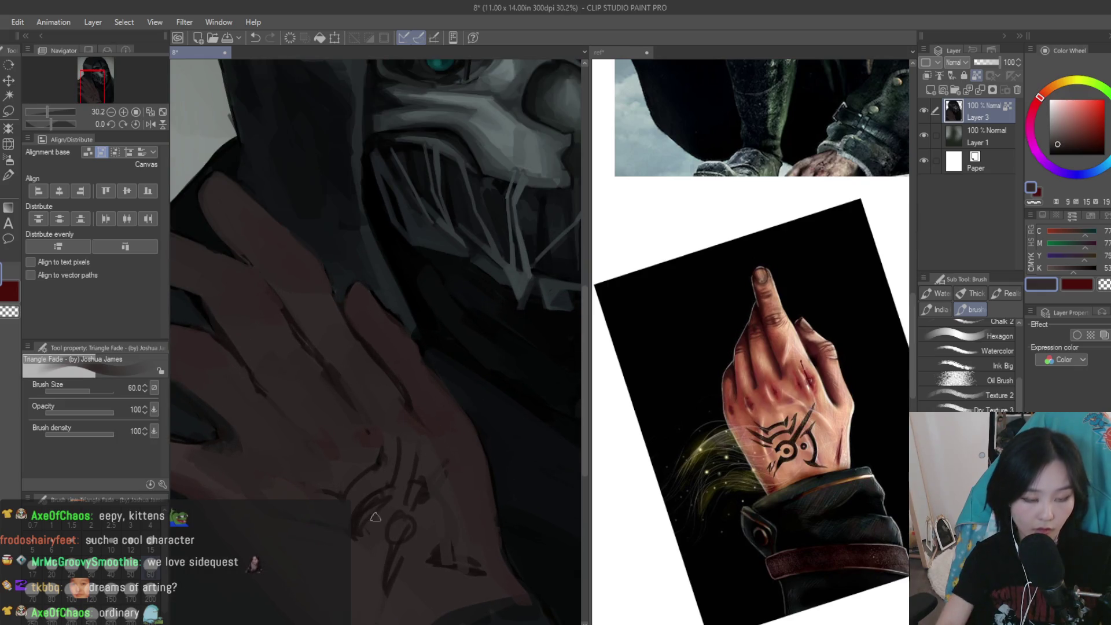
left_click(371, 463, "alt")
left_click_drag(382, 451, 367, 497)
Resize the brush and sample a range of reddish skin and shadow tones from the hand
key("bracketright")
key("bracketright")
key("bracketright")
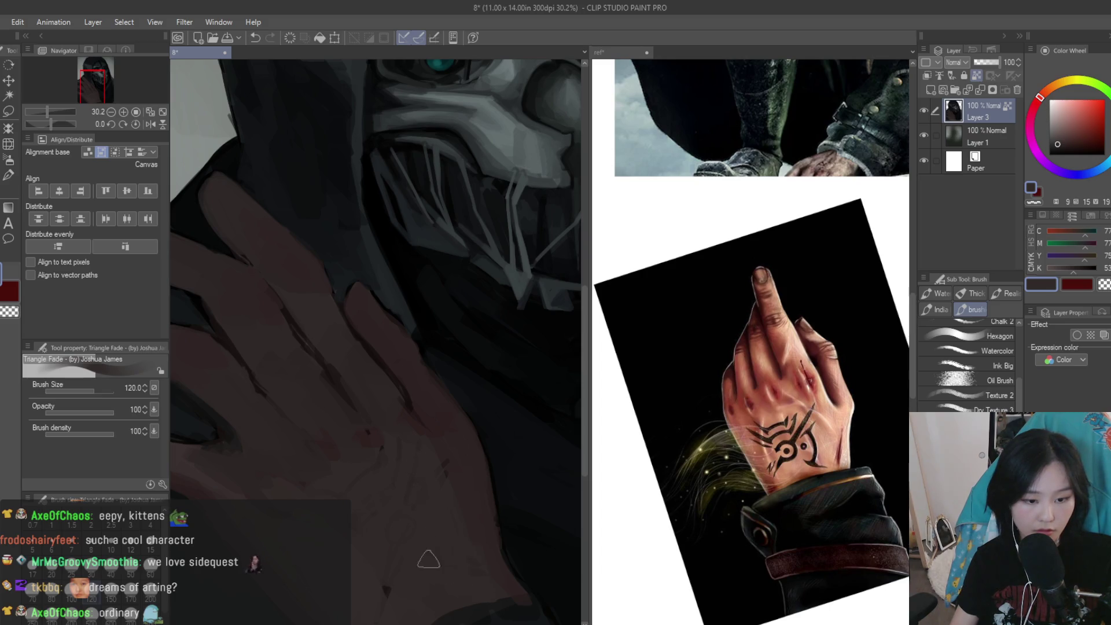
left_click(463, 454, "alt")
left_click(416, 520, "alt")
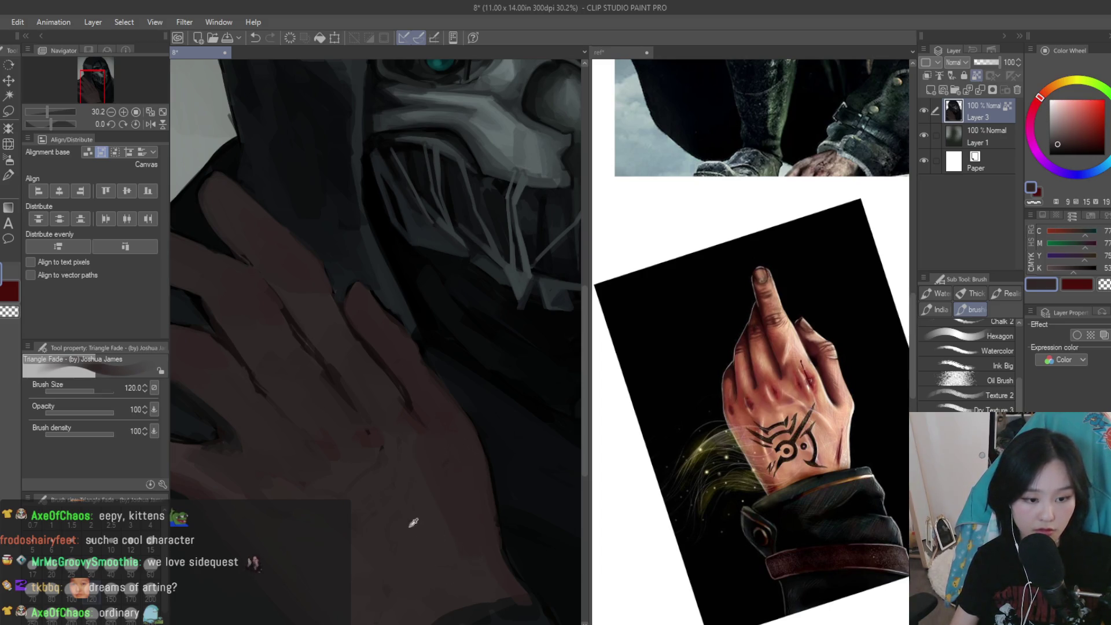
key("bracketleft")
key("bracketleft")
scroll(420, 480, "up", 1)
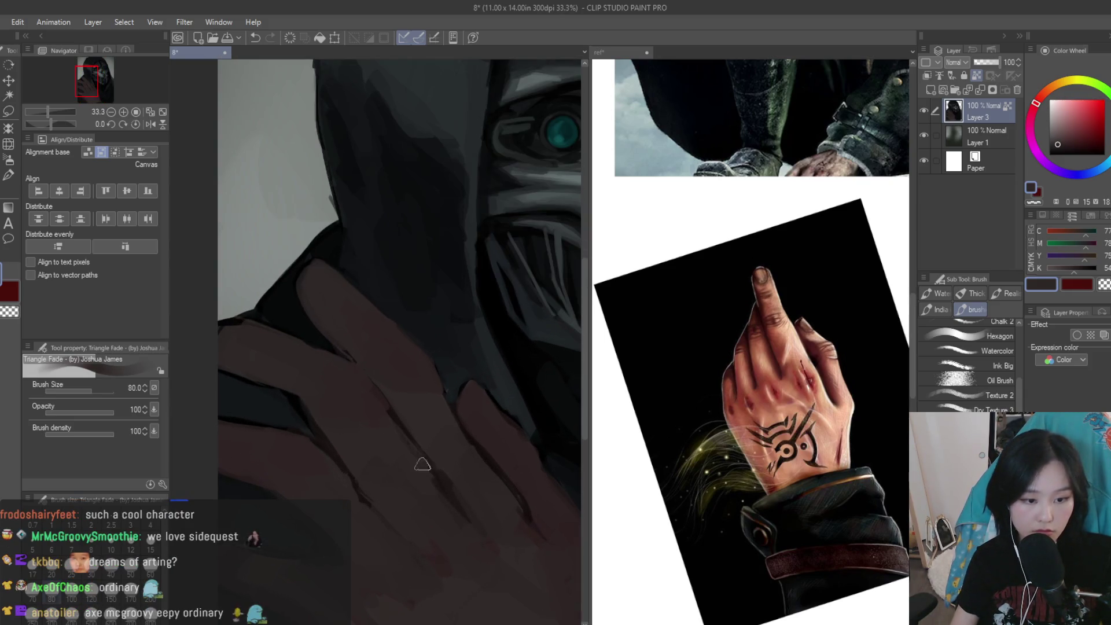
key("bracketleft")
key("bracketleft")
left_click(402, 418, "alt")
scroll(403, 418, "up", 1)
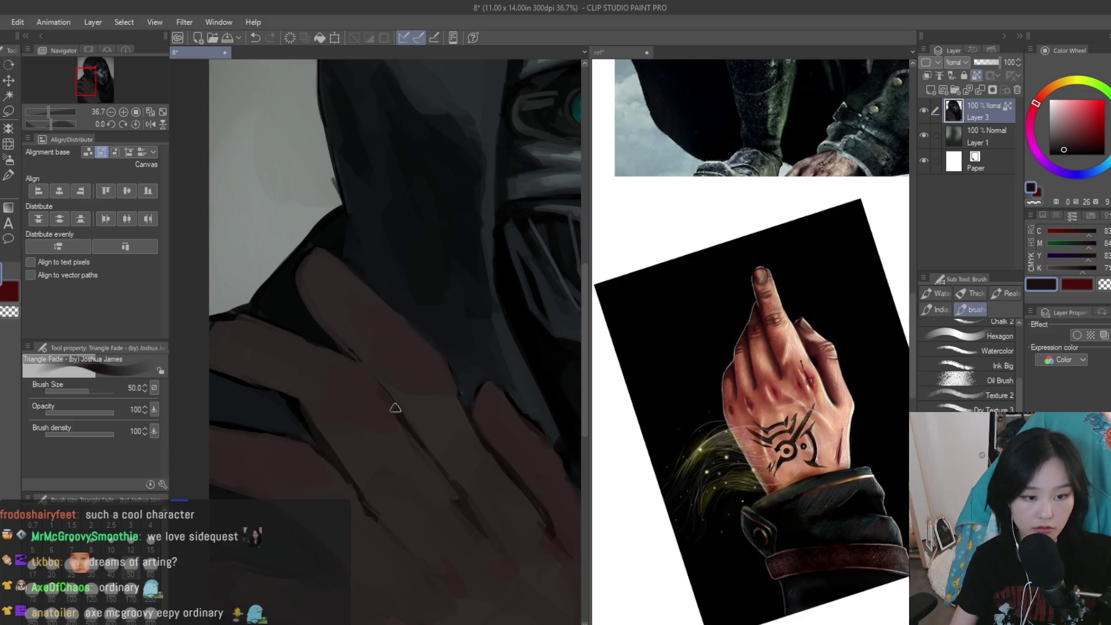
left_click(396, 408, "alt")
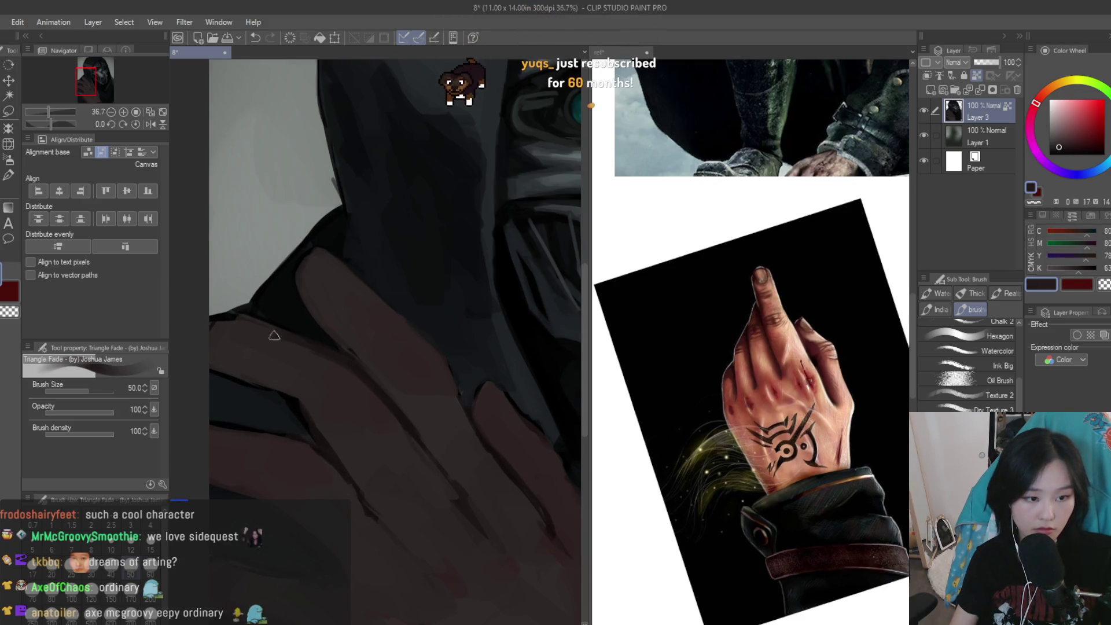
left_click(318, 399, "alt")
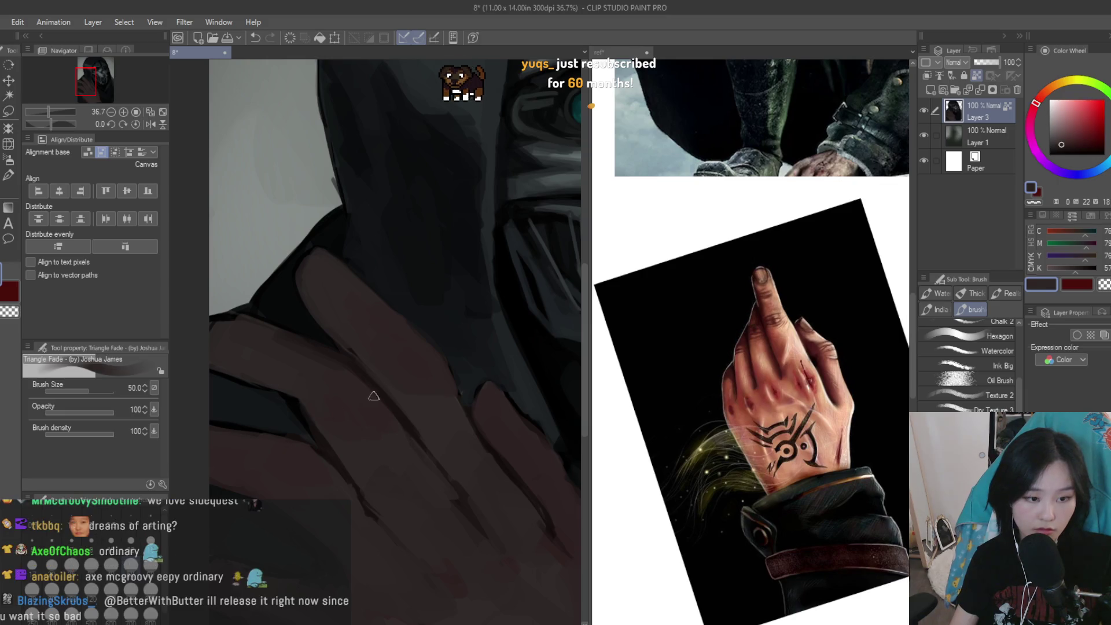
left_click(363, 408, "alt")
scroll(354, 400, "down", 3)
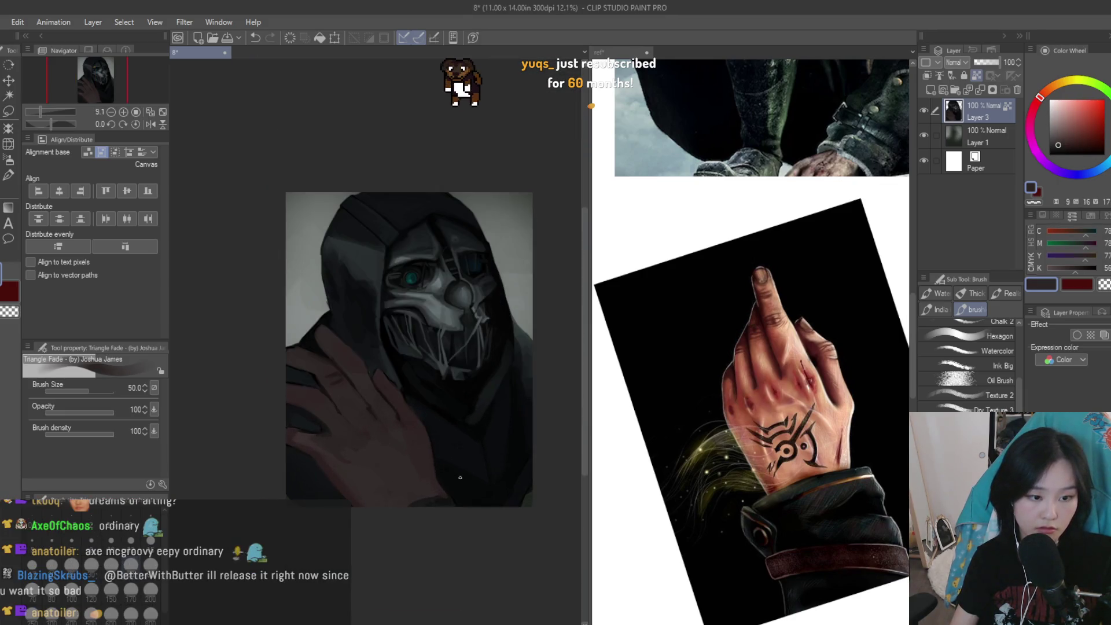
Sample dark reddish skin tones and shade the raised fingertip darker
scroll(336, 383, "up", 1)
scroll(336, 383, "up", 4)
left_click(292, 375, "alt")
left_click(297, 335, "alt")
left_click(437, 297, "alt")
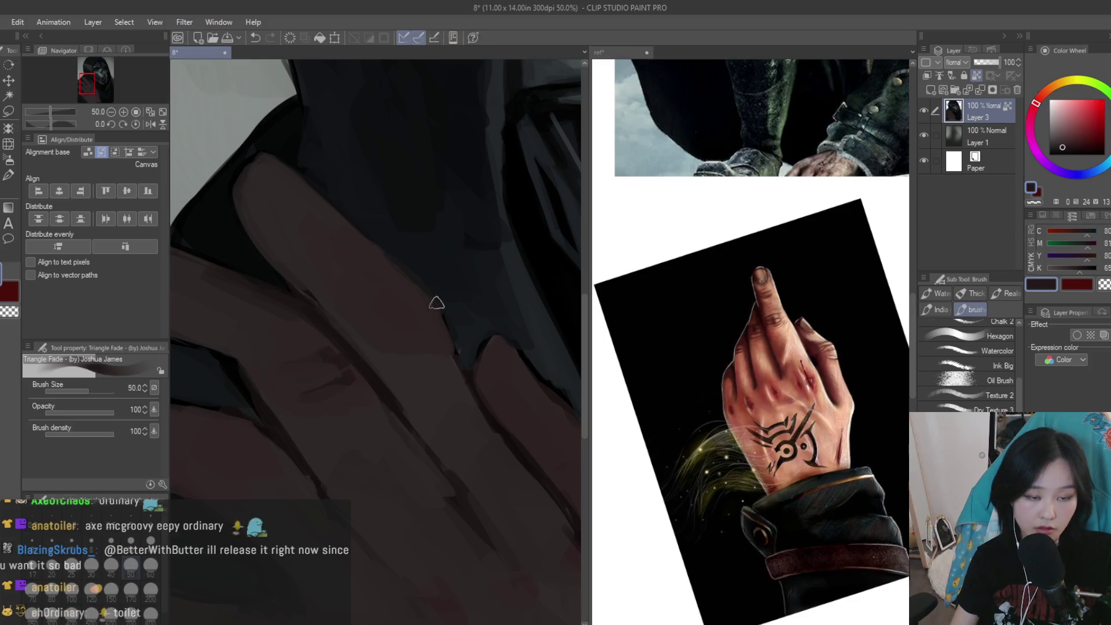
scroll(436, 278, "up", 1)
left_click(462, 346, "alt")
scroll(462, 347, "down", 1)
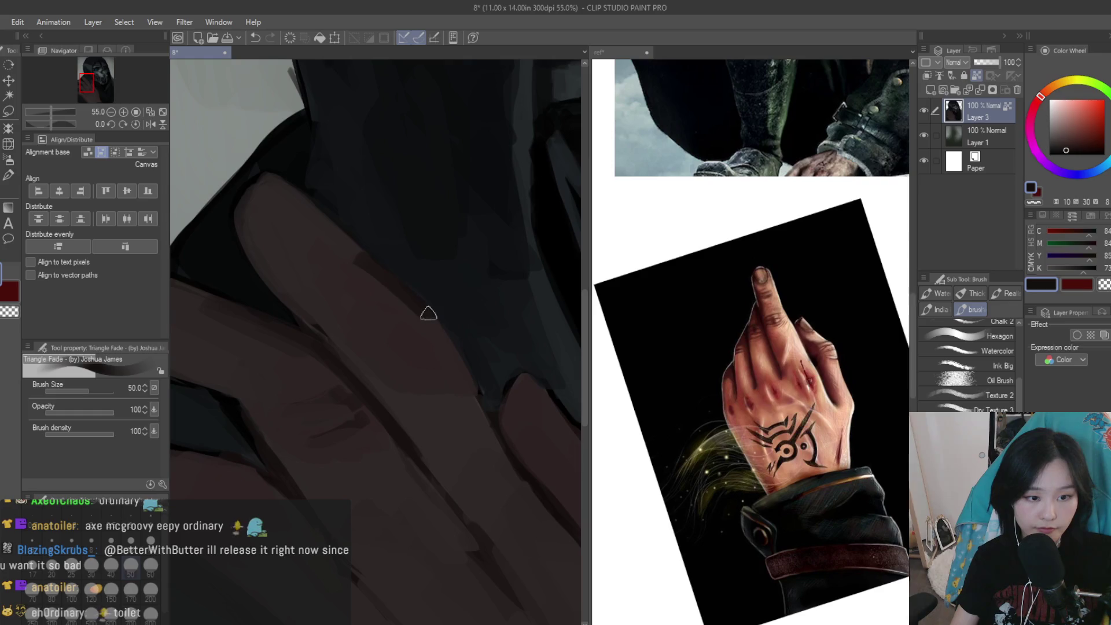
left_click(389, 298, "alt")
left_click(443, 343, "alt")
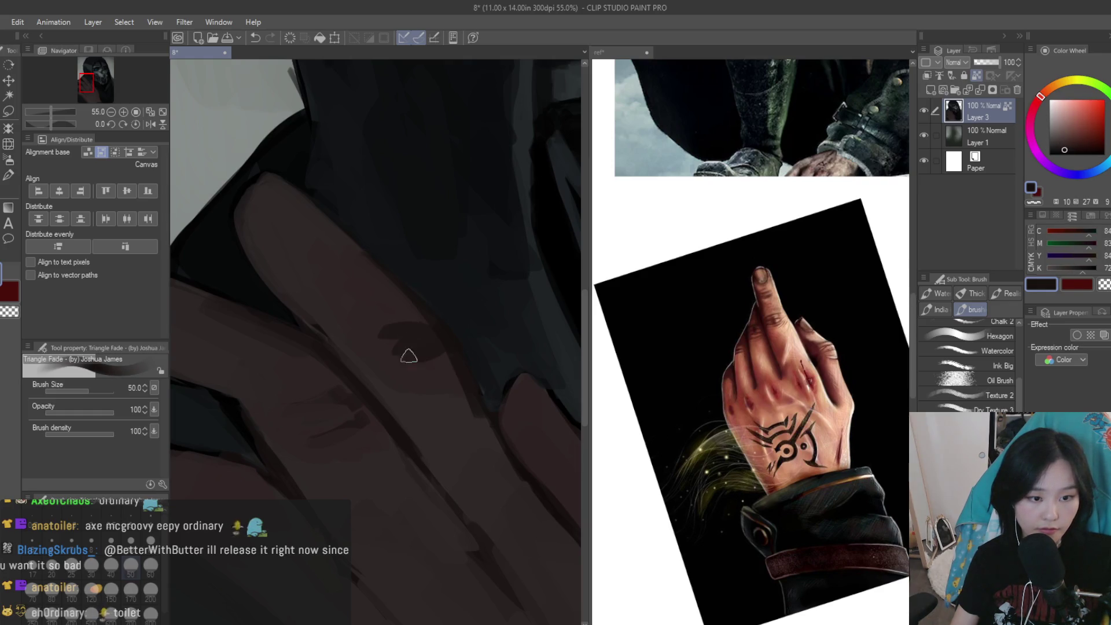
left_click(415, 357, "alt")
left_click(400, 354, "alt")
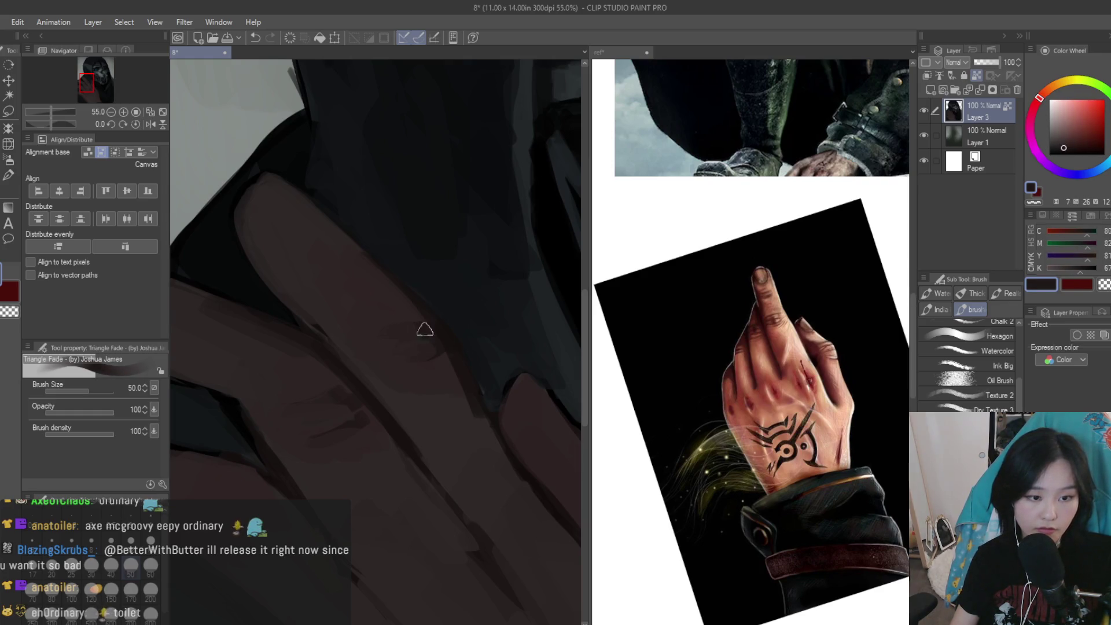
left_click(387, 371, "alt")
left_click(339, 266, "alt")
left_click_drag(278, 186, 302, 228)
Sample finger skin tones and a deep dark red, zooming out to check the painting
left_click(302, 247, "alt")
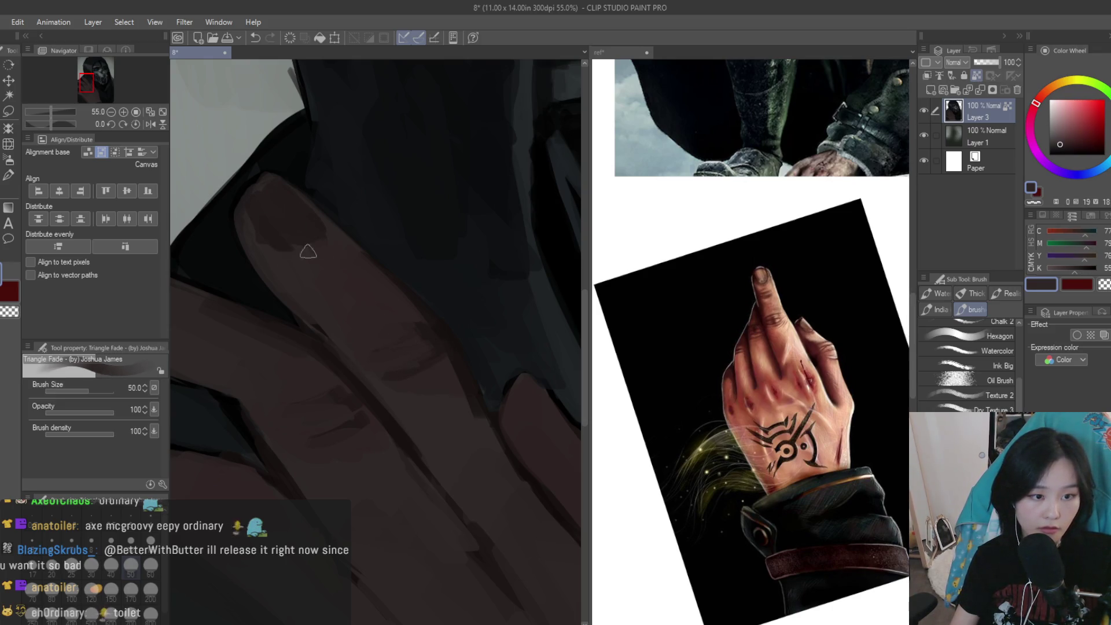
scroll(434, 408, "down", 5)
scroll(434, 408, "up", 4)
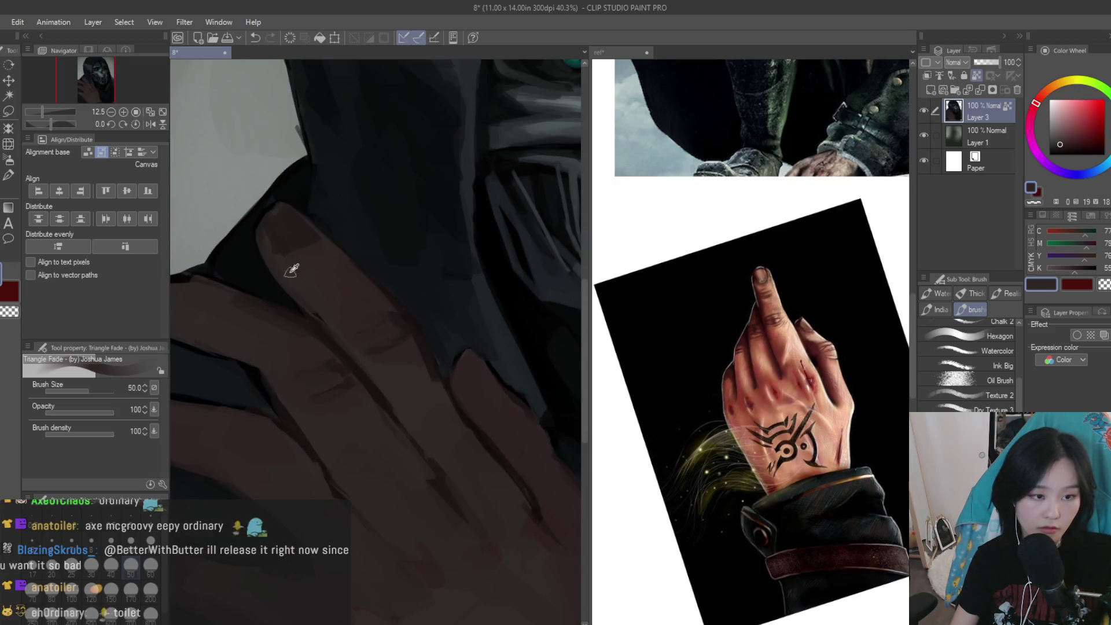
left_click(271, 248, "alt")
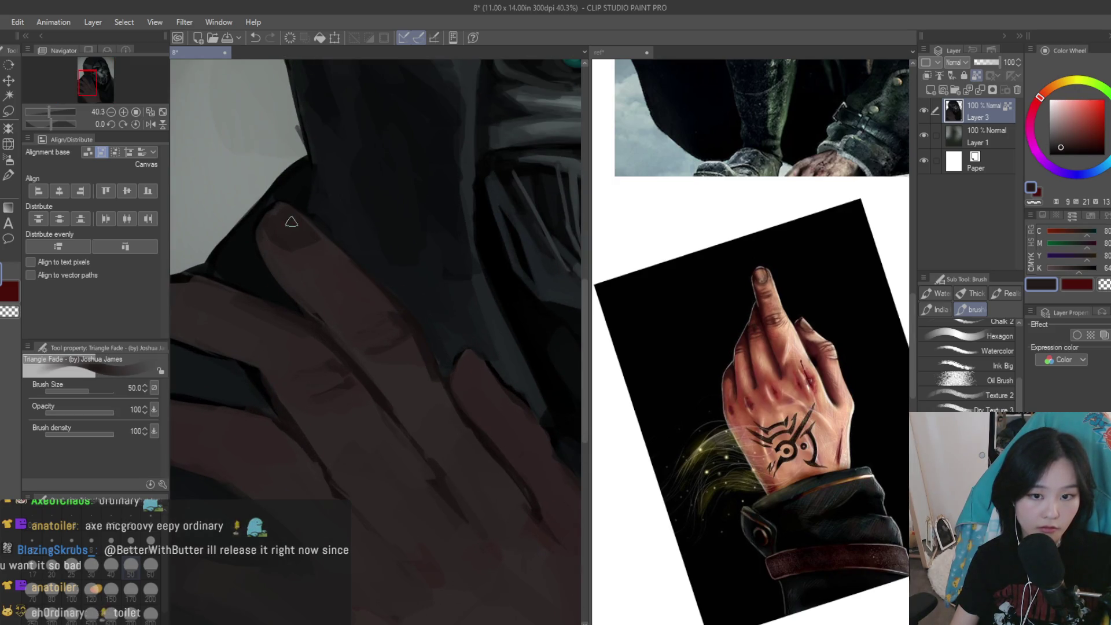
left_click(279, 258, "alt")
scroll(424, 405, "down", 5)
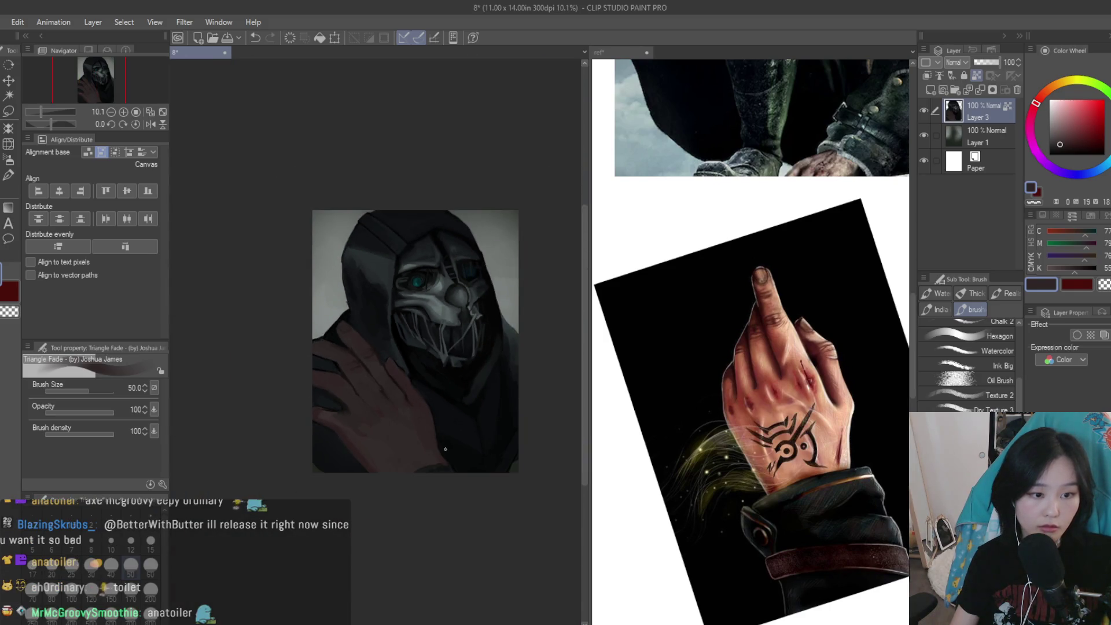
scroll(440, 440, "up", 2)
scroll(406, 393, "up", 1)
scroll(376, 347, "up", 2)
left_click(390, 347, "alt")
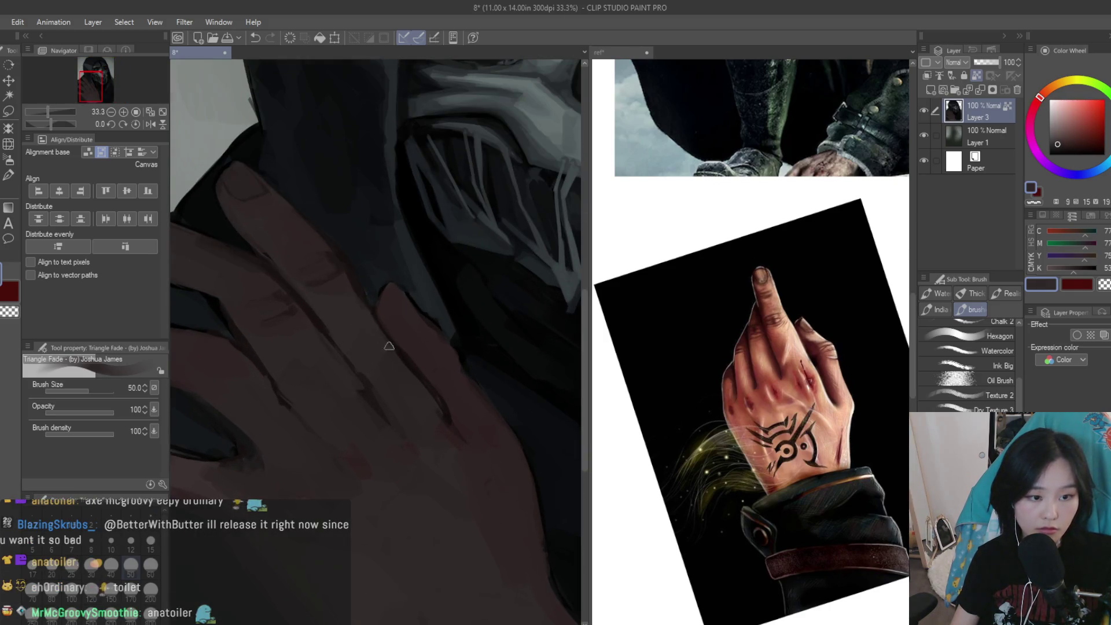
left_click(418, 373, "alt")
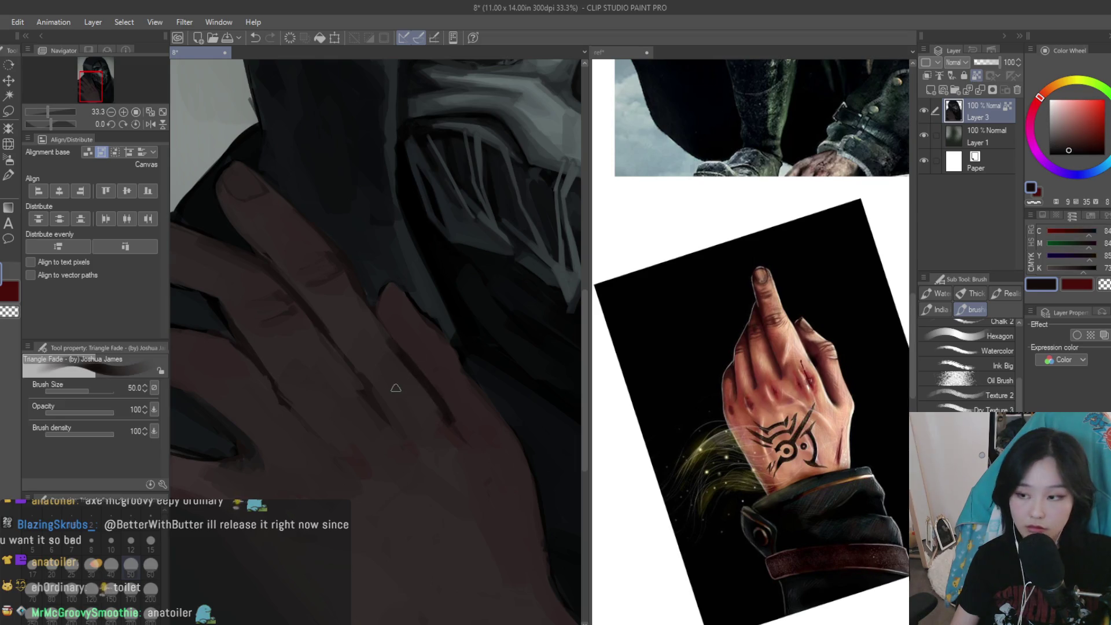
scroll(641, 435, "down", 2)
scroll(641, 434, "down", 2)
scroll(464, 406, "up", 2)
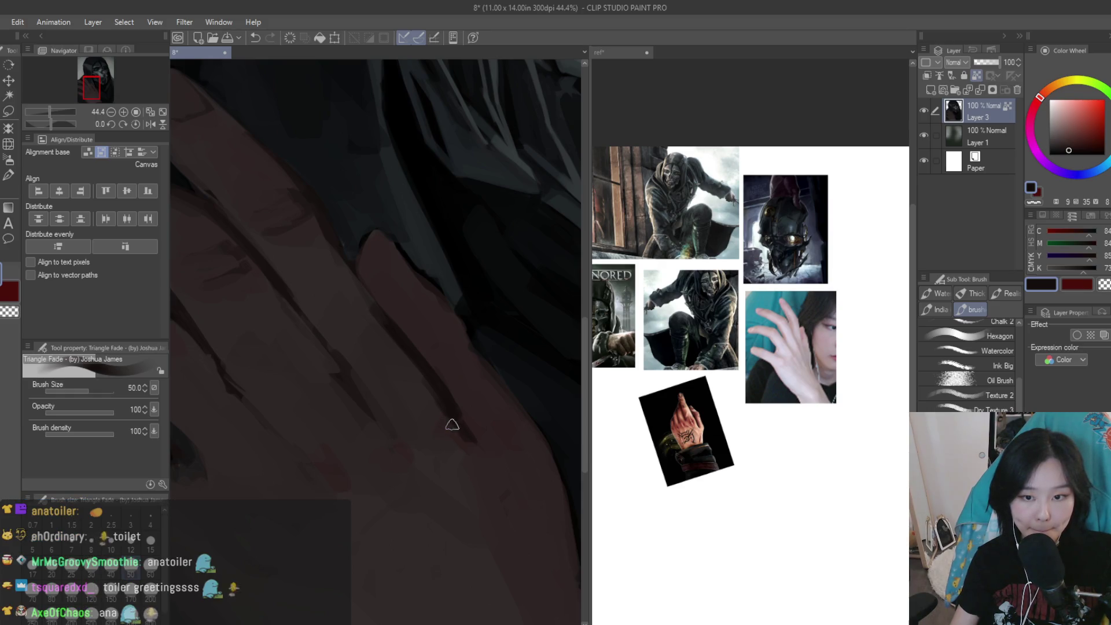
Paint a dark shading stroke on the hand, undoing the first attempt and redrawing it shorter
left_click_drag(452, 426, 553, 527)
key("ctrl+z")
left_click_drag(483, 429, 508, 487)
scroll(442, 462, "down", 1)
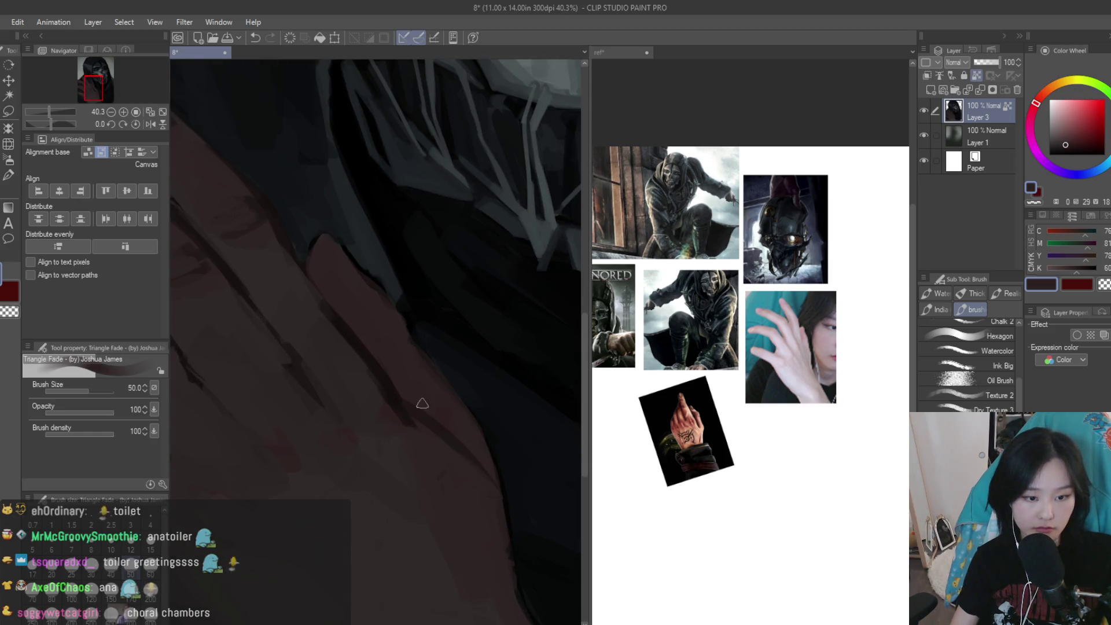
Eyedrop a range of darker, mid and lighter reddish shadow tones from the hand
left_click(398, 402, "alt")
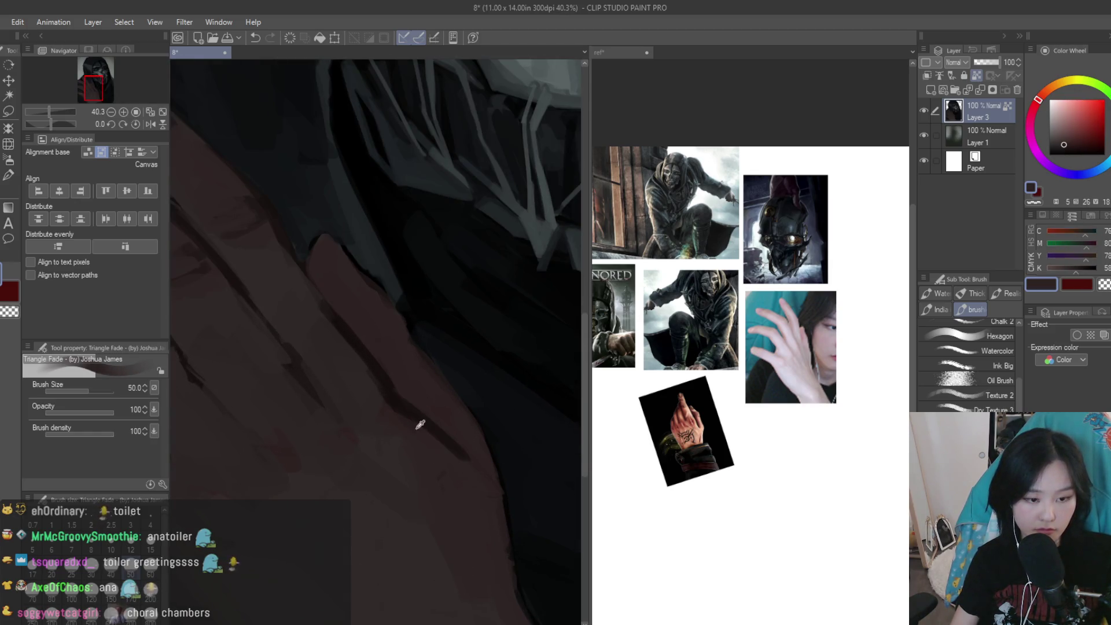
scroll(422, 433, "down", 3)
scroll(439, 393, "down", 3)
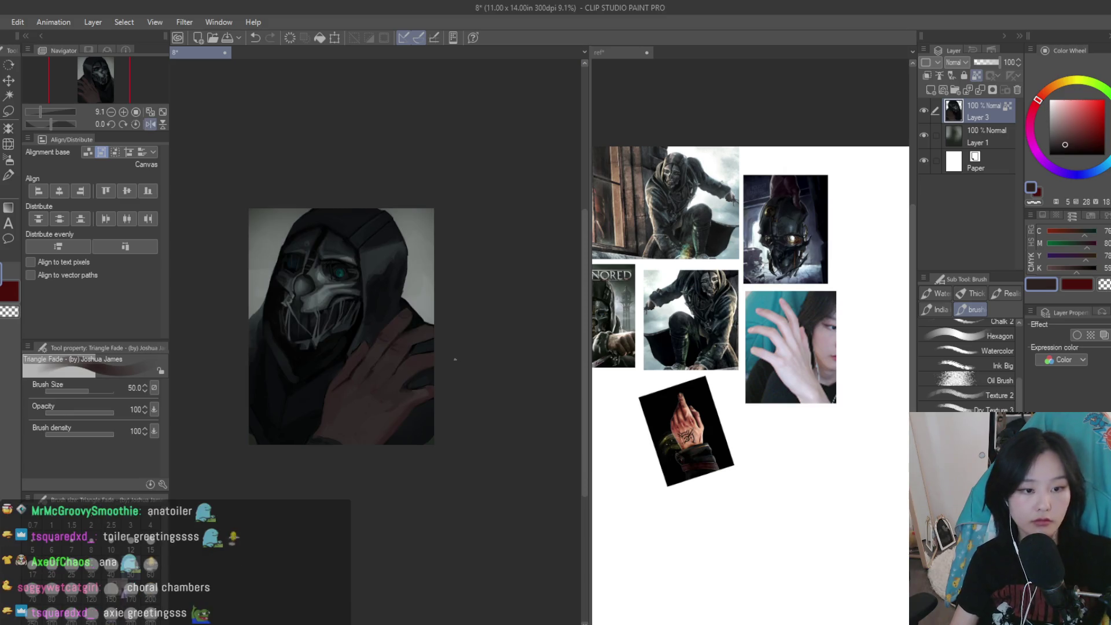
scroll(455, 359, "up", 2)
scroll(392, 377, "up", 2)
left_click(315, 387, "alt")
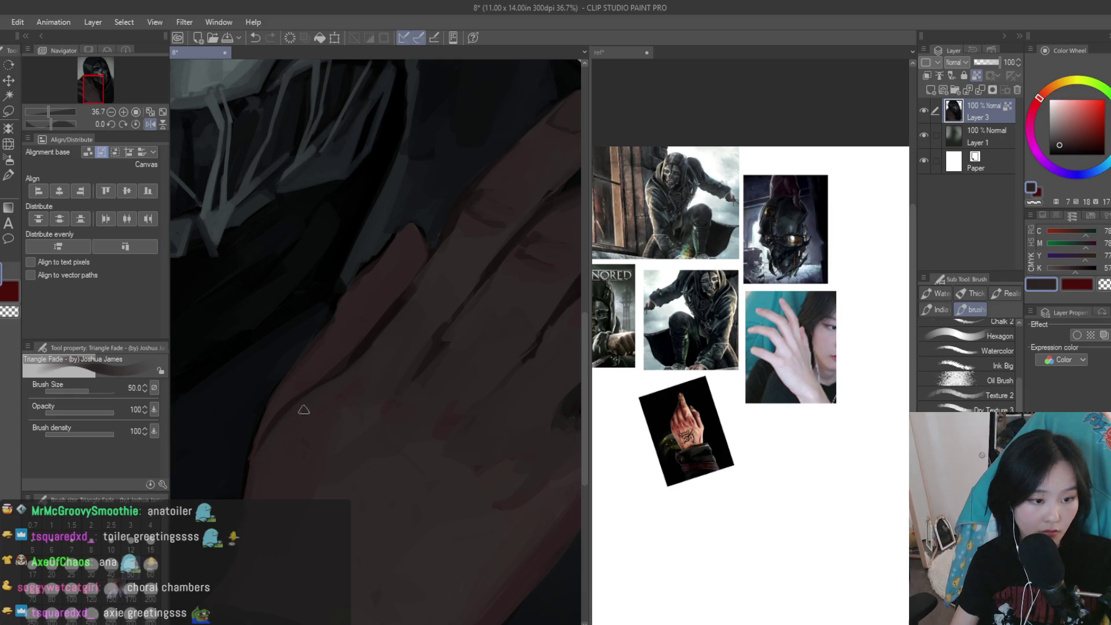
left_click(334, 357, "alt")
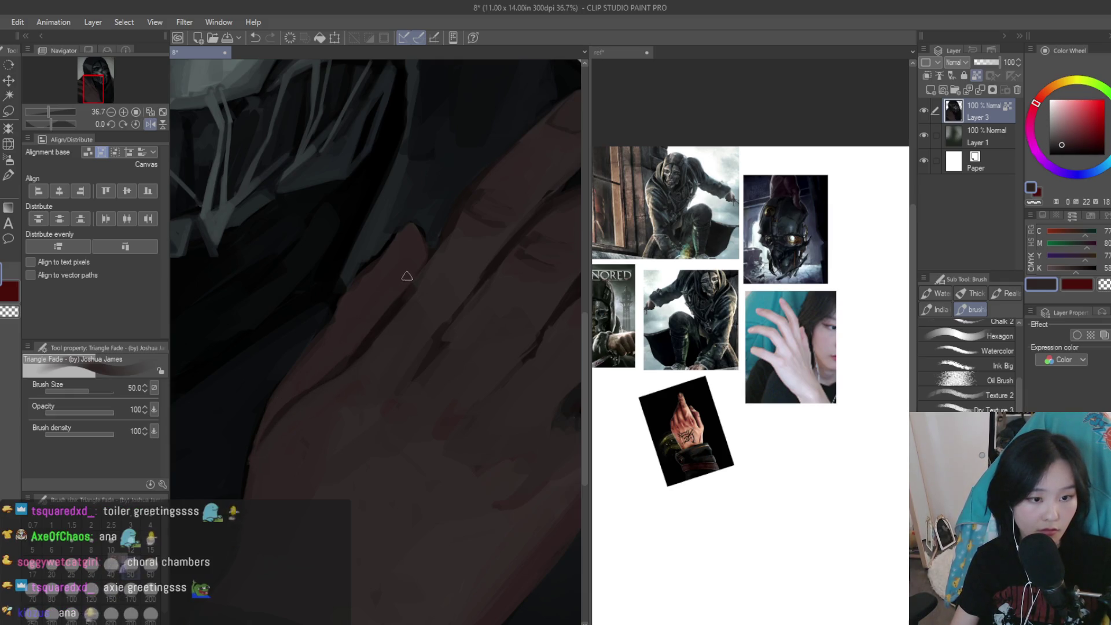
scroll(411, 273, "down", 4)
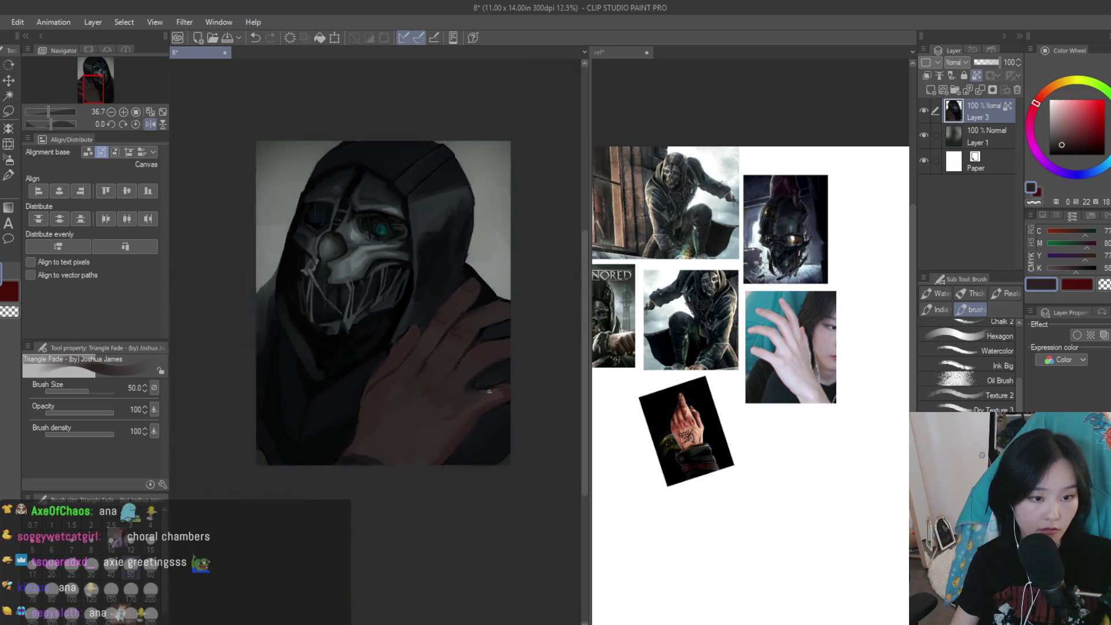
scroll(412, 397, "up", 5)
left_click(409, 396, "alt")
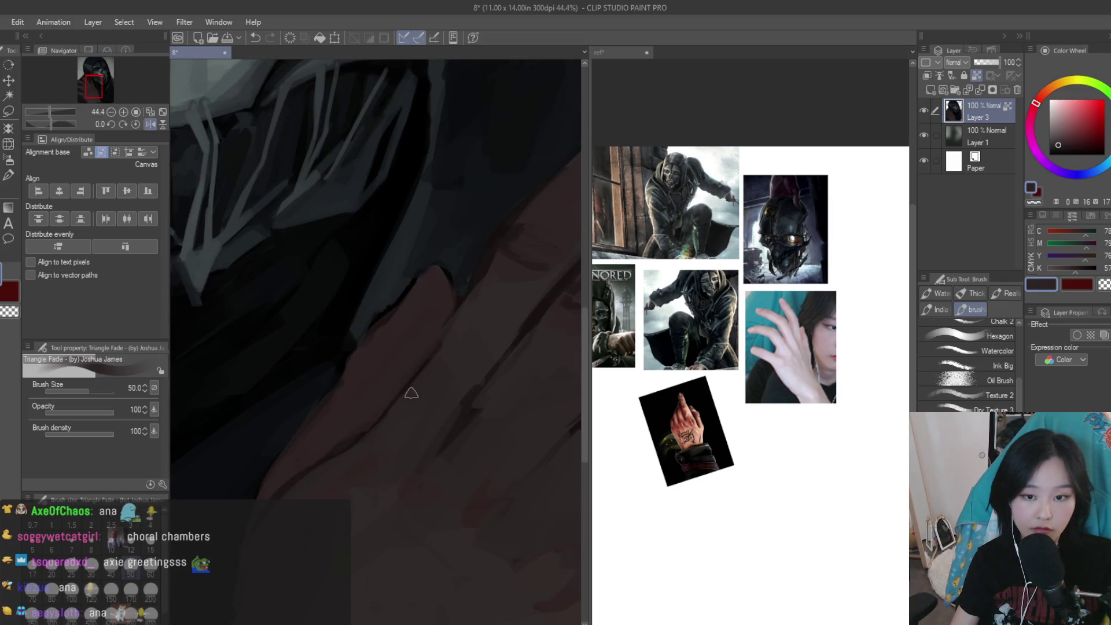
left_click(348, 448, "alt")
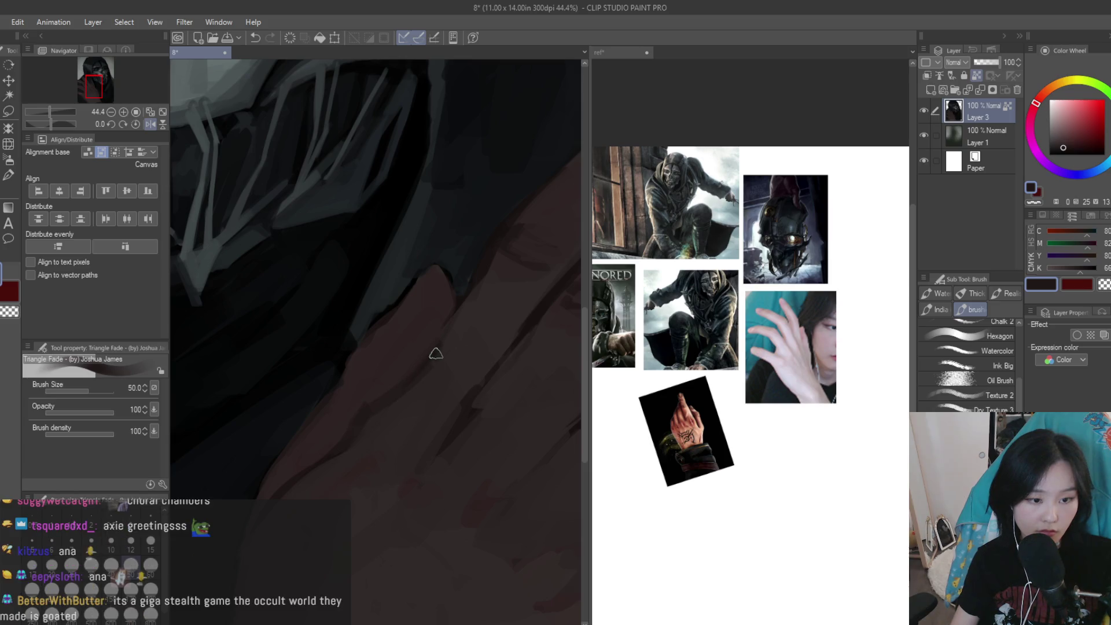
left_click(356, 419, "alt")
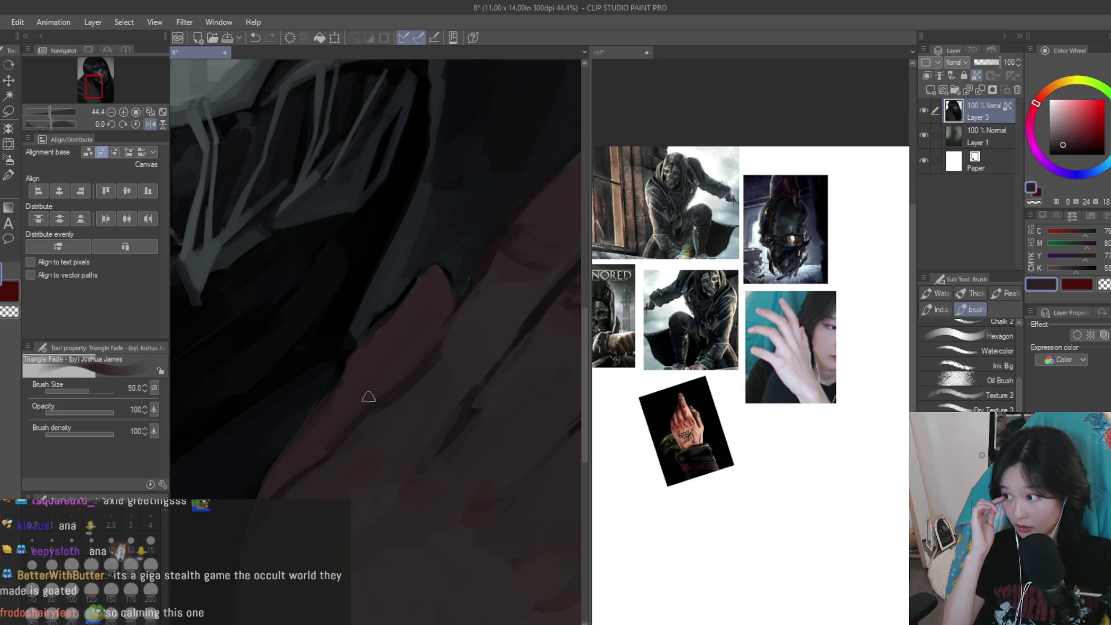
Alternate between sampling the hood's dark blue-grey and the hand's dark red along its edge
left_click(387, 302, "alt")
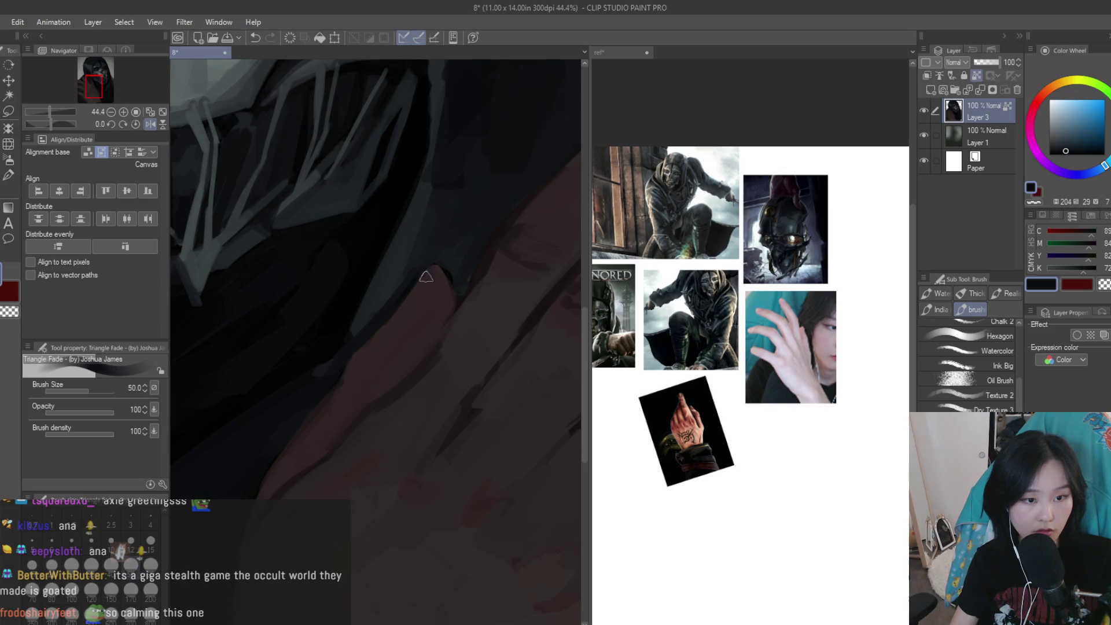
left_click(448, 283, "alt")
scroll(449, 283, "down", 4)
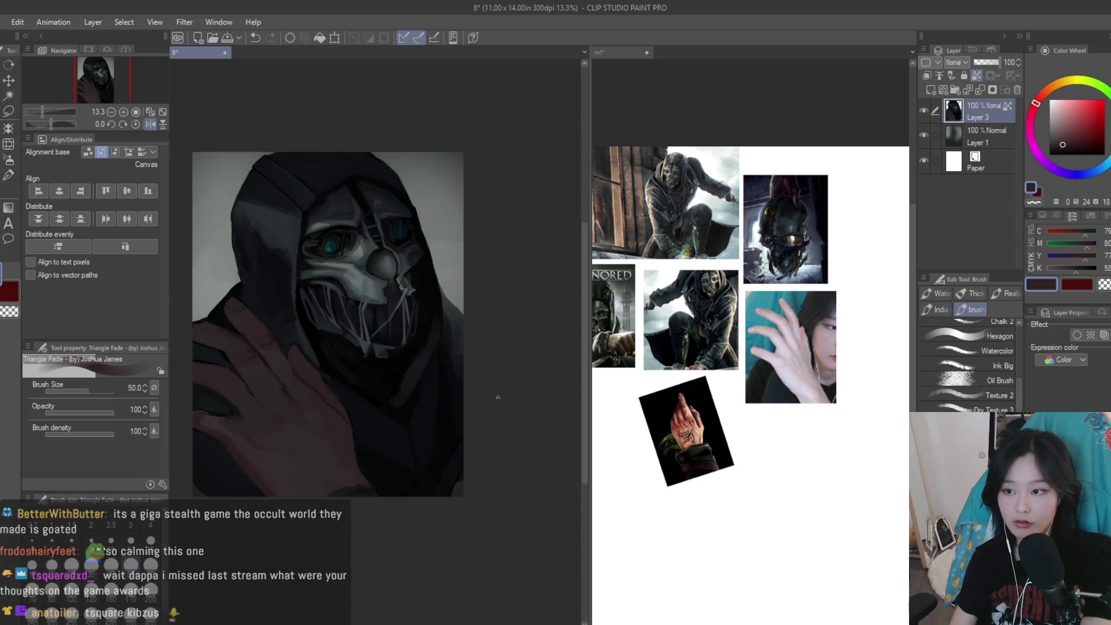
scroll(499, 393, "up", 5)
left_click(390, 292, "alt")
left_click(415, 323, "alt")
left_click(435, 272, "alt")
left_click(449, 320, "alt")
left_click(466, 318, "alt")
left_click(468, 352, "alt")
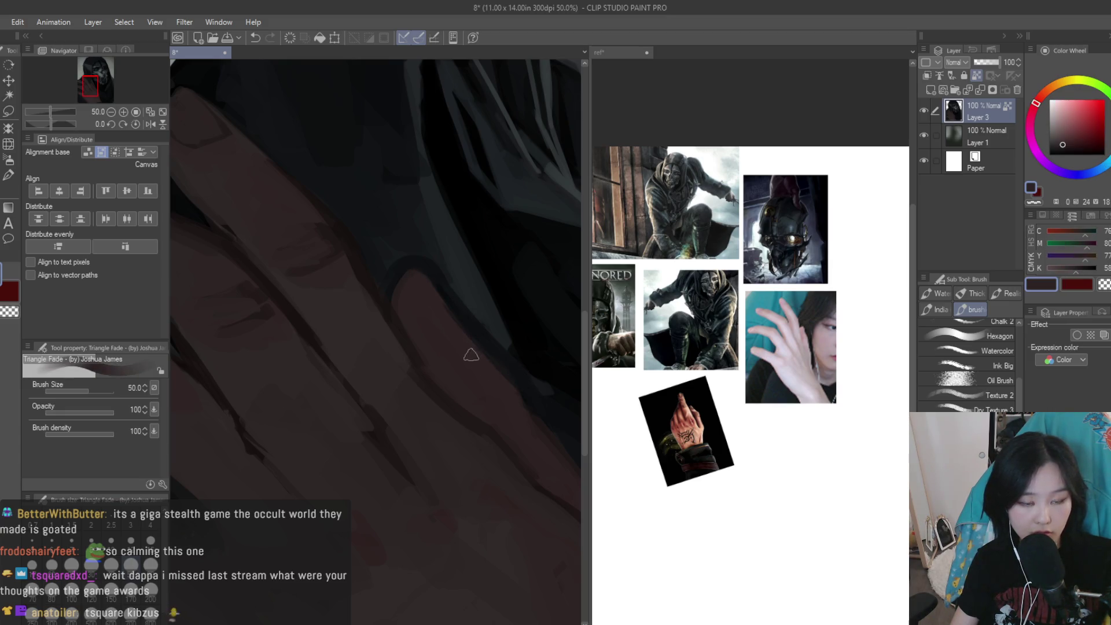
Sample the hood's dark blue once more, then a dark red from the hand
scroll(656, 482, "up", 2)
scroll(526, 427, "up", 1)
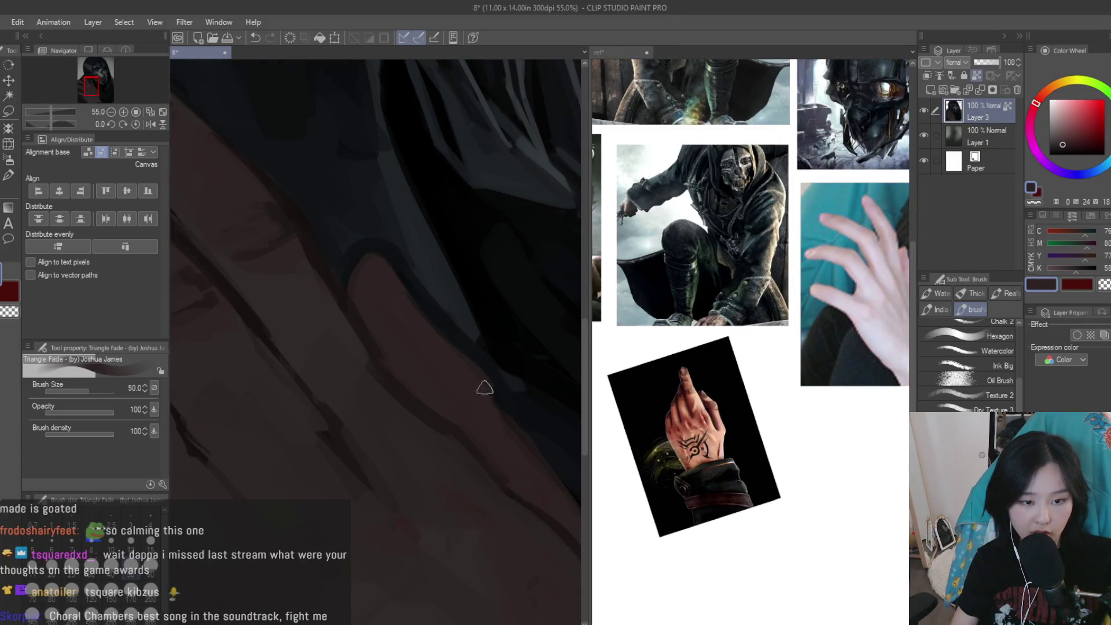
left_click(469, 344, "alt")
scroll(469, 345, "down", 1)
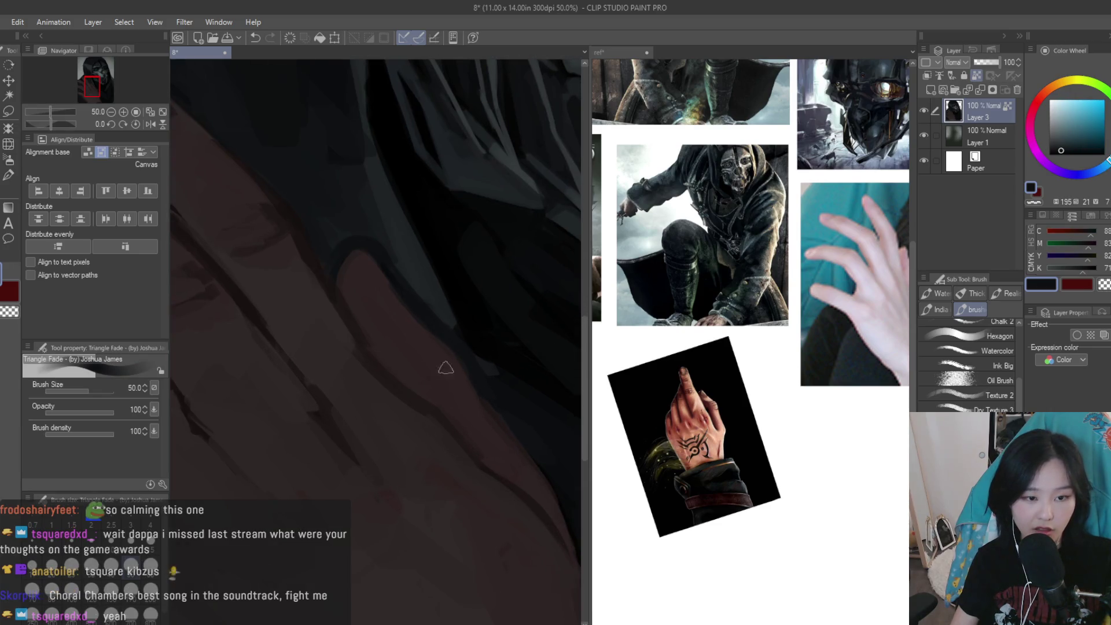
scroll(436, 348, "up", 1)
left_click(338, 281, "alt")
scroll(512, 397, "up", 1)
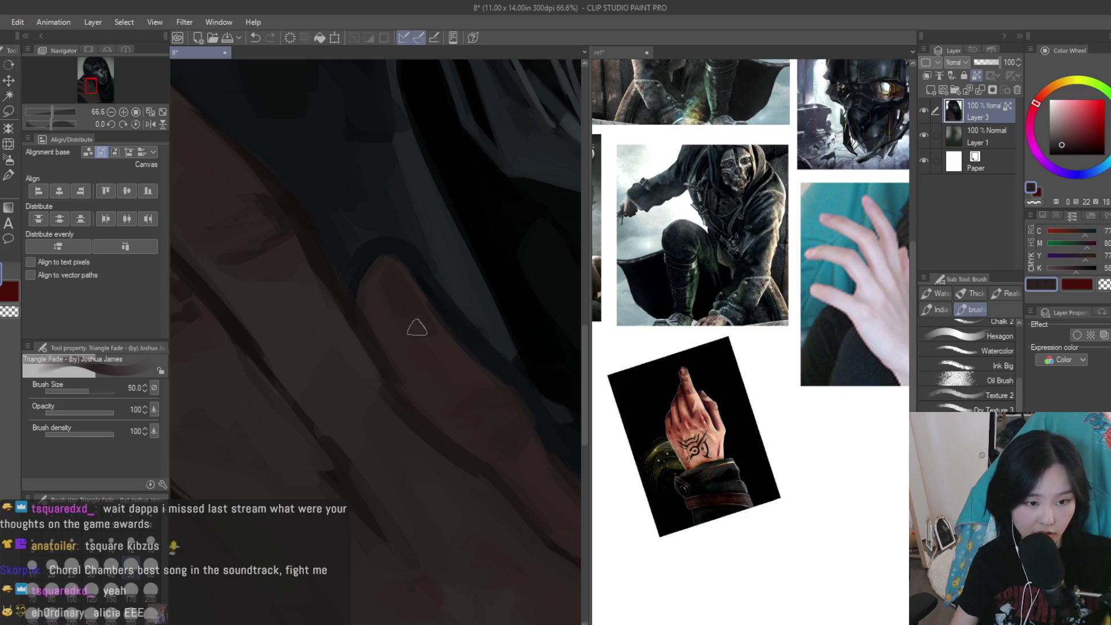
scroll(417, 330, "down", 4)
scroll(486, 401, "down", 4)
scroll(493, 454, "up", 2)
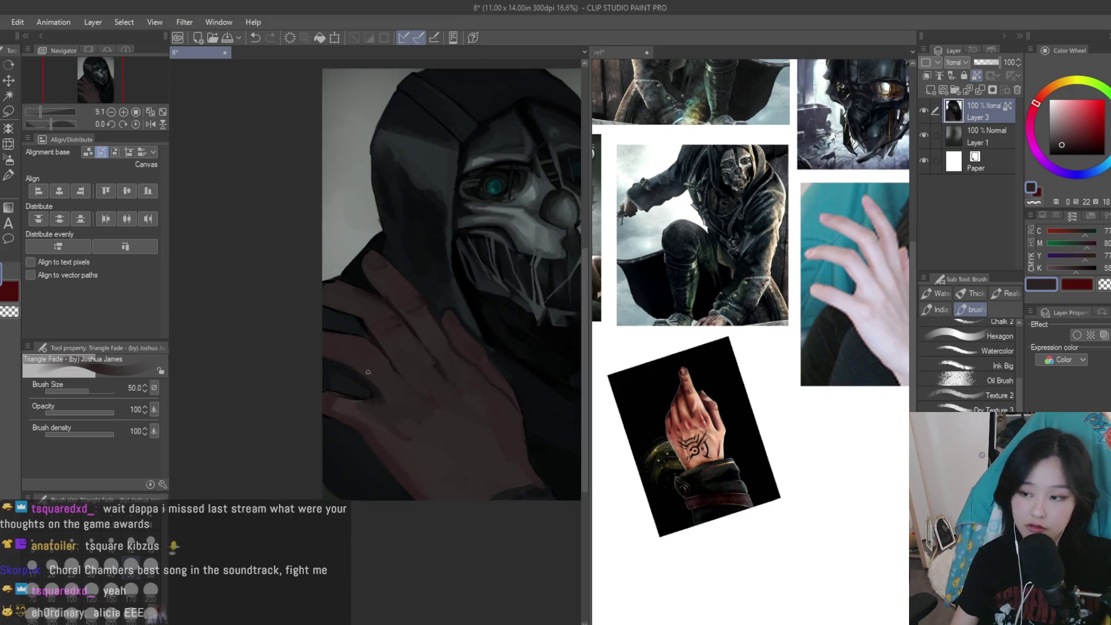
scroll(447, 322, "up", 2)
scroll(503, 354, "up", 1)
scroll(327, 274, "up", 1)
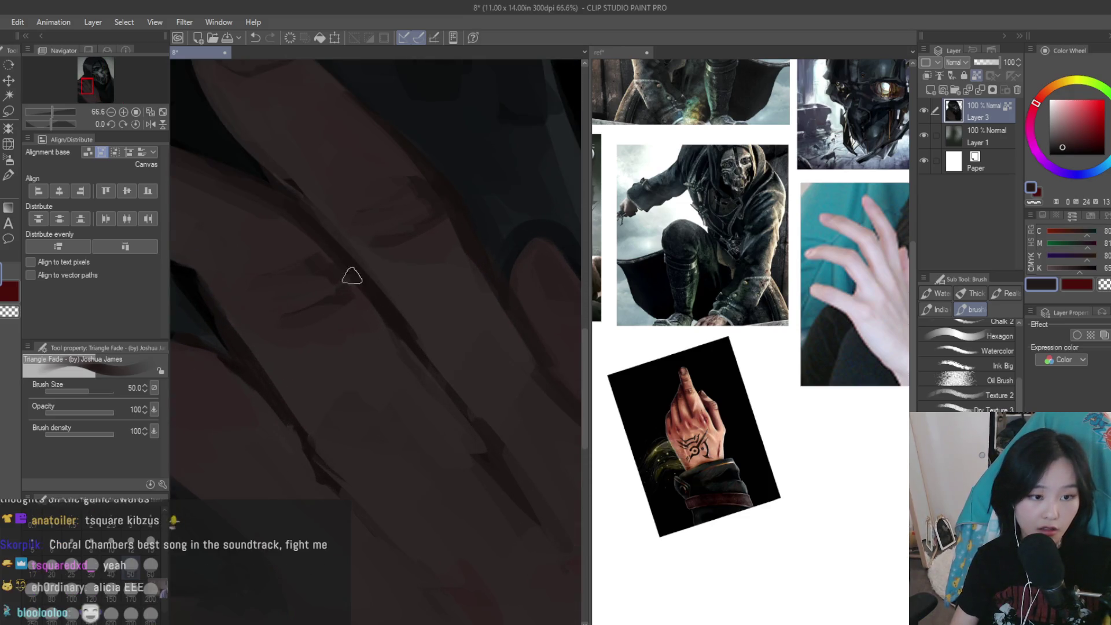
scroll(350, 272, "down", 1)
scroll(368, 392, "down", 1)
scroll(381, 313, "up", 1)
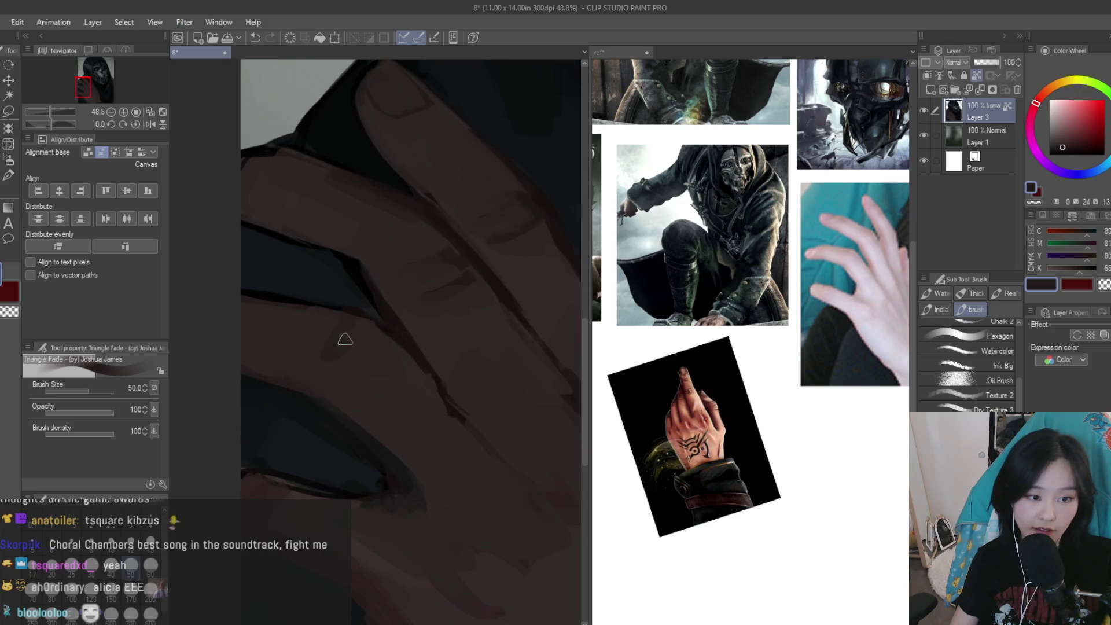
Pick darker hand tones, including near-black and dark brown from between the fingers
left_click(345, 369, "alt")
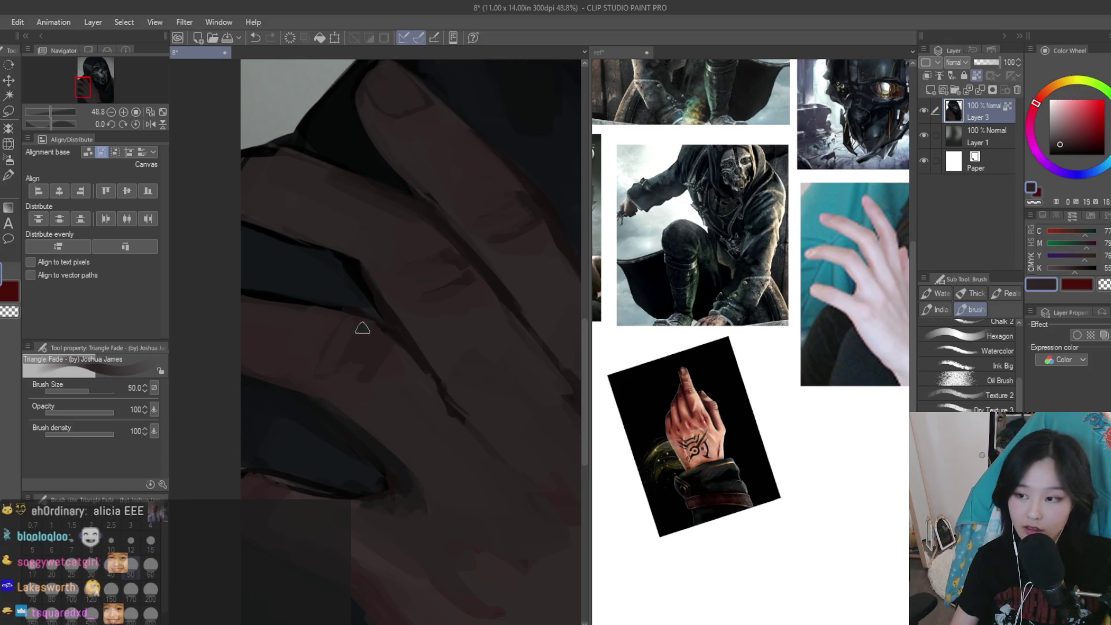
left_click(353, 342, "alt")
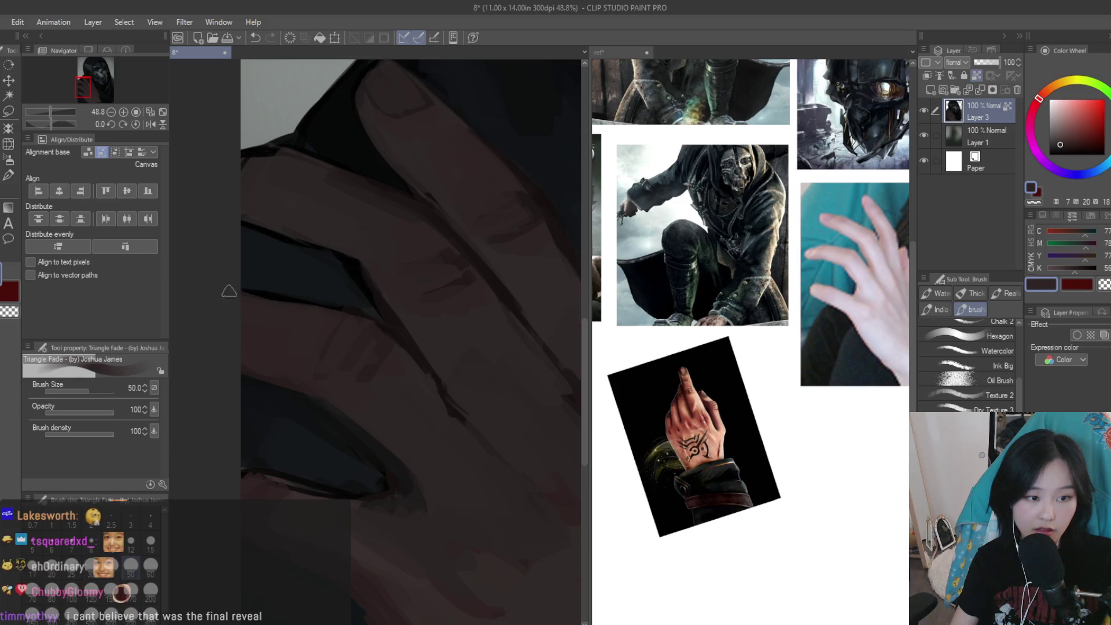
left_click(327, 310, "alt")
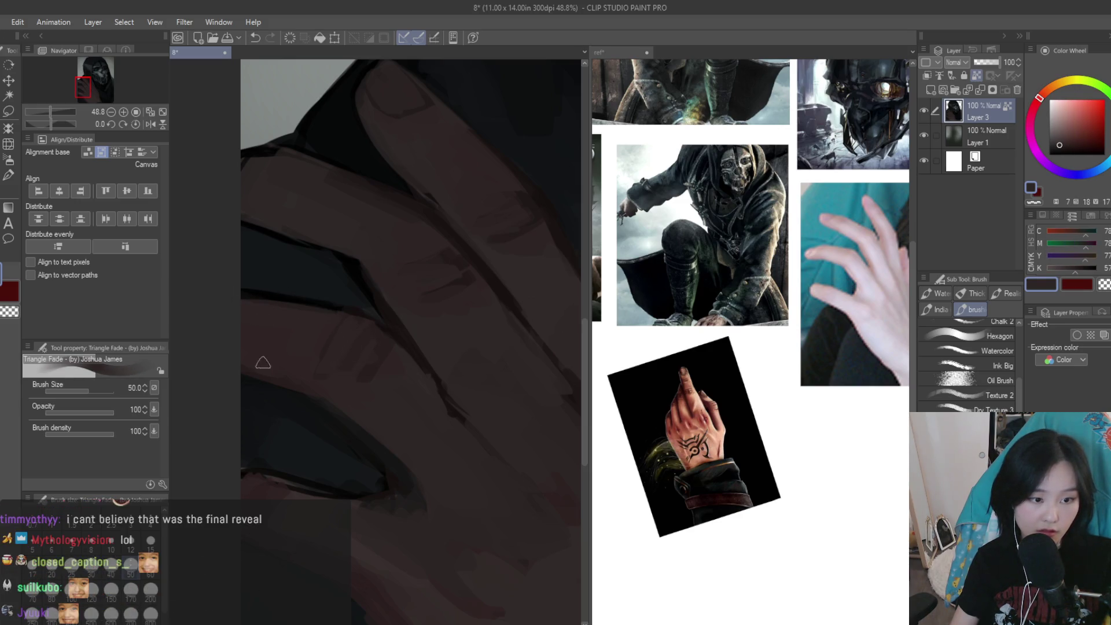
left_click(354, 424, "alt")
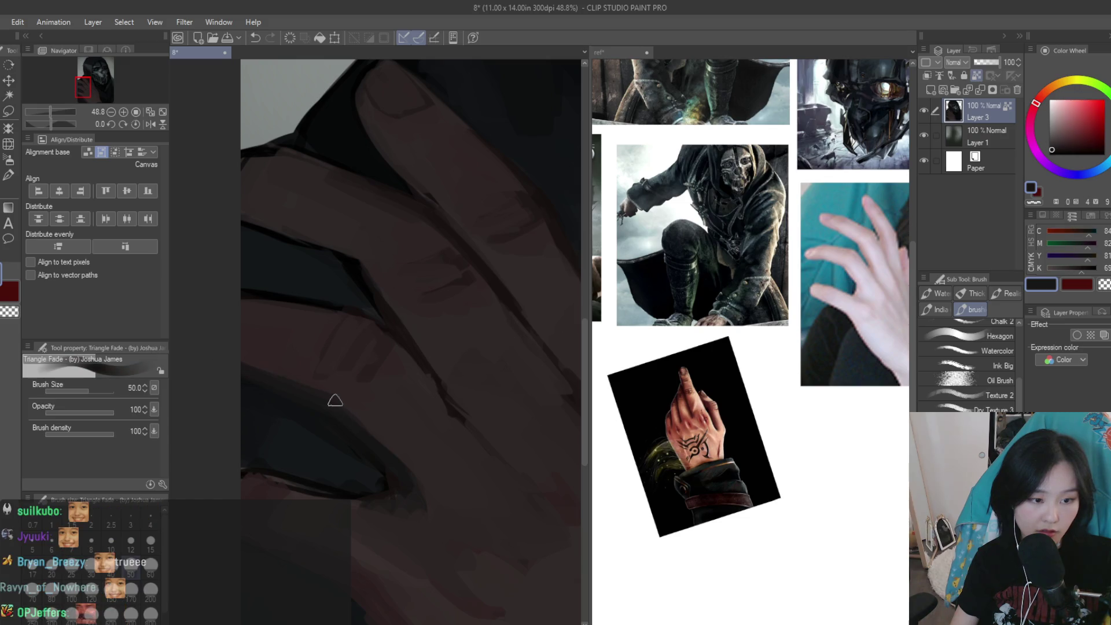
left_click(429, 379, "alt")
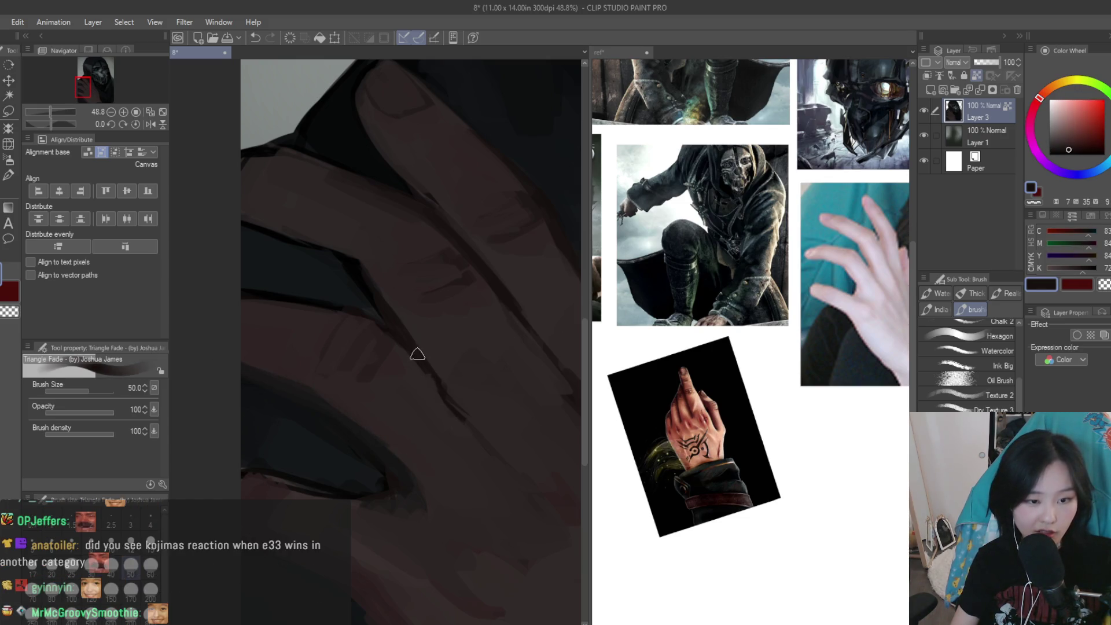
left_click(442, 410, "alt")
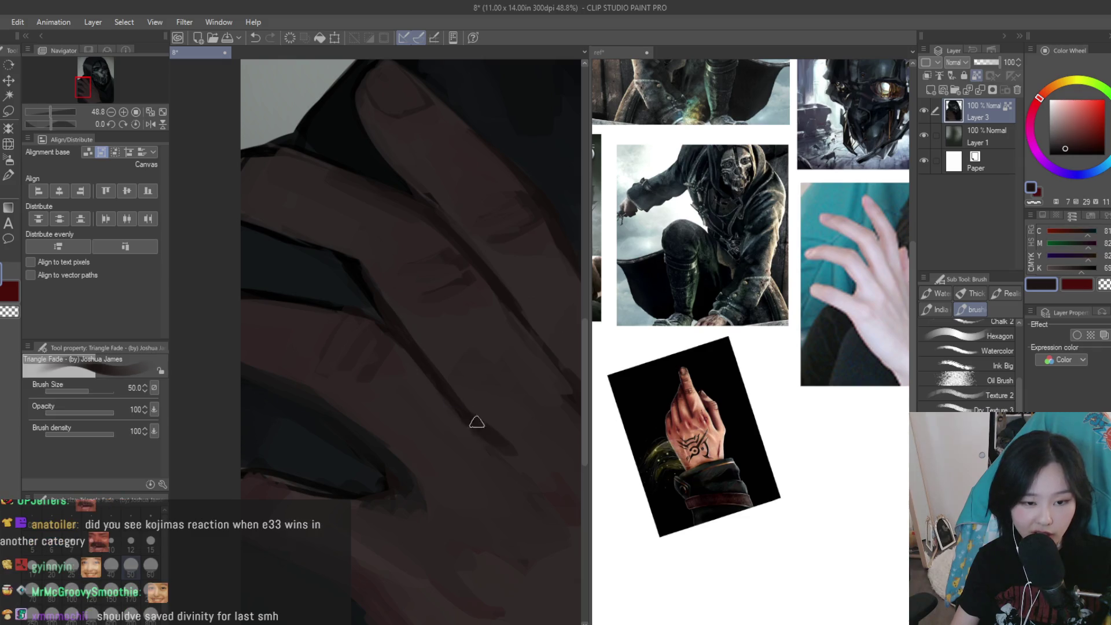
left_click(461, 402, "alt")
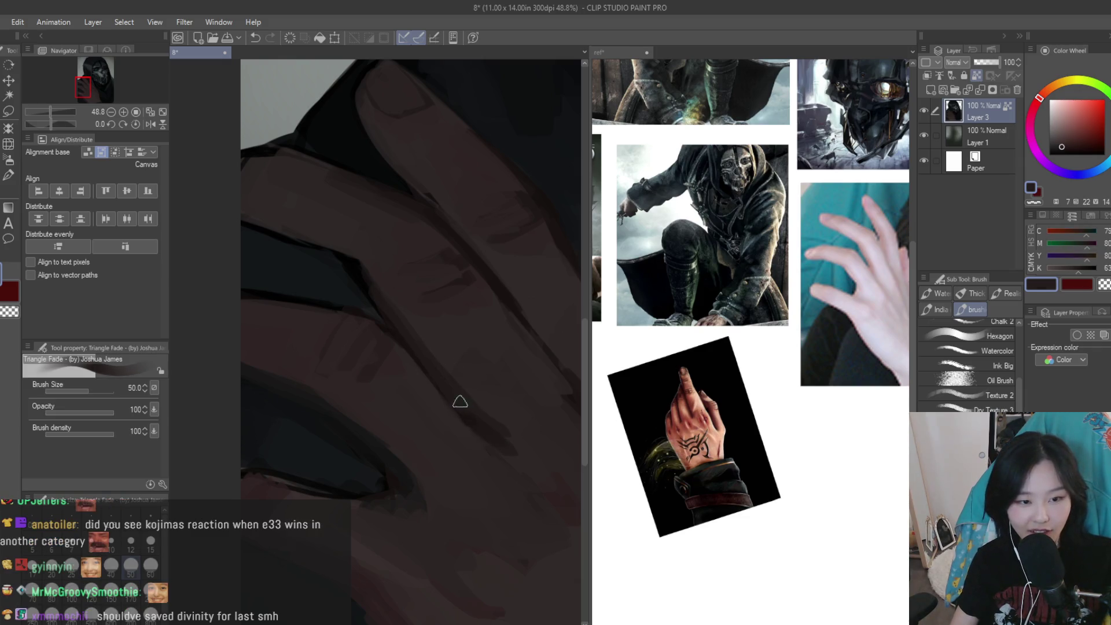
Sample a lighter skin tone, a finger-crease shadow, the hood's bluish dark and a red-brown
scroll(484, 414, "down", 2)
scroll(512, 404, "down", 2)
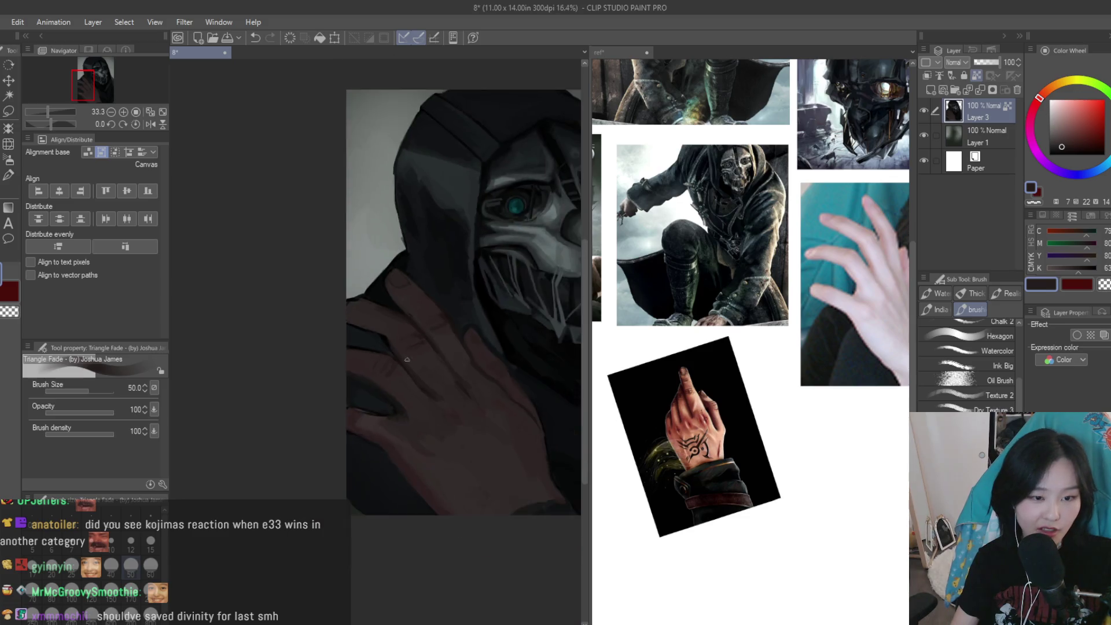
scroll(480, 417, "down", 1)
scroll(440, 440, "up", 1)
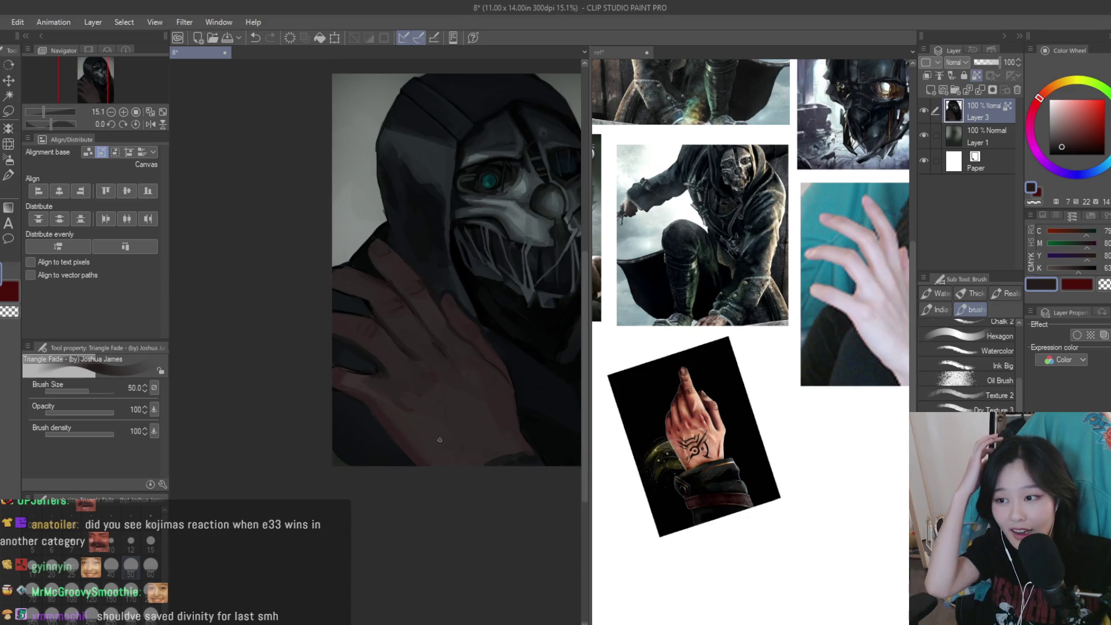
scroll(405, 359, "up", 2)
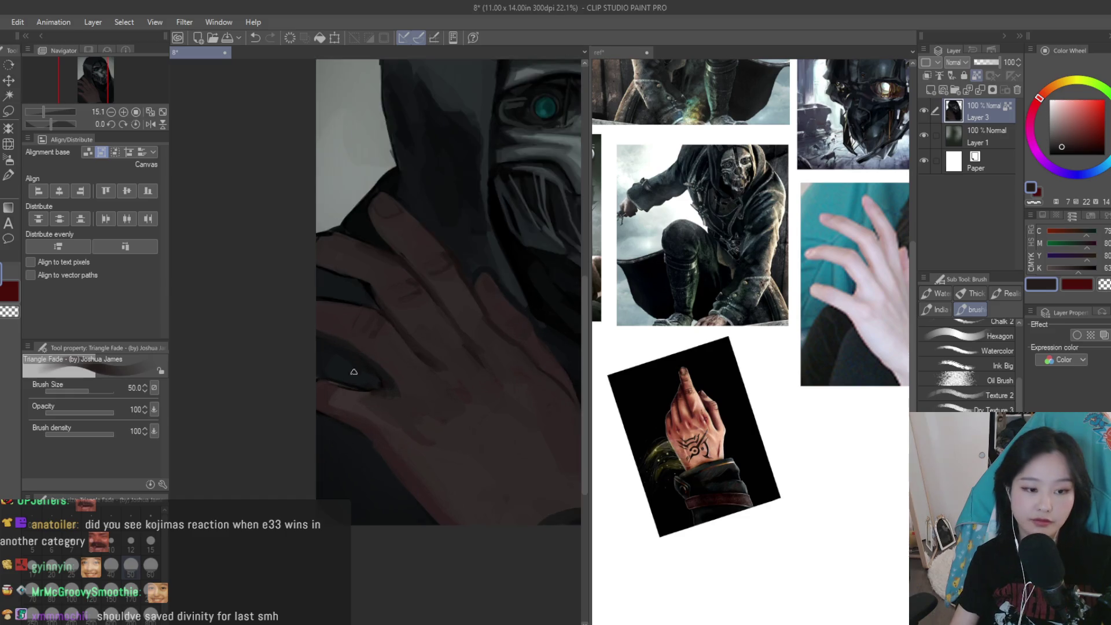
scroll(342, 394, "up", 1)
scroll(336, 396, "up", 2)
left_click(354, 399, "alt")
left_click(307, 380, "alt")
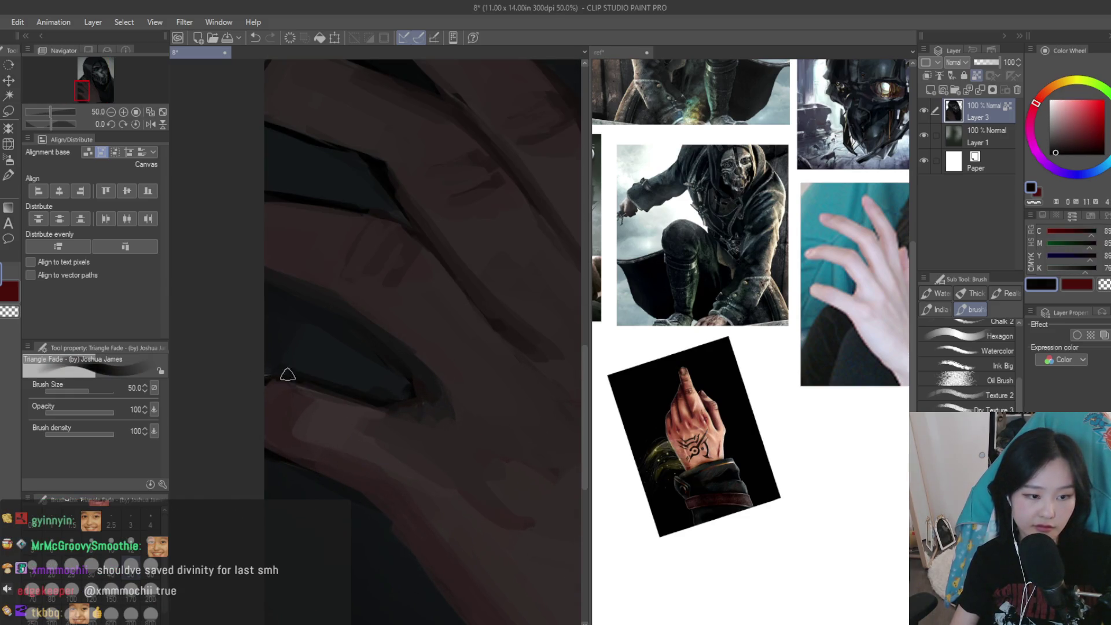
left_click(354, 382, "alt")
left_click(401, 365, "alt")
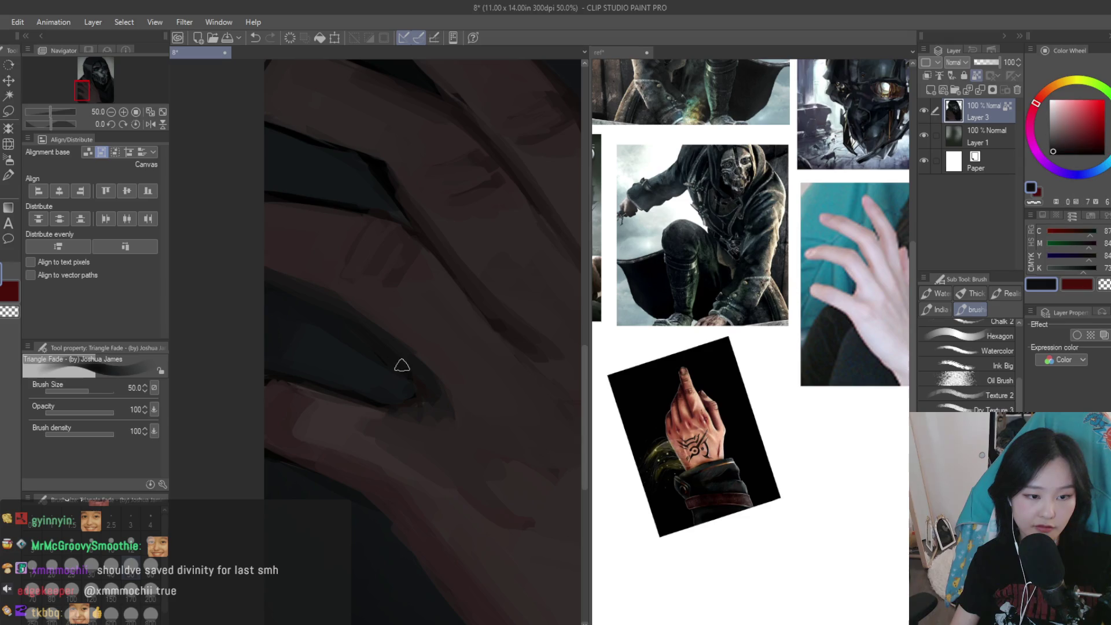
Bring the whole hand into view and sample dark bluish, red-brown and dark cyan tones
scroll(420, 407, "down", 3)
left_click_drag(335, 367, 318, 396)
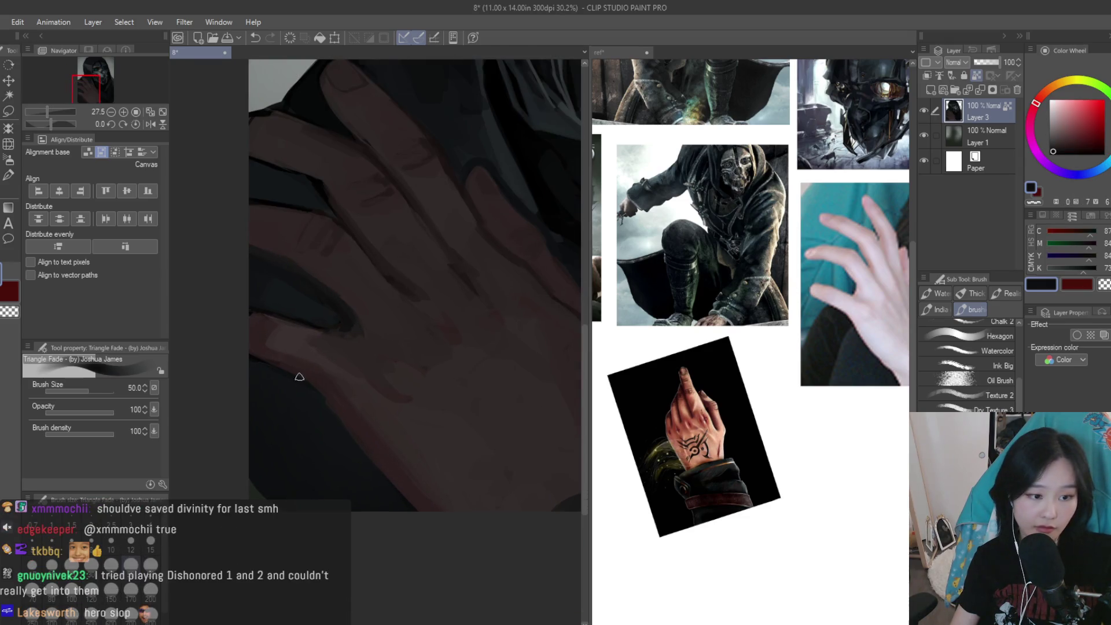
left_click(318, 395, "alt")
scroll(318, 315, "up", 1)
left_click(318, 316, "alt")
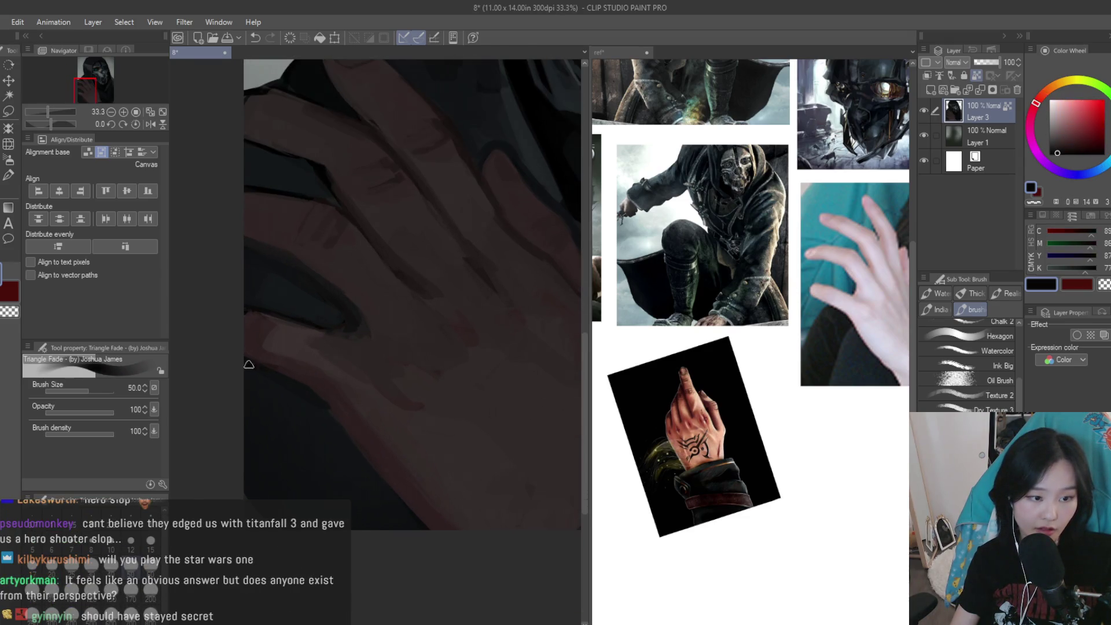
left_click(380, 489, "alt")
scroll(358, 430, "down", 5)
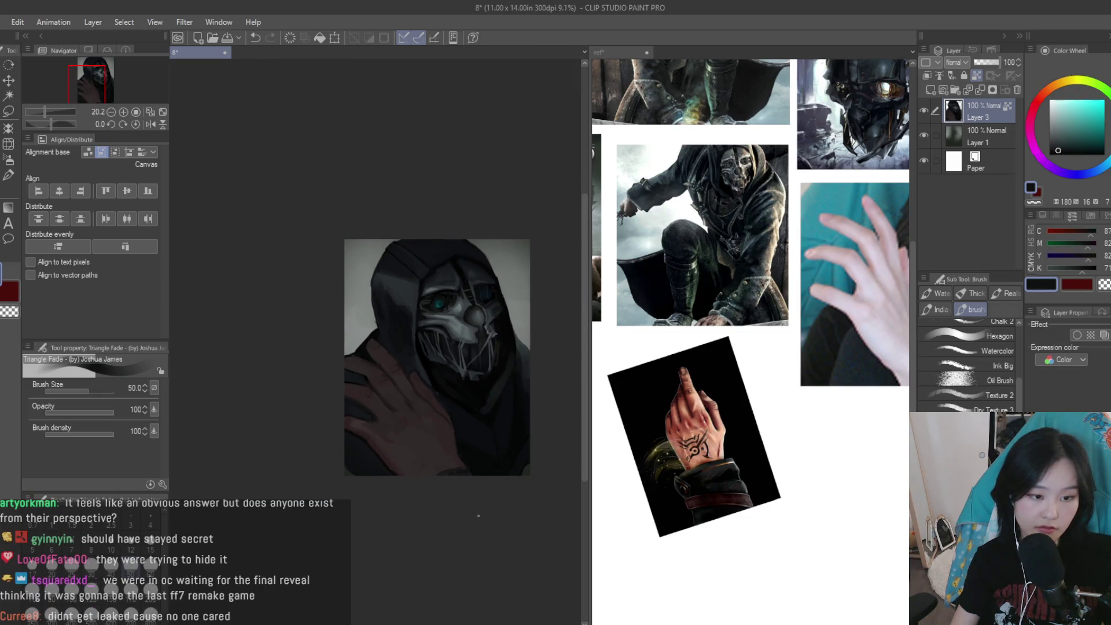
Eyedrop several lighter and darker red-brown tones from the hand
scroll(358, 430, "up", 4)
left_click(359, 430, "alt")
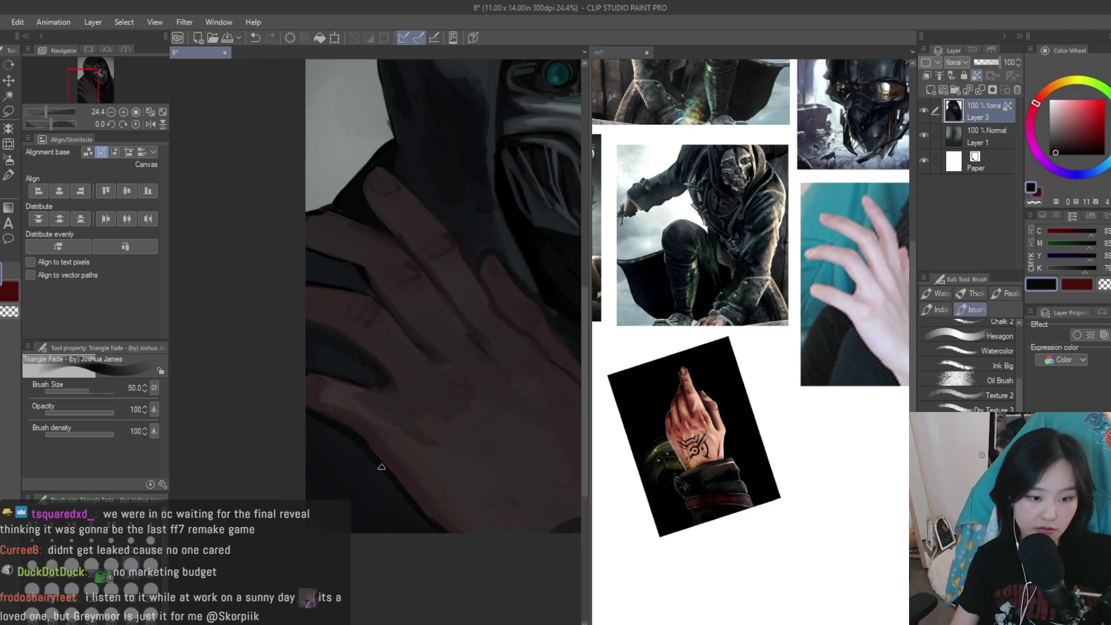
scroll(370, 439, "up", 1)
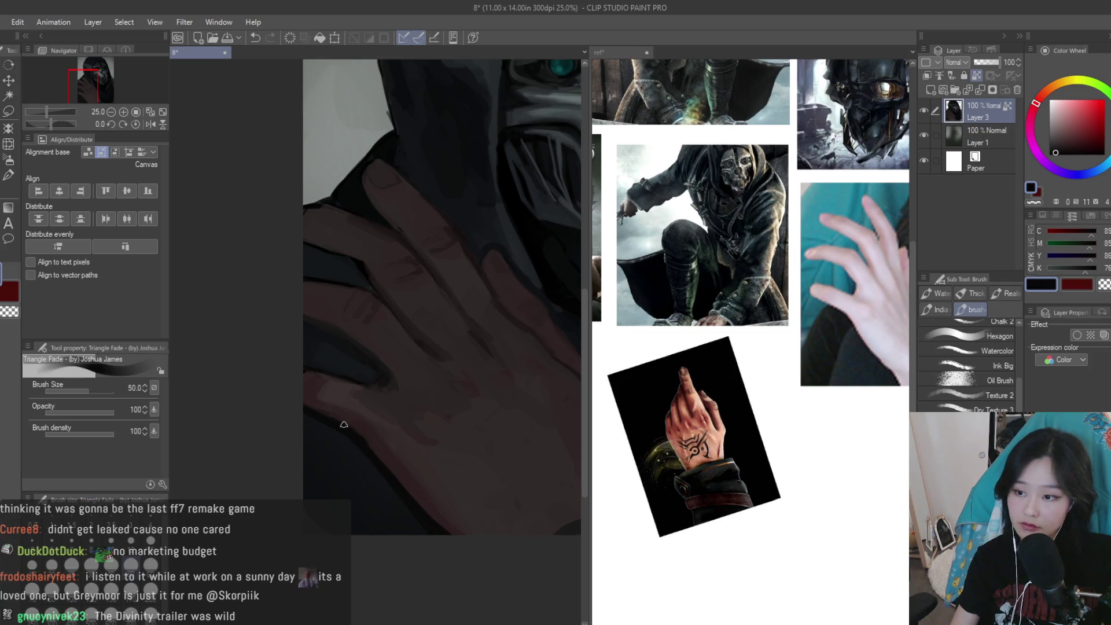
left_click(371, 439, "alt")
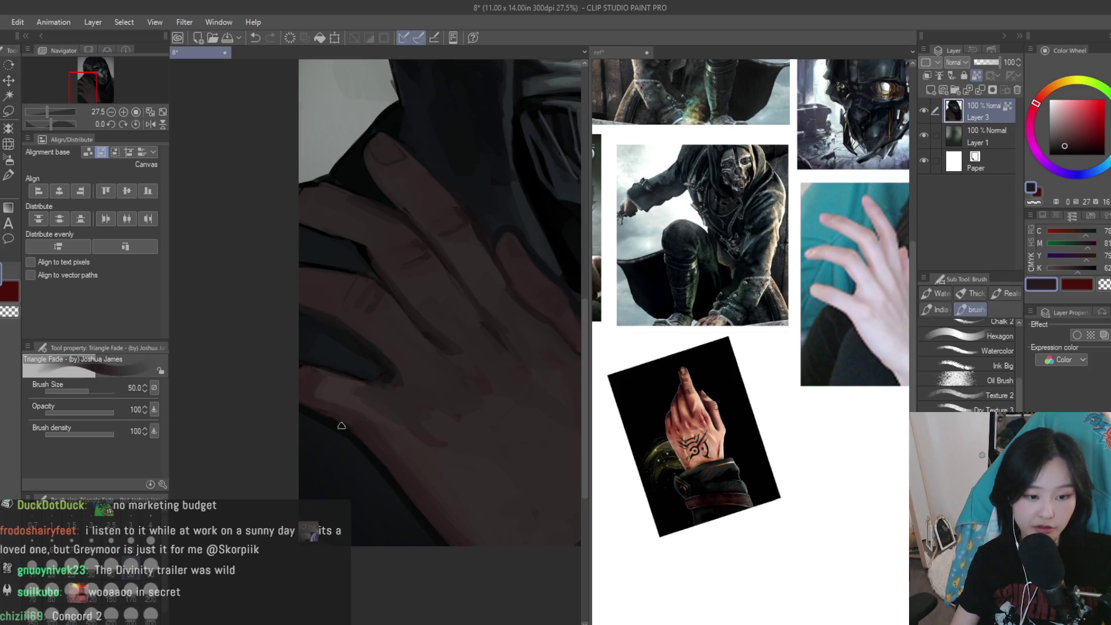
scroll(356, 436, "up", 1)
left_click(329, 388, "alt")
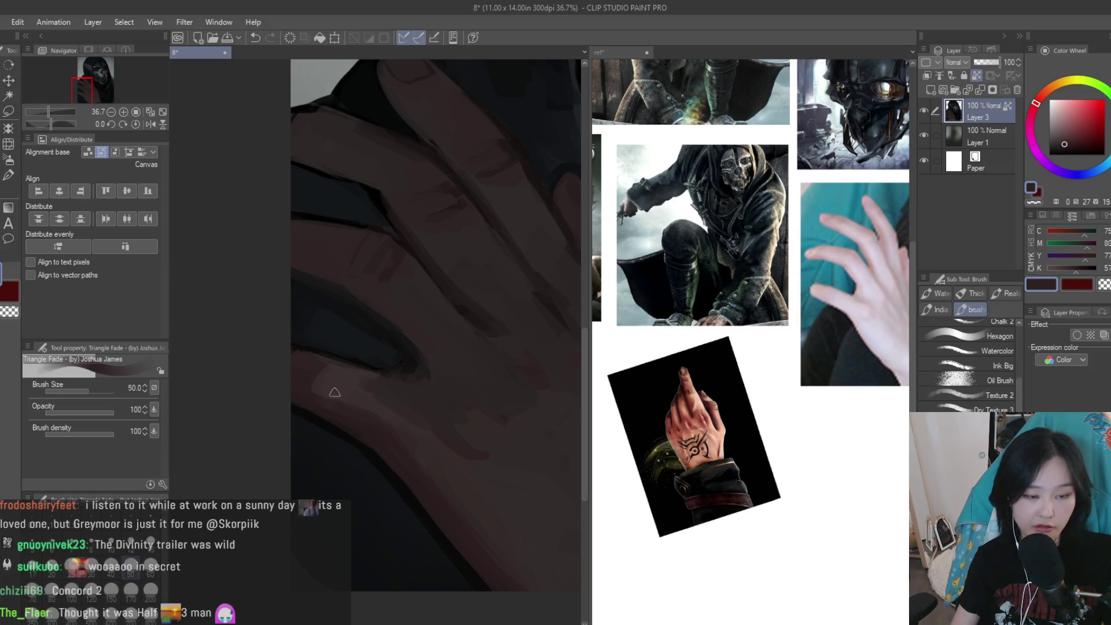
scroll(347, 429, "down", 1)
left_click(400, 441, "alt")
left_click(427, 449, "alt")
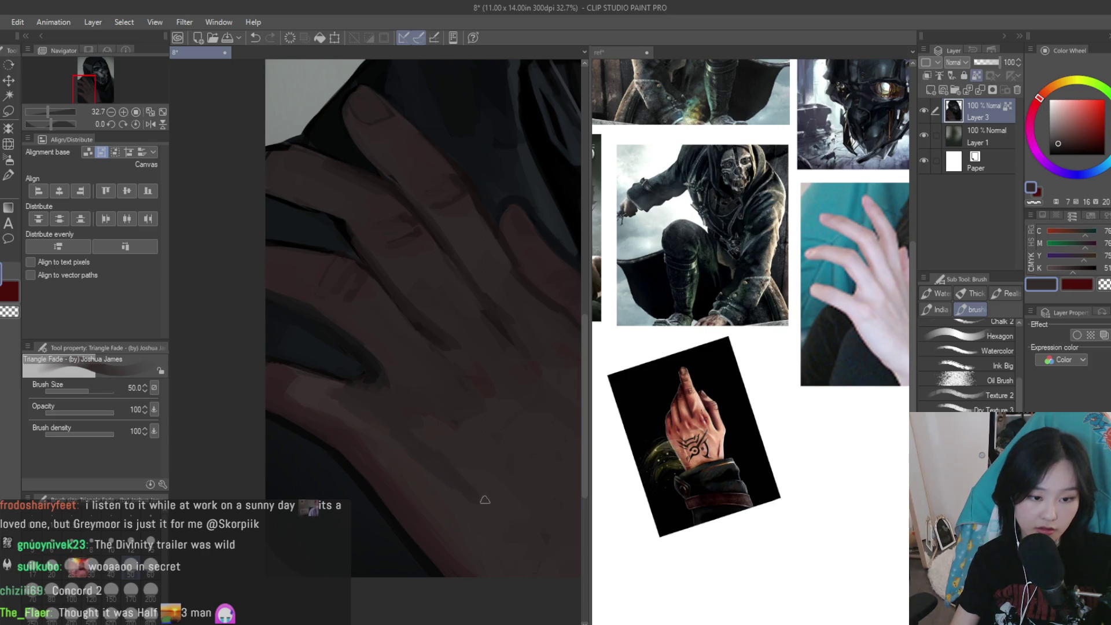
scroll(470, 499, "up", 1)
left_click(452, 454, "alt")
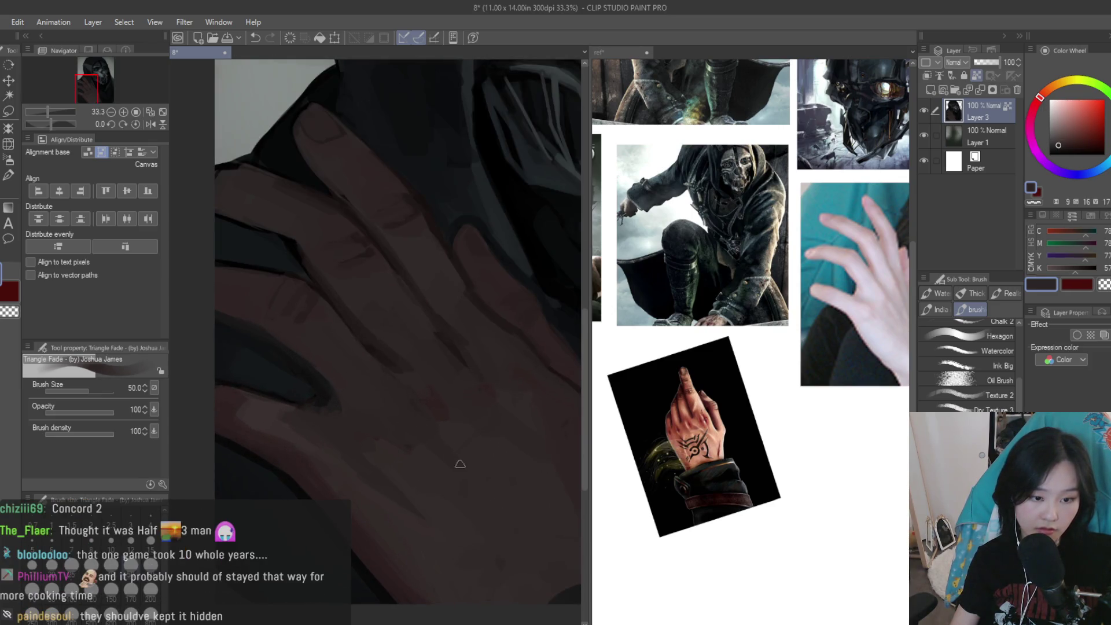
Resample slightly lighter and darker shading tones across the hand
scroll(451, 458, "down", 1)
scroll(457, 463, "down", 1)
left_click(427, 418, "alt")
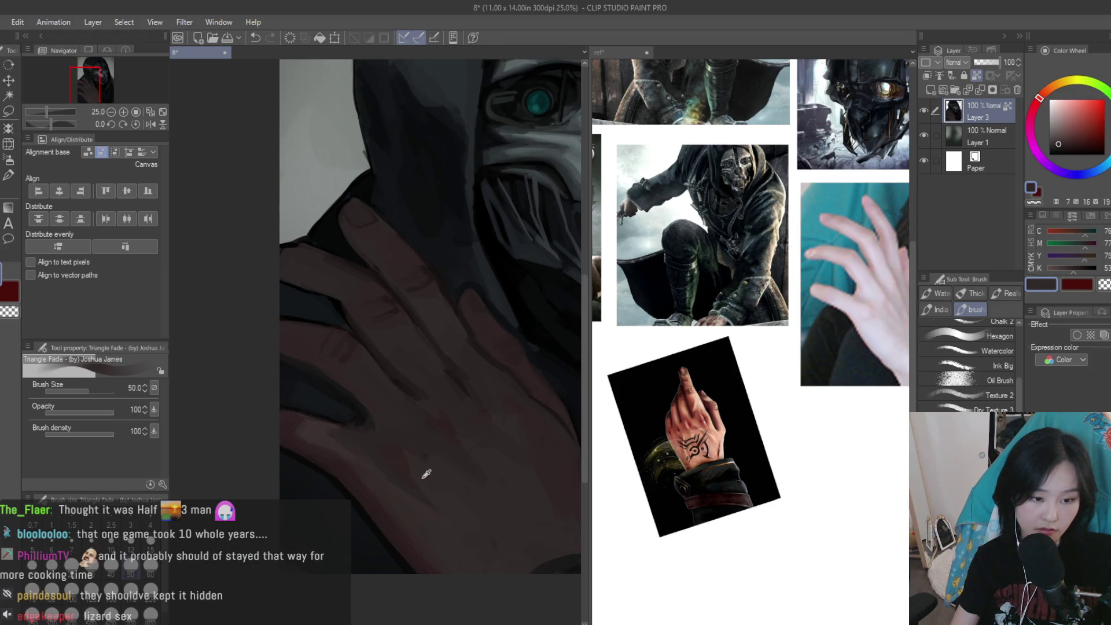
scroll(460, 426, "up", 1)
left_click(499, 453, "alt")
left_click(528, 466, "alt")
left_click(445, 461, "alt")
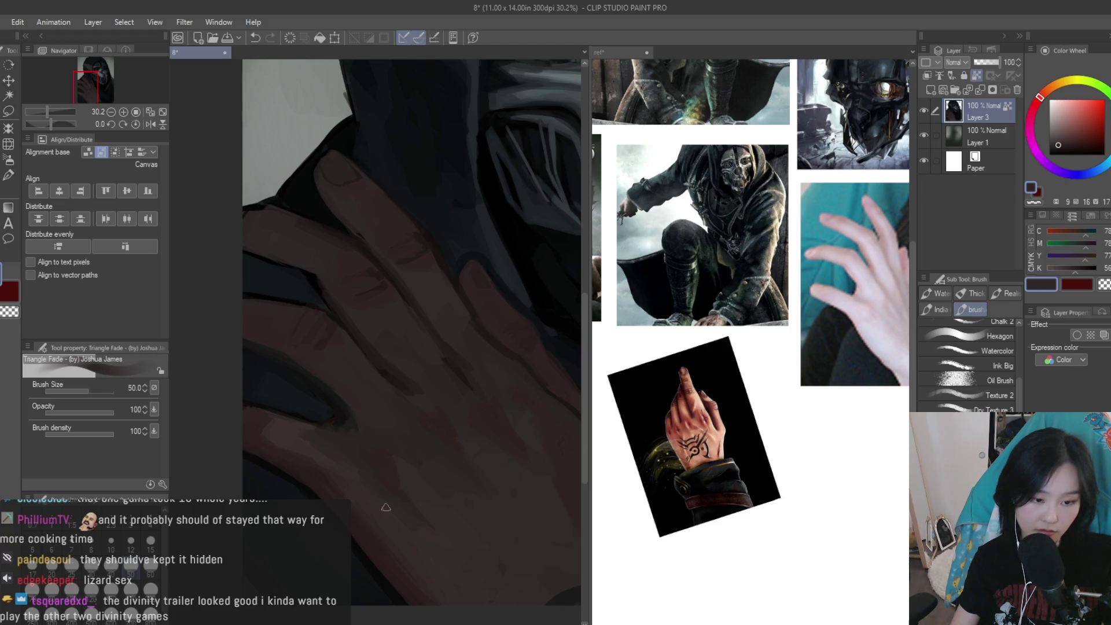
scroll(356, 479, "down", 3)
scroll(422, 445, "up", 2)
left_click(422, 444, "alt")
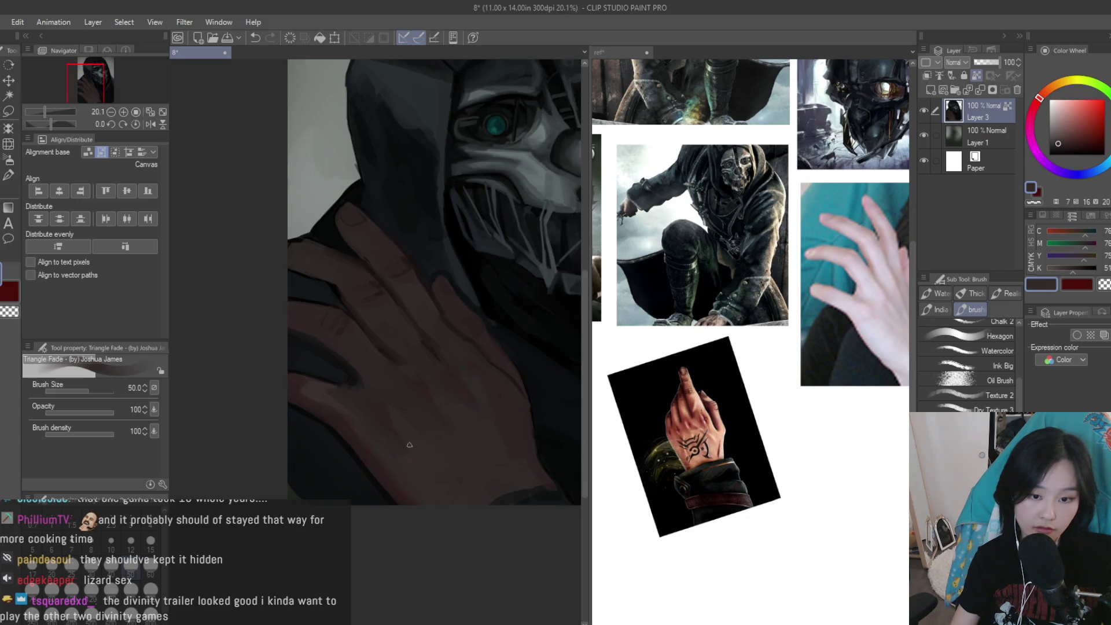
scroll(409, 441, "up", 2)
left_click(447, 519, "alt")
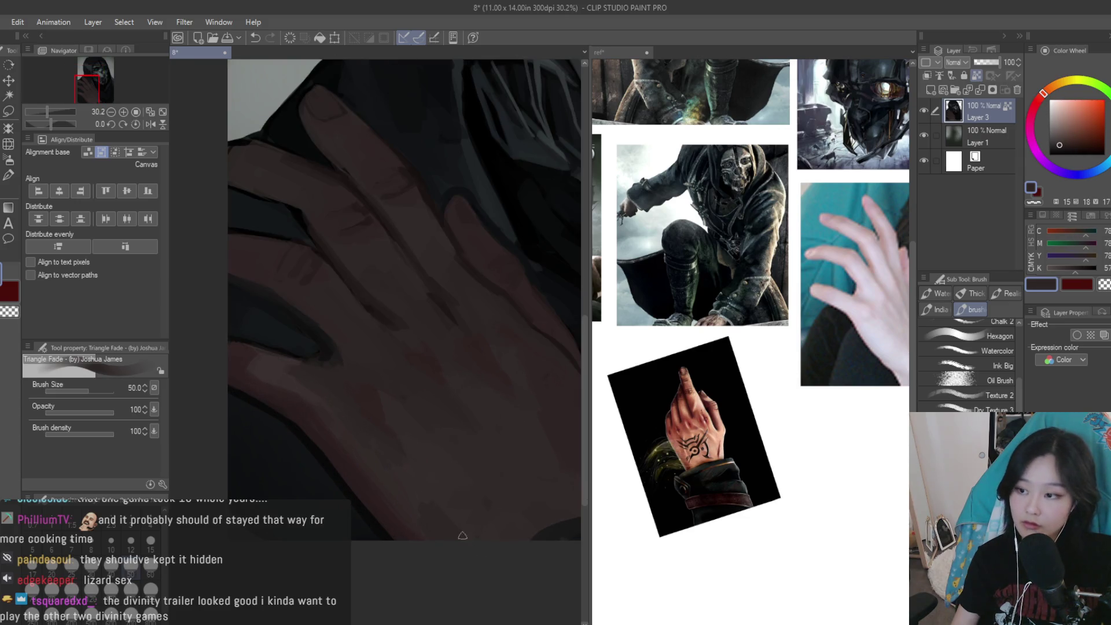
Enlarge the brush to size 120, sample more hand colours, then reduce it to 60
key("bracketright")
key("bracketright")
key("bracketright")
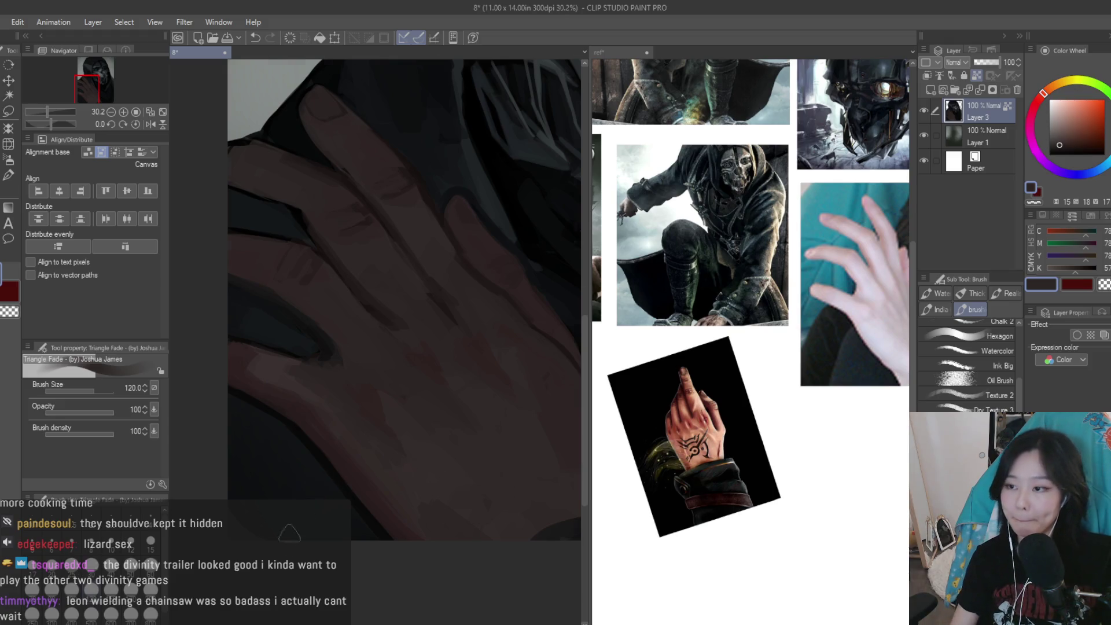
scroll(433, 470, "down", 1)
left_click(328, 522, "alt")
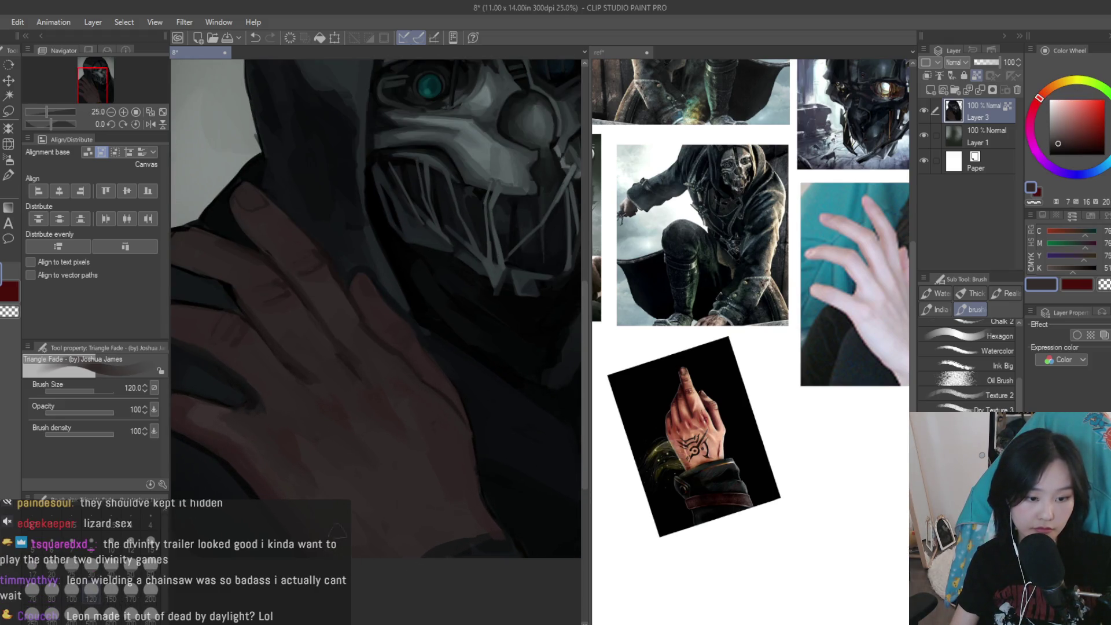
scroll(424, 464, "up", 2)
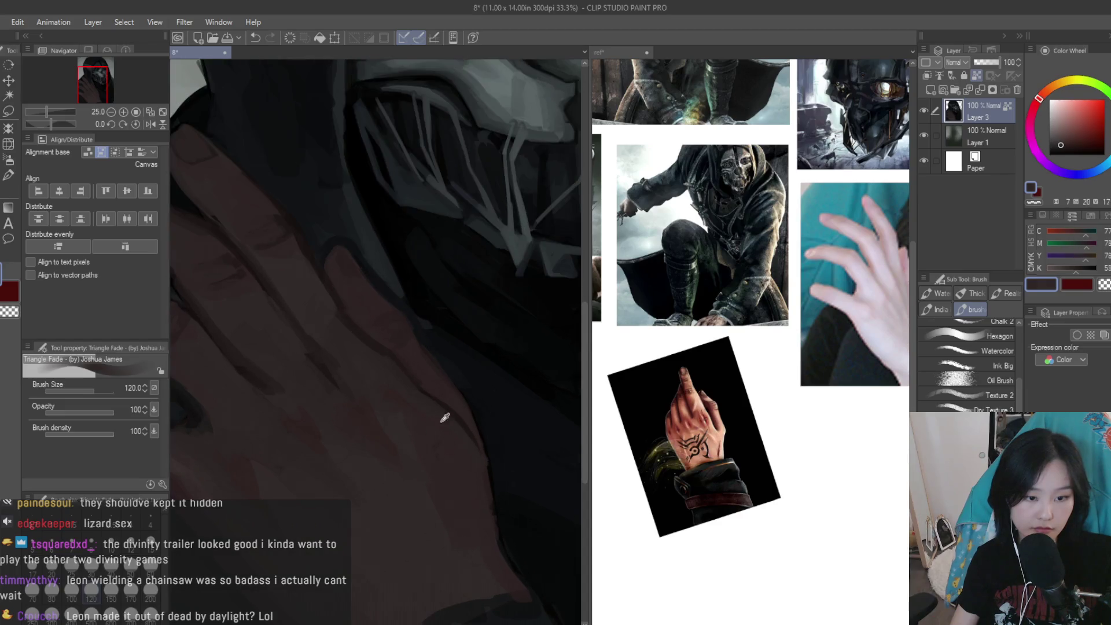
scroll(442, 417, "up", 1)
left_click(466, 415, "alt")
key("bracketleft")
key("bracketleft")
key("bracketleft")
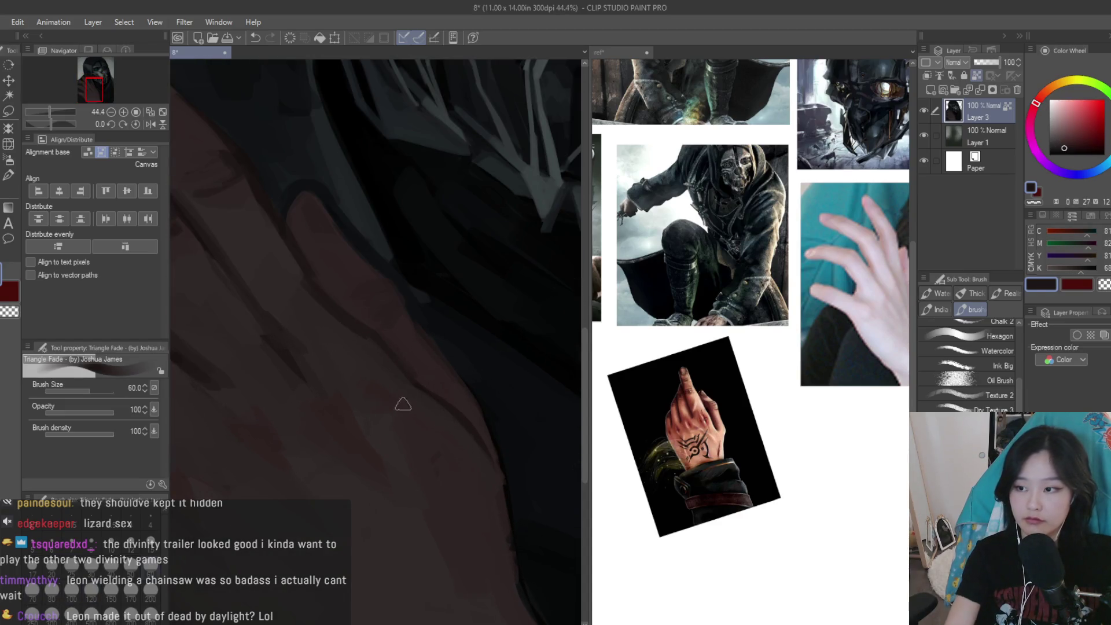
Sample a series of lighter and darker dark tones from the hand
scroll(411, 401, "up", 1)
left_click(401, 386, "alt")
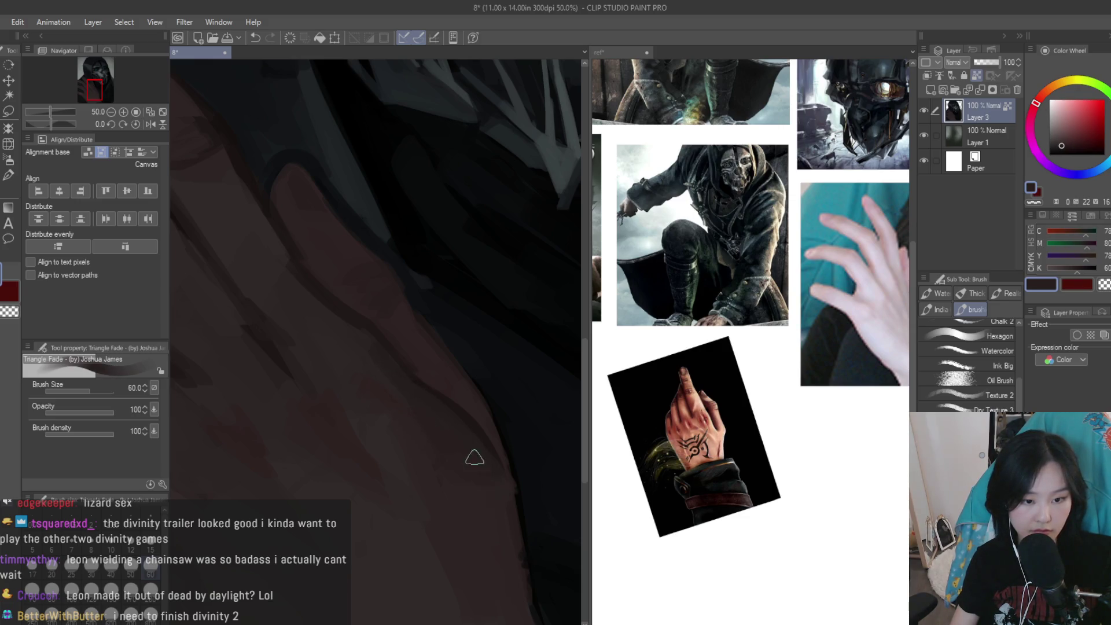
left_click(445, 410, "alt")
scroll(463, 417, "down", 8)
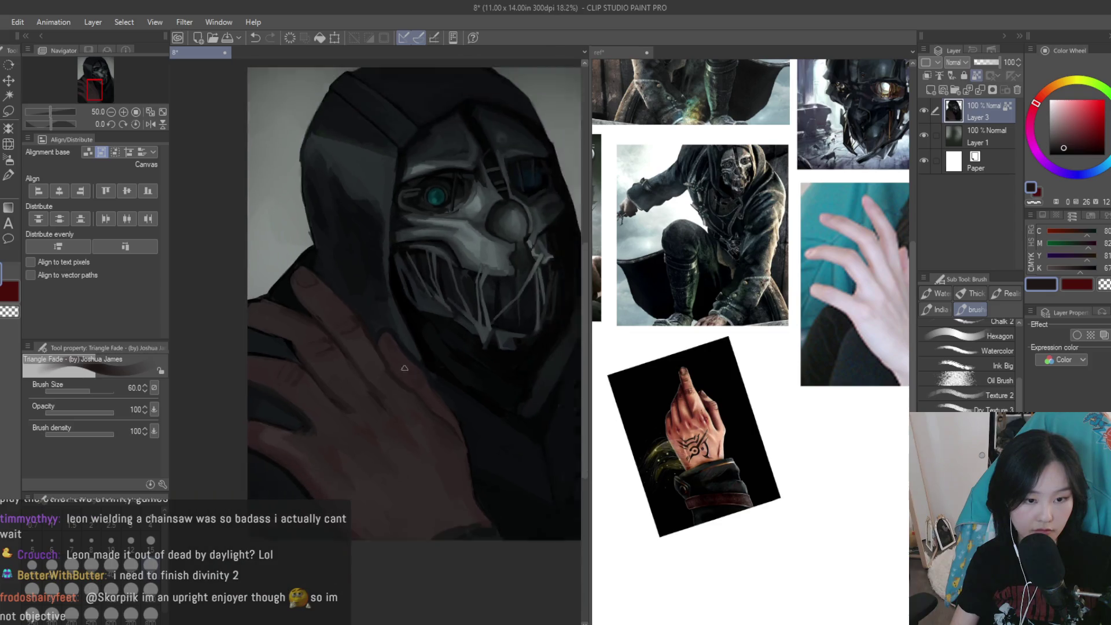
scroll(429, 385, "up", 6)
left_click(443, 436, "alt")
left_click(473, 470, "alt")
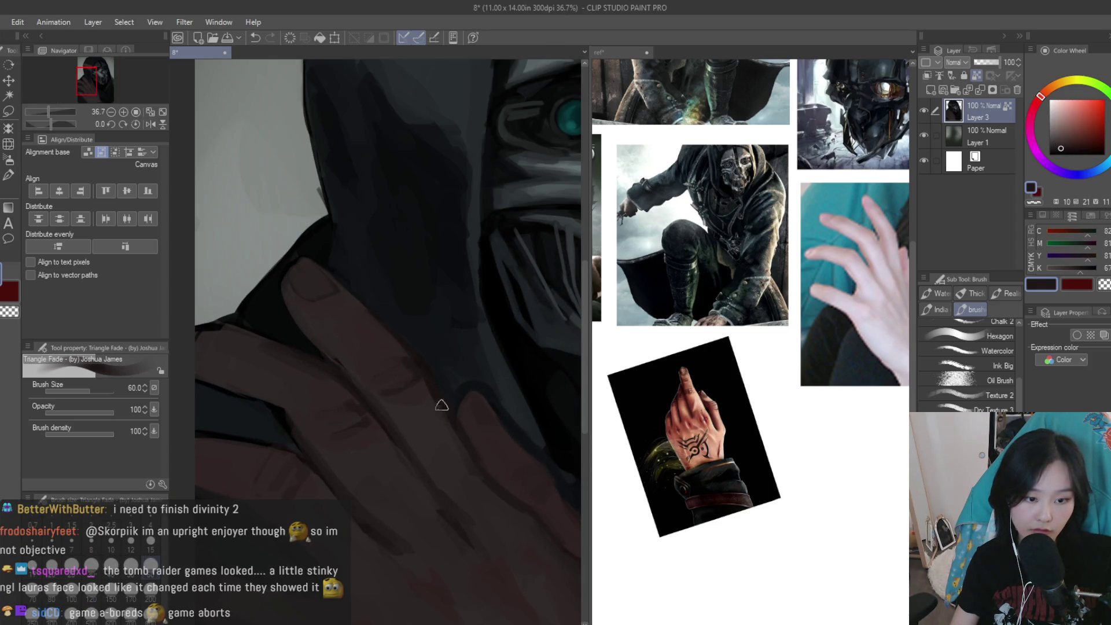
left_click(436, 449, "alt")
left_click(433, 420, "alt")
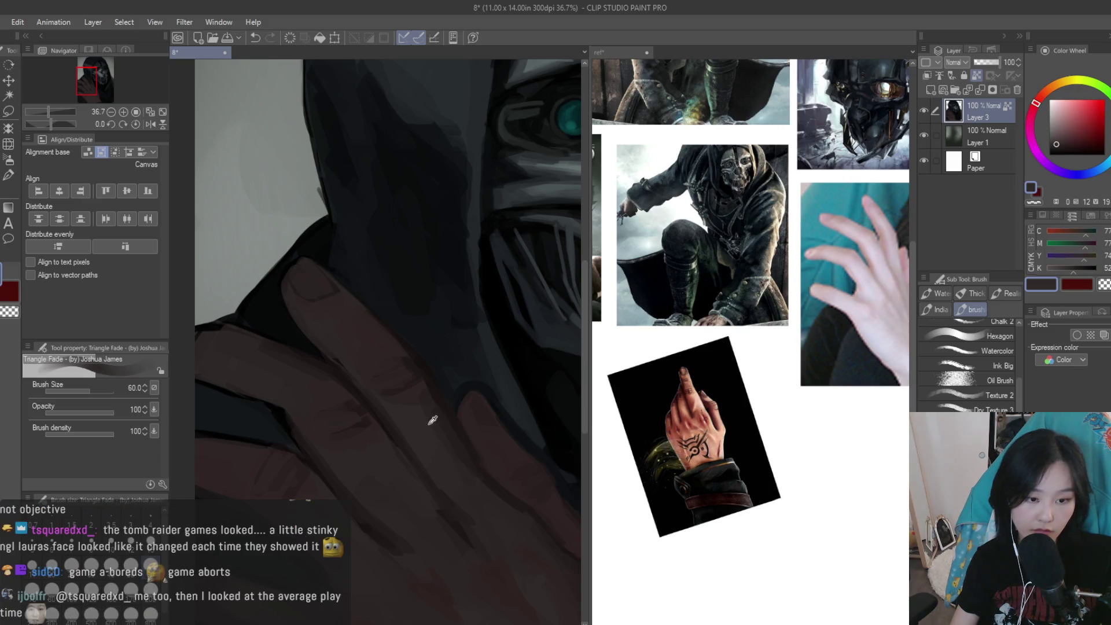
scroll(433, 419, "down", 2)
scroll(463, 423, "down", 3)
scroll(510, 429, "down", 2)
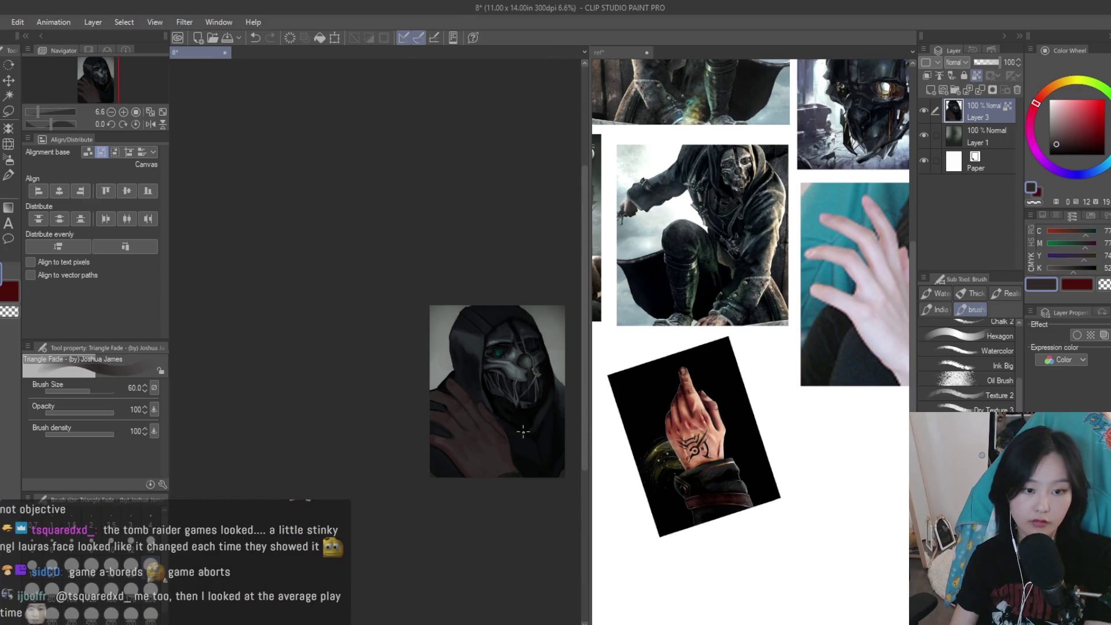
scroll(493, 394, "up", 4)
scroll(445, 322, "up", 3)
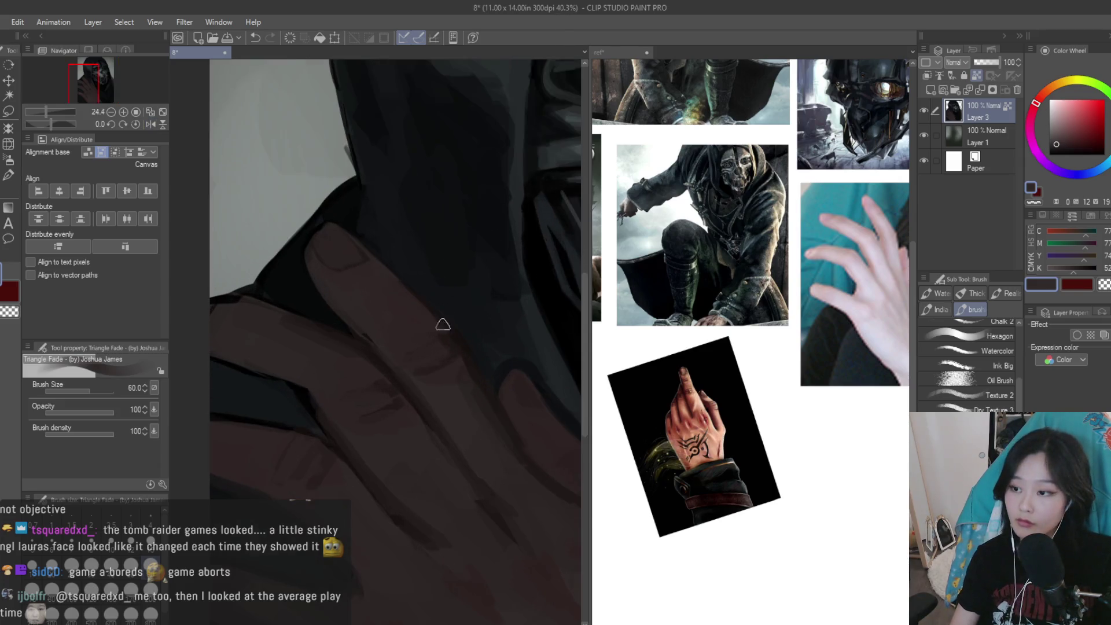
scroll(446, 322, "up", 1)
scroll(267, 369, "down", 2)
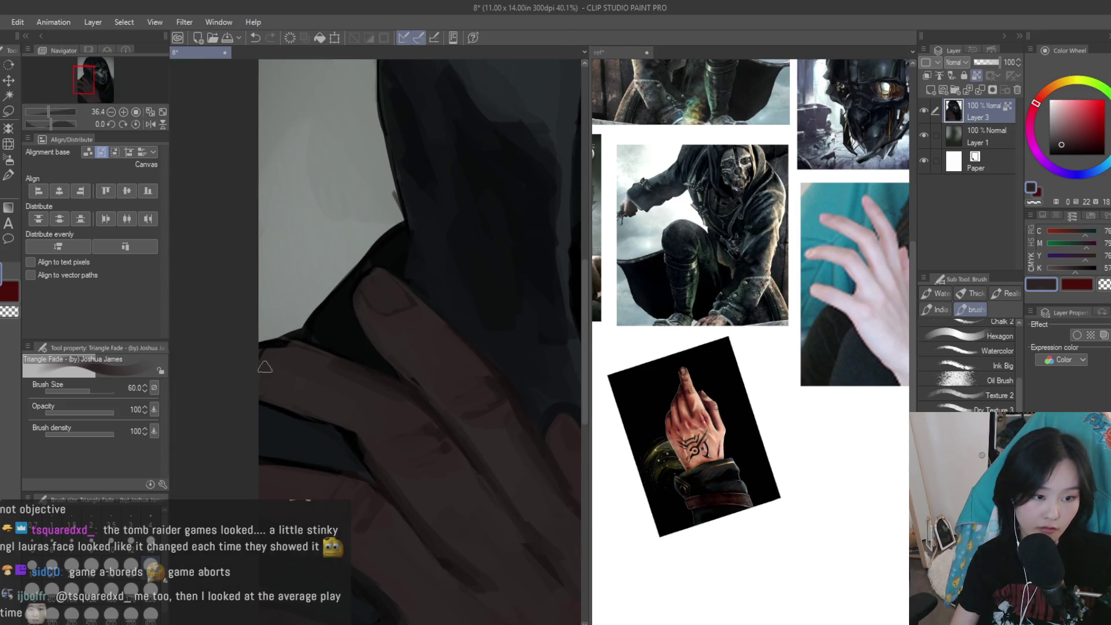
Paint a darker shadow stroke along the hand's lower-left edge where it meets the hood
left_click(414, 377, "alt")
left_click_drag(308, 365, 348, 378)
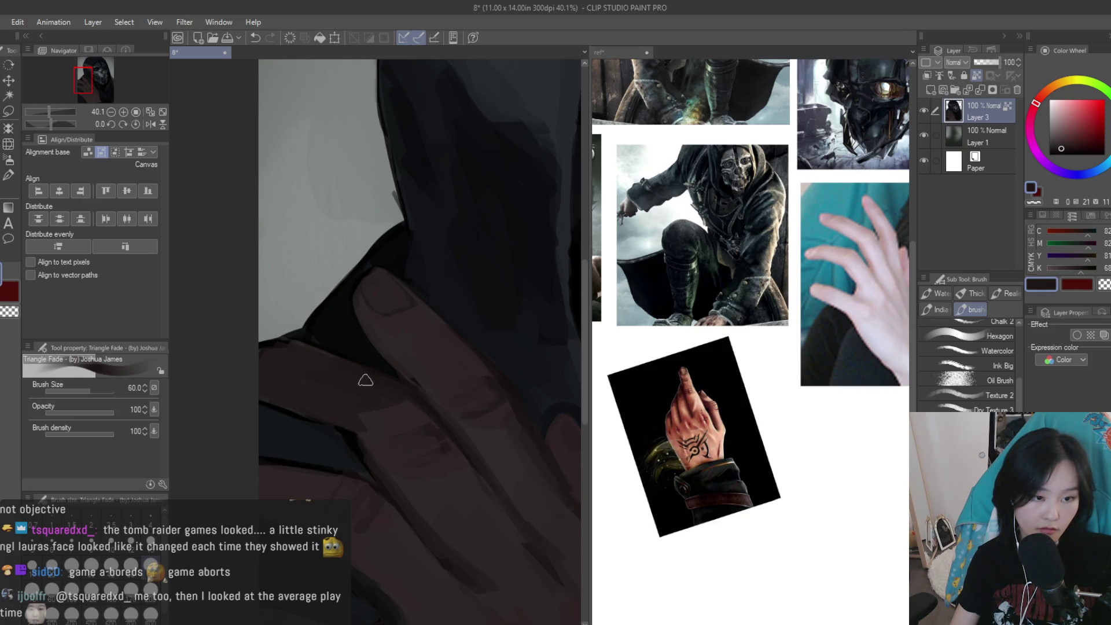
scroll(362, 378, "down", 3)
scroll(394, 377, "down", 3)
scroll(427, 375, "up", 1)
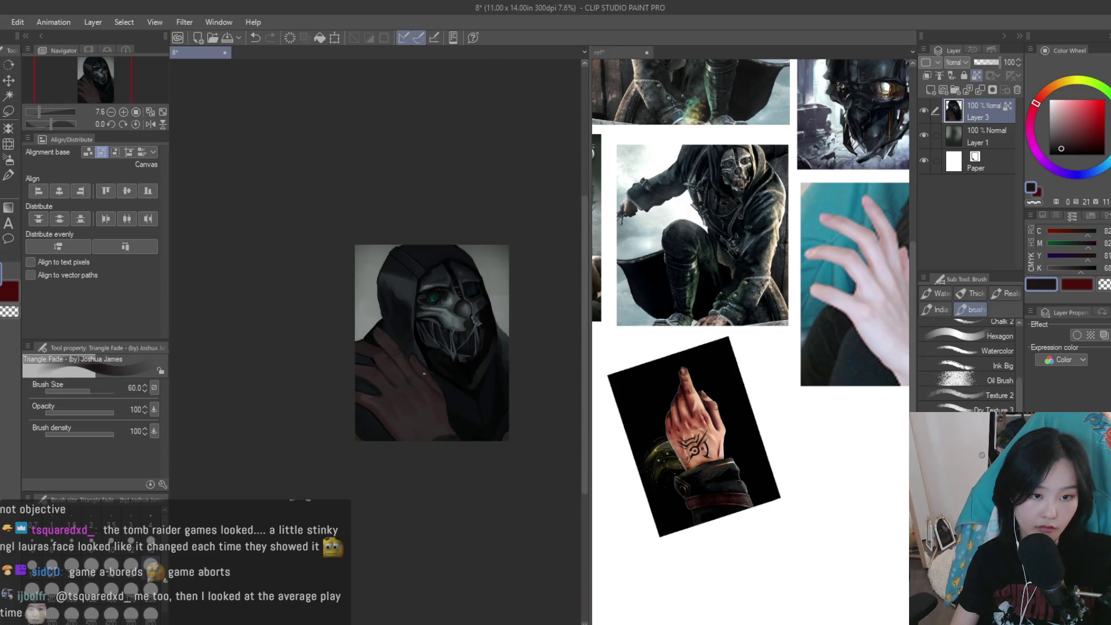
scroll(427, 375, "up", 2)
scroll(427, 324, "up", 2)
scroll(405, 428, "up", 2)
scroll(410, 453, "up", 2)
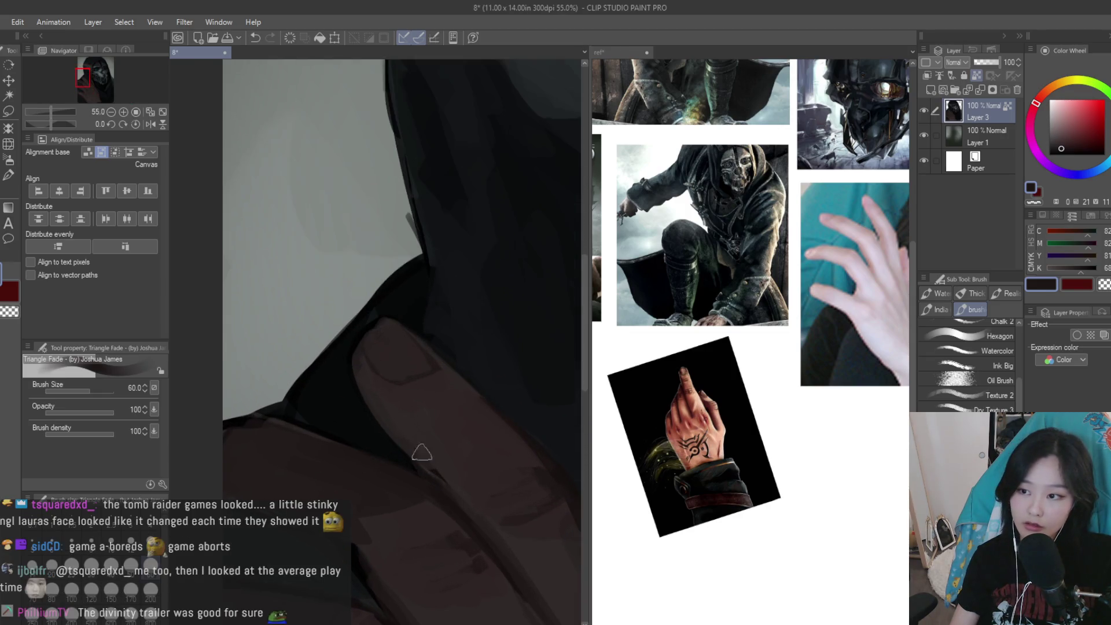
scroll(410, 453, "down", 1)
left_click(382, 501, "alt")
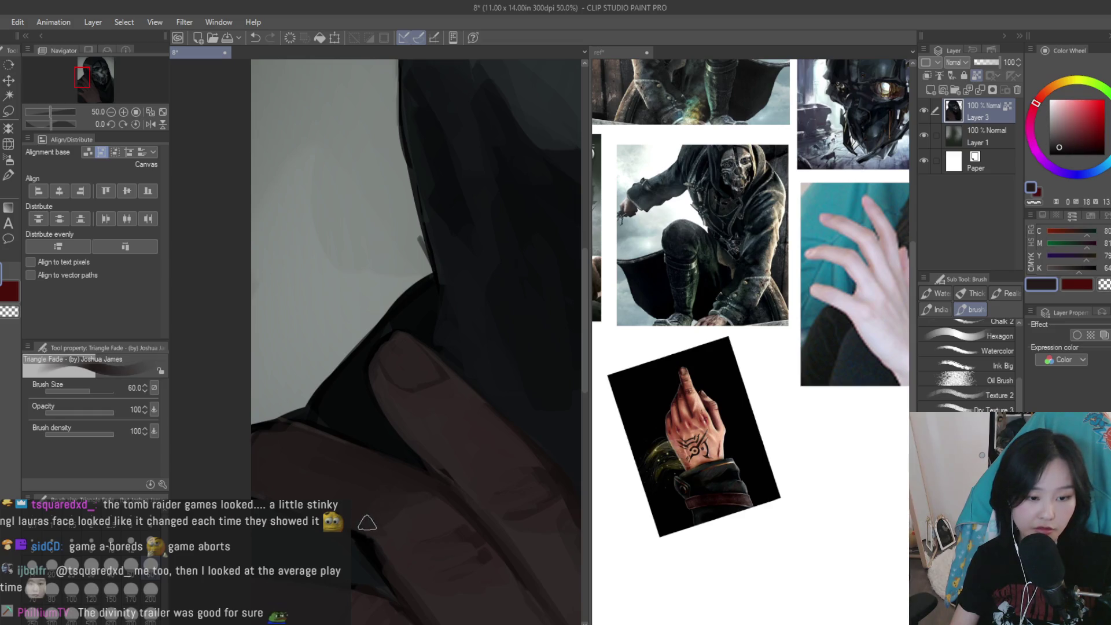
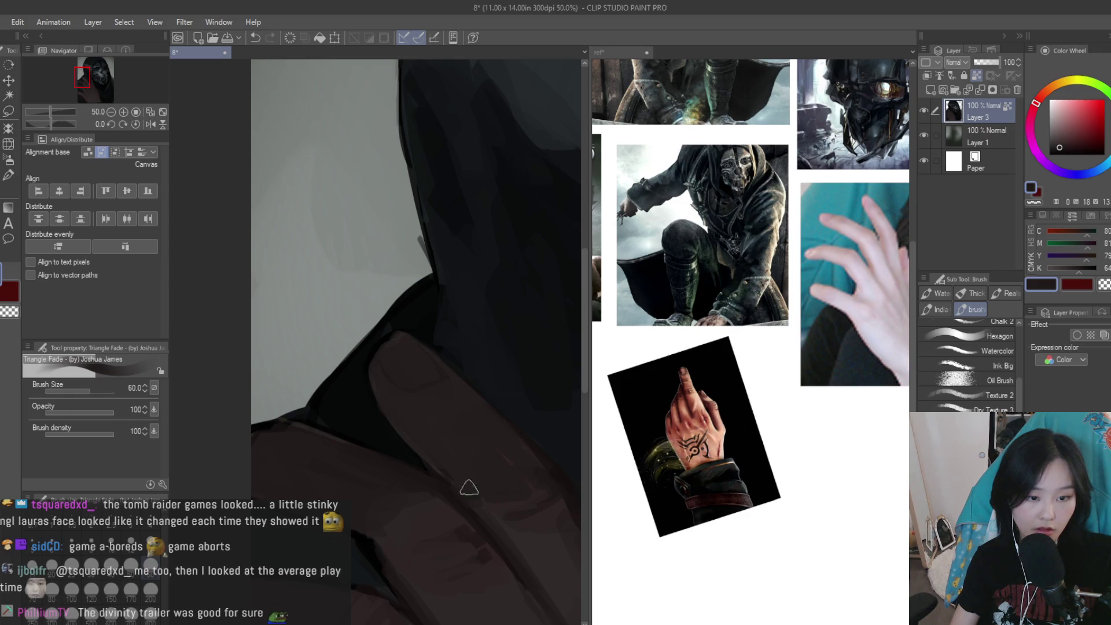
Sample a dark brown from the painting while zooming around the raised hand
scroll(385, 427, "down", 1)
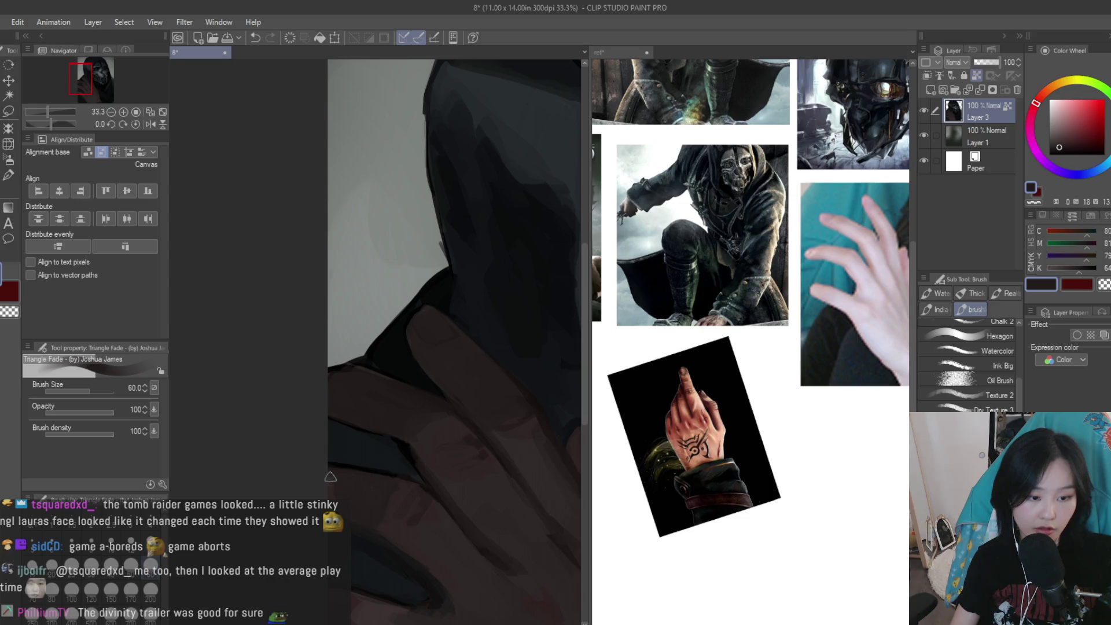
scroll(377, 518, "down", 1)
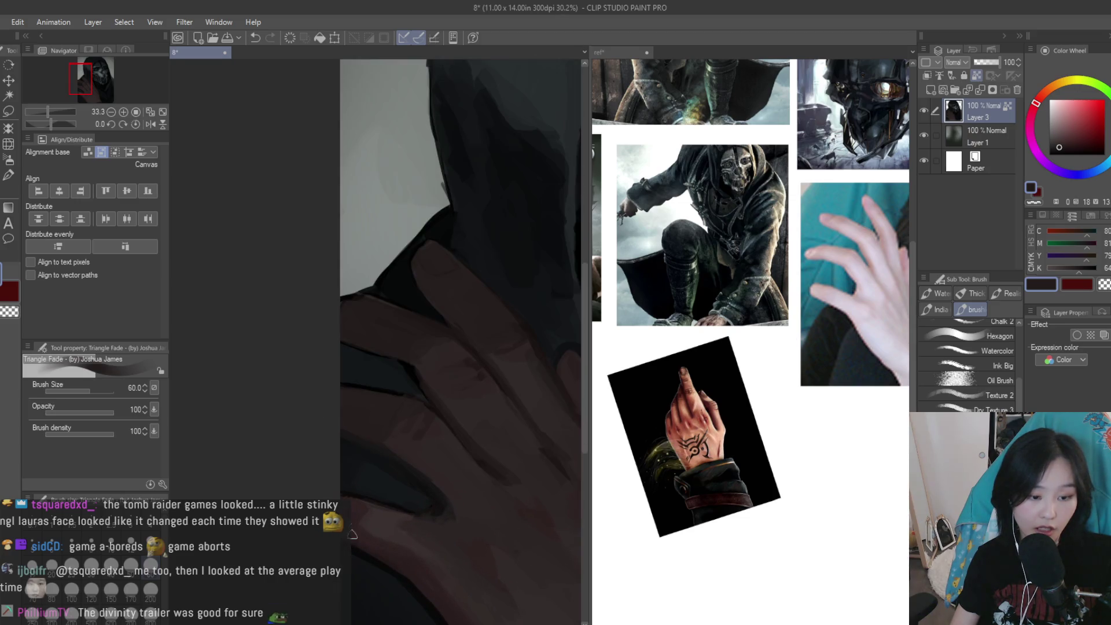
left_click(371, 507, "alt")
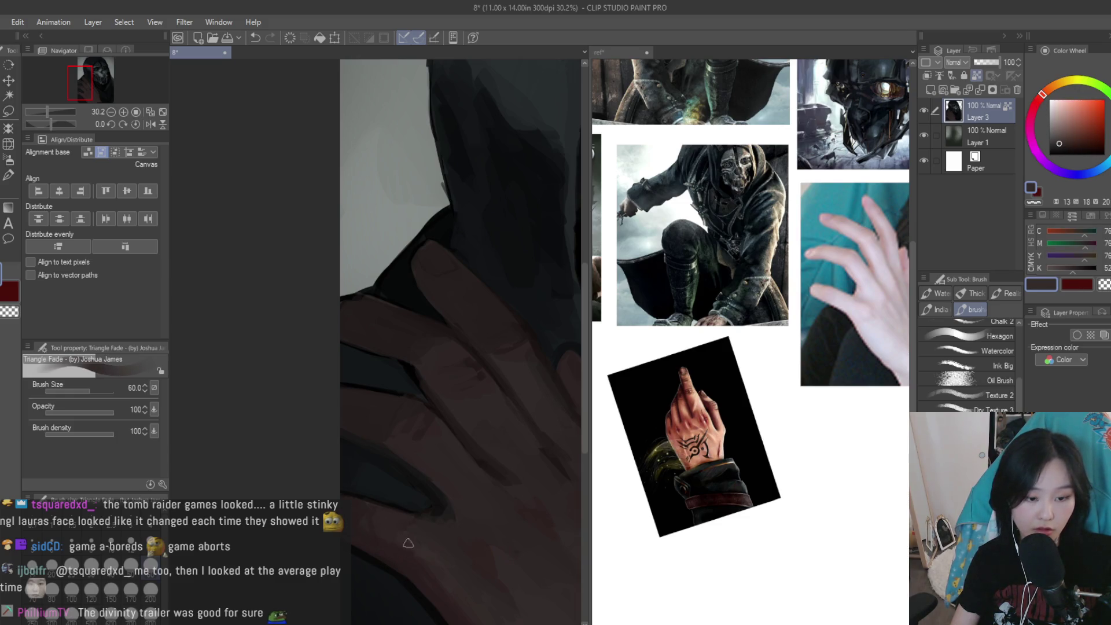
scroll(449, 577, "down", 2)
scroll(461, 393, "down", 1)
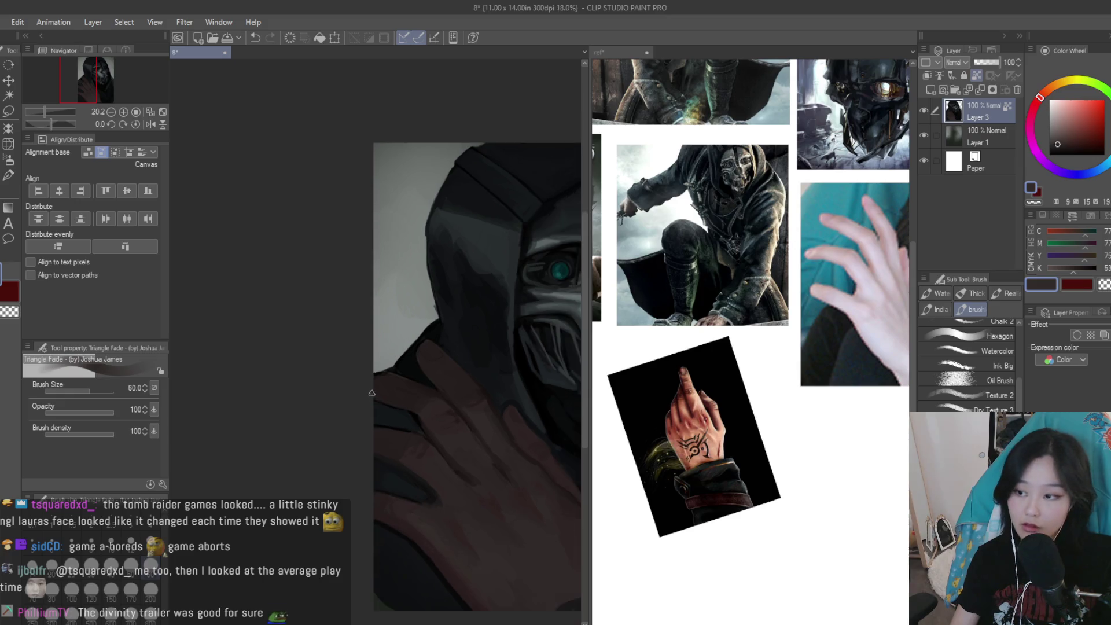
scroll(461, 392, "down", 2)
scroll(461, 393, "up", 1)
scroll(462, 393, "up", 1)
scroll(369, 415, "up", 2)
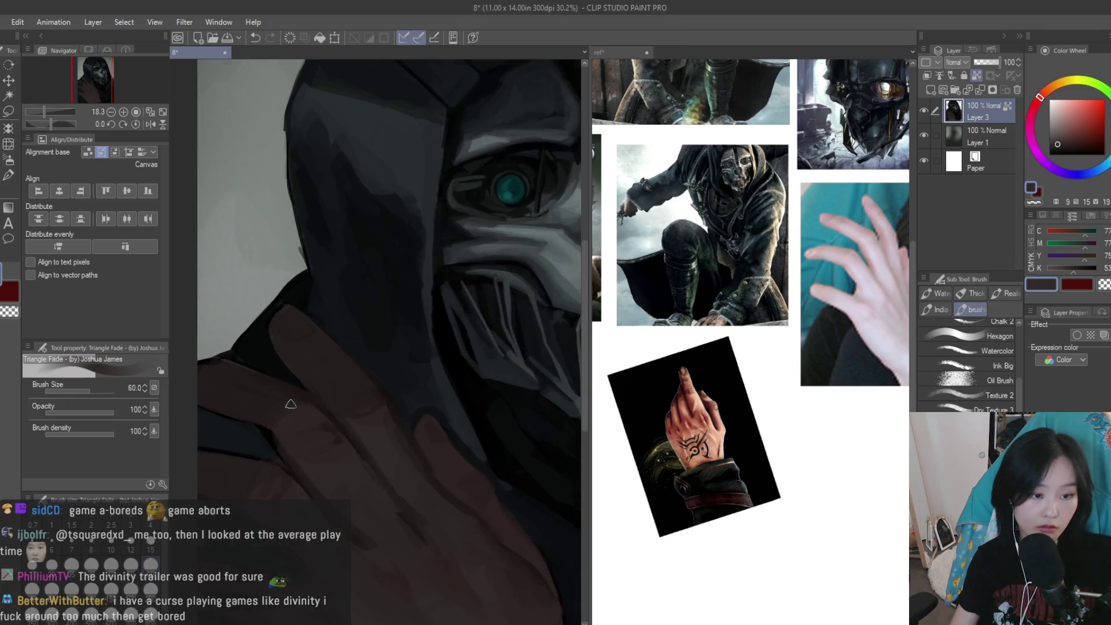
scroll(369, 414, "up", 1)
scroll(350, 401, "up", 1)
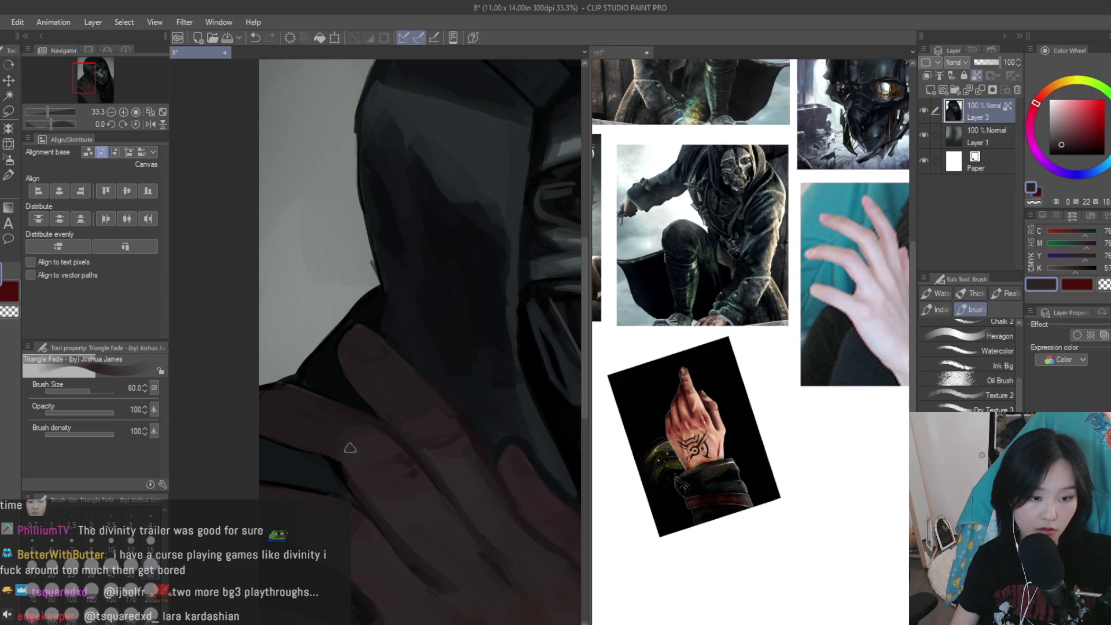
Pick a near-black blue and paint a blue-black stroke over the finger band
scroll(463, 416, "down", 2)
scroll(492, 414, "down", 2)
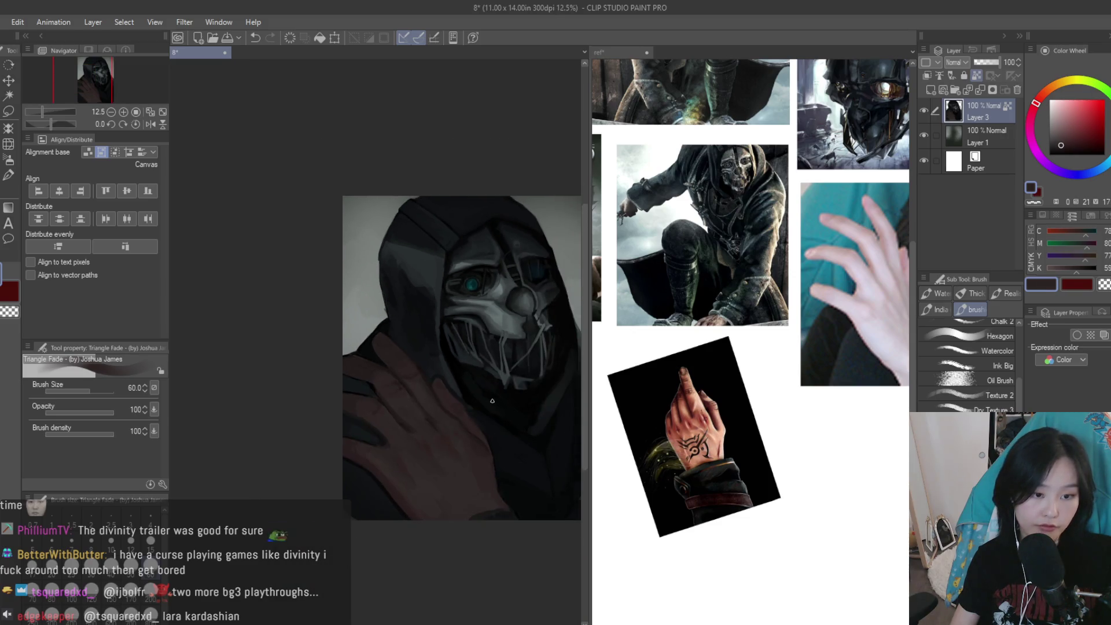
scroll(527, 414, "down", 1)
scroll(561, 413, "down", 1)
scroll(521, 406, "up", 2)
scroll(434, 394, "up", 2)
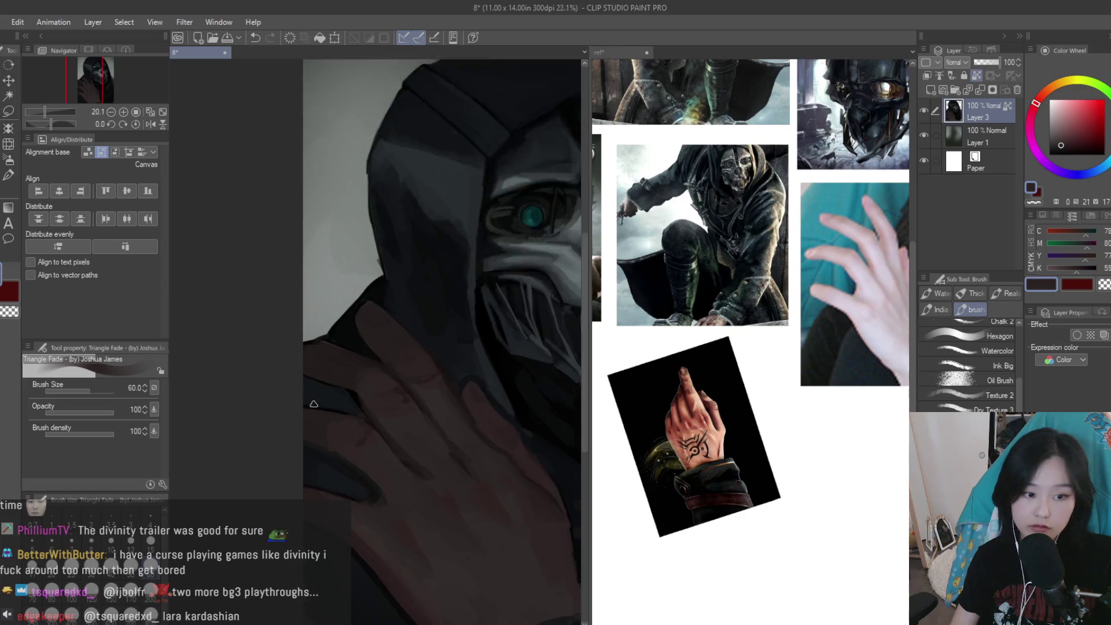
scroll(359, 382, "up", 2)
left_click(321, 376, "alt")
mouse_move(321, 375)
left_mouse_down()
mouse_move(293, 405)
mouse_move(276, 404)
left_mouse_up()
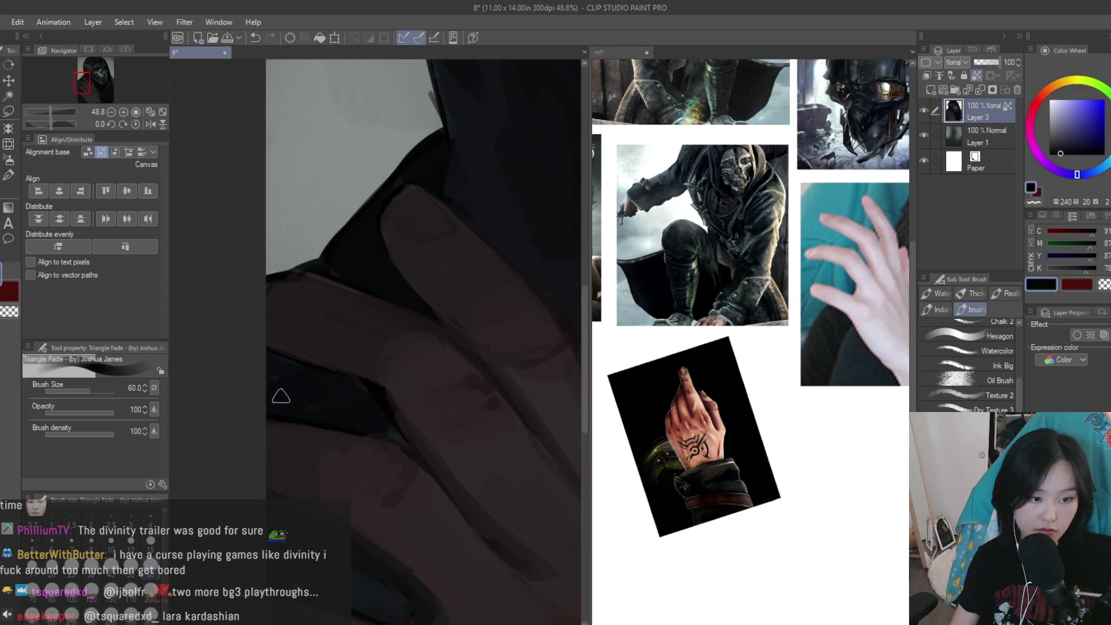
scroll(372, 410, "down", 5)
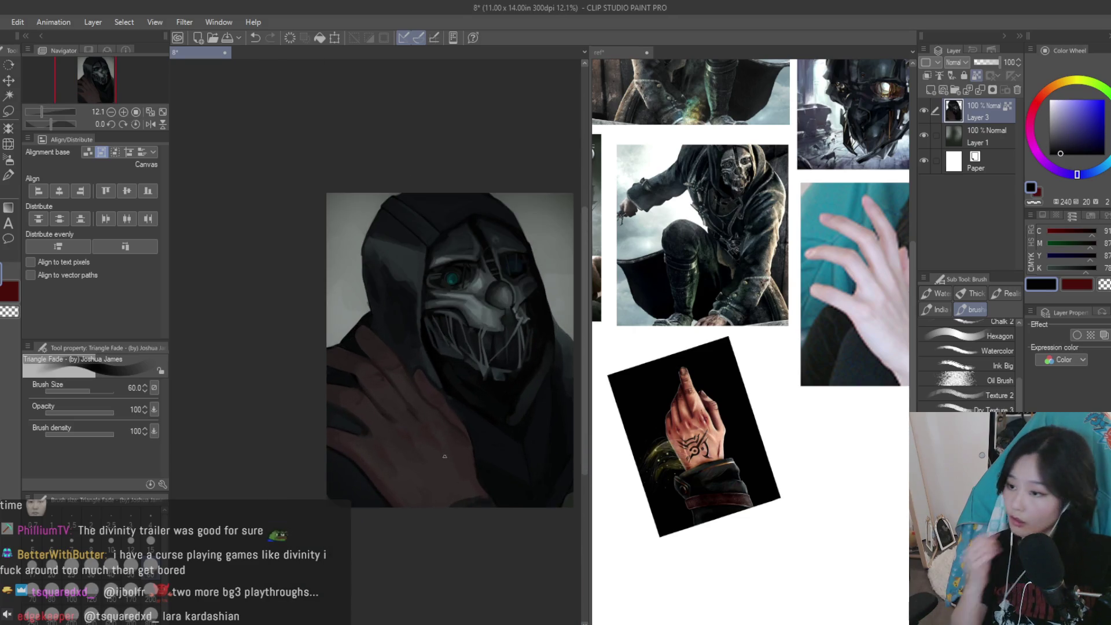
scroll(330, 407, "down", 1)
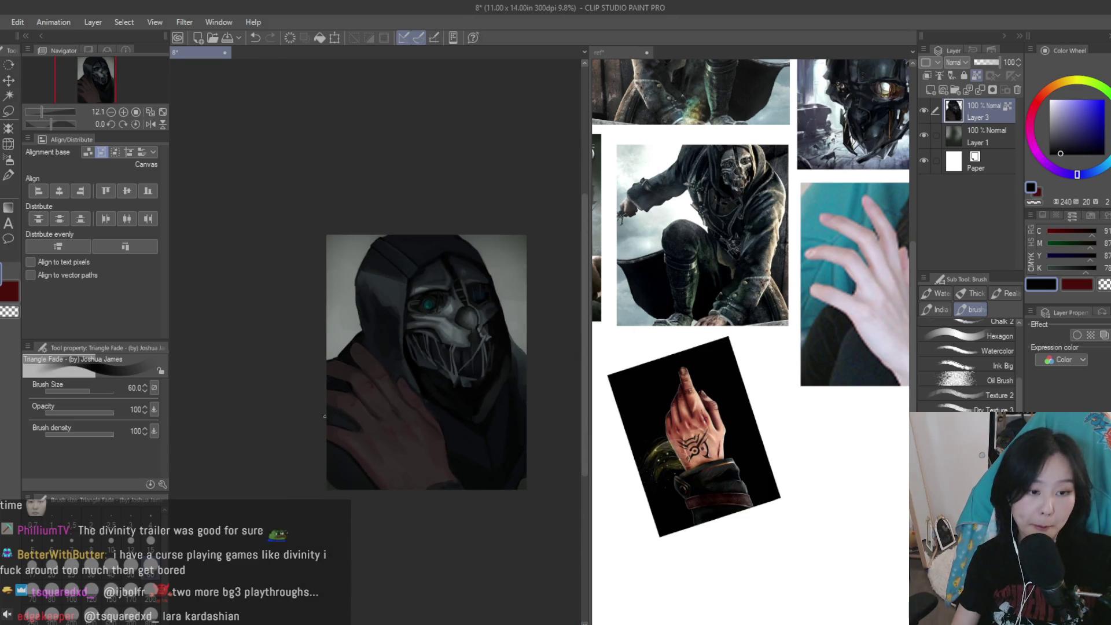
scroll(322, 404, "up", 3)
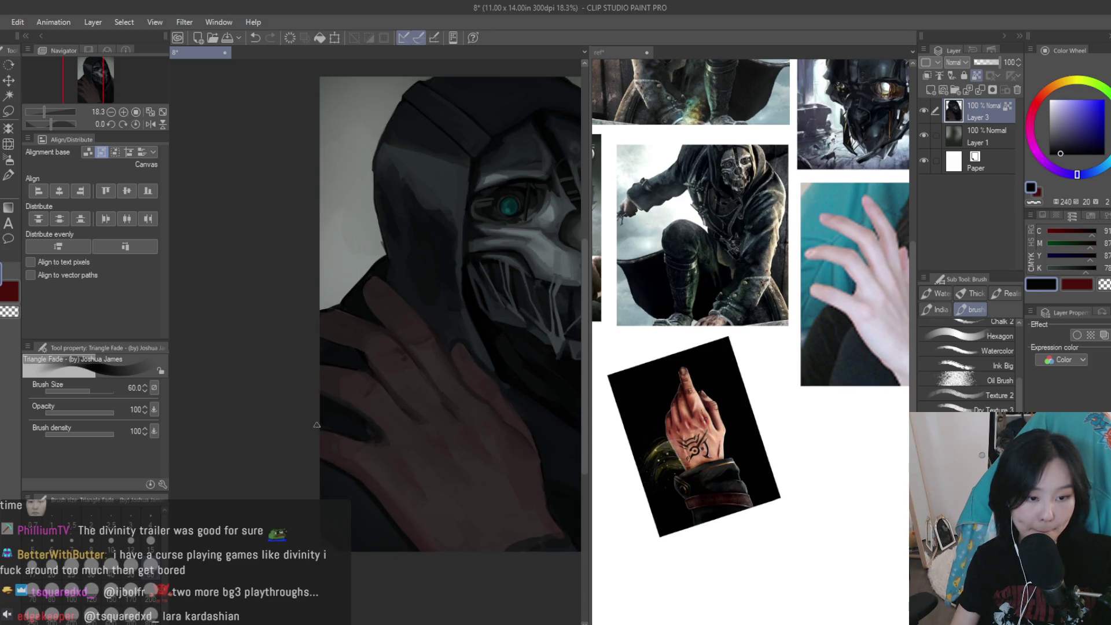
scroll(365, 429, "down", 1)
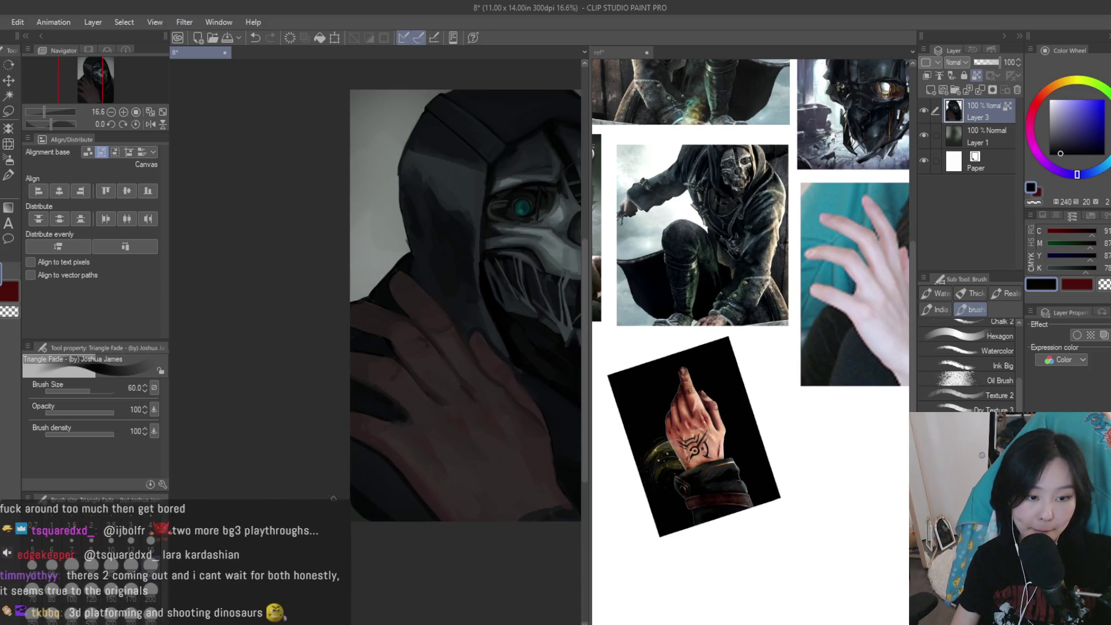
scroll(395, 505, "up", 2)
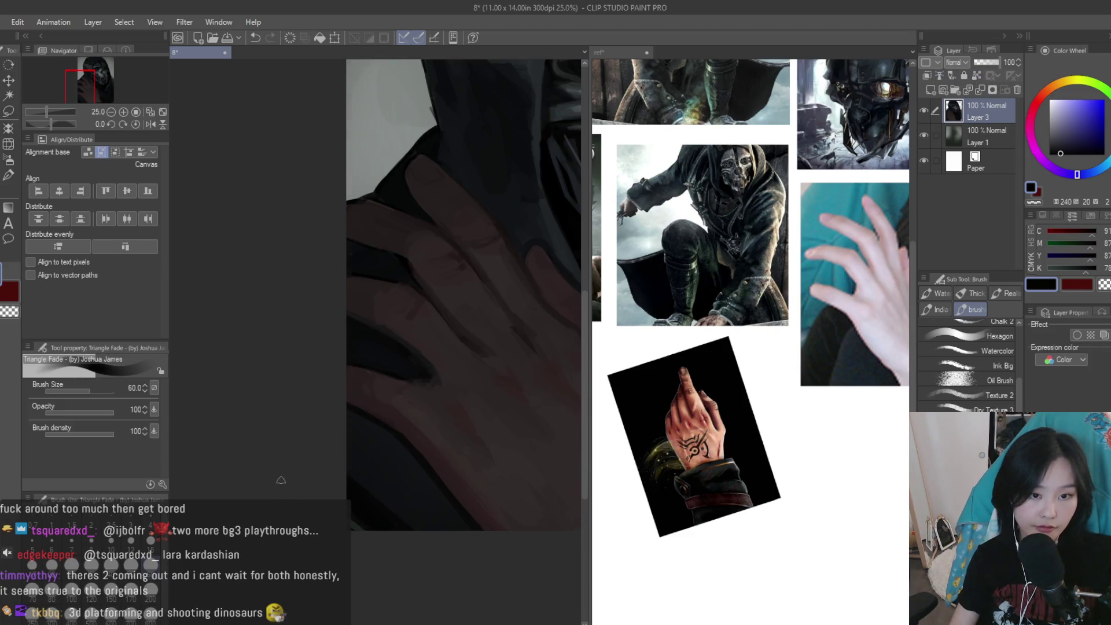
Adjust the brush size, shrinking it to 17, then enlarging it to 25
scroll(287, 486, "down", 3)
scroll(434, 309, "up", 2)
scroll(433, 308, "up", 1)
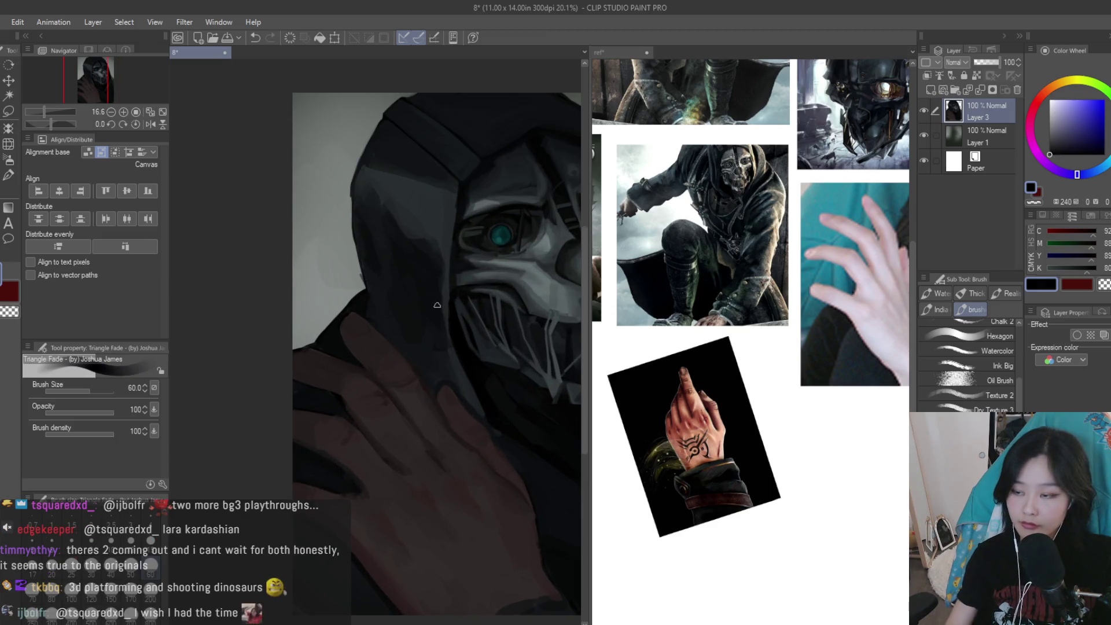
key("bracketleft")
key("bracketleft")
key("bracketleft")
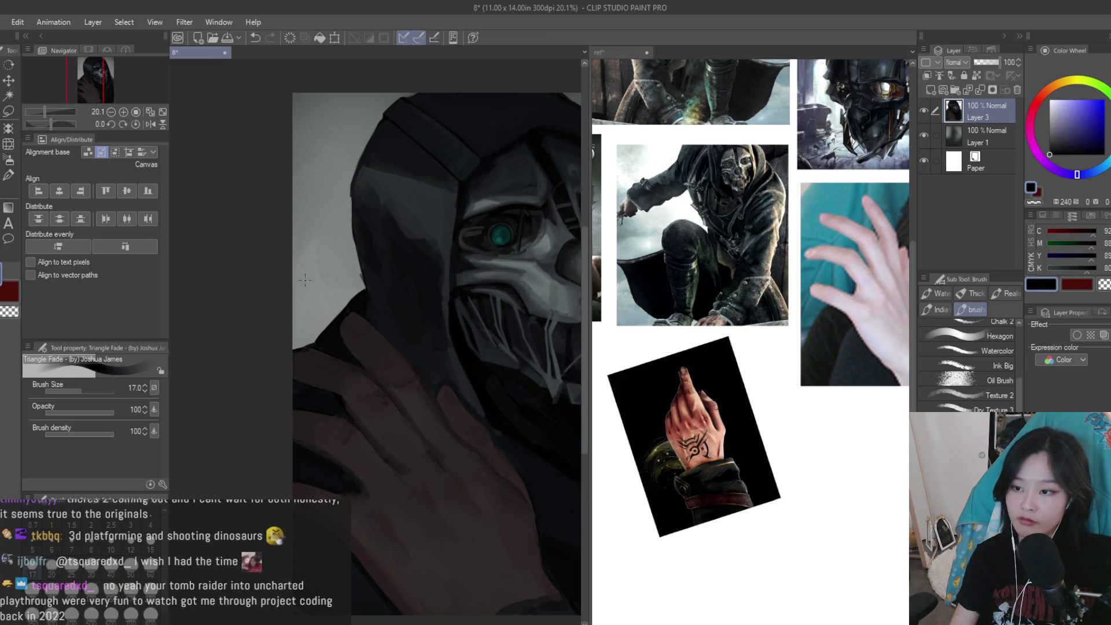
scroll(392, 354, "up", 2)
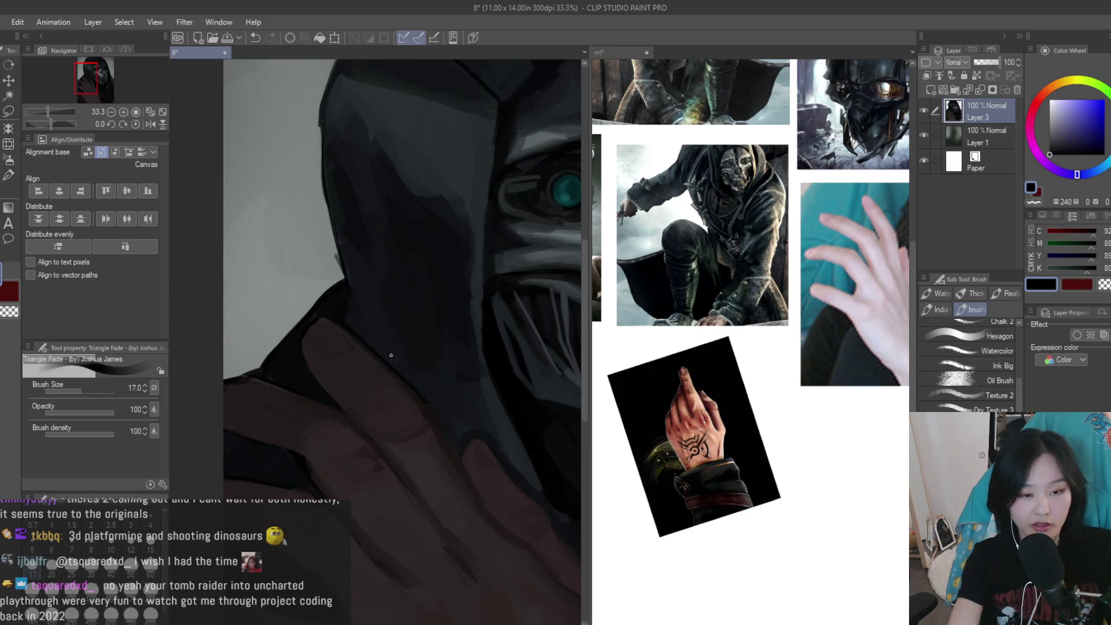
key("bracketright")
key("bracketright")
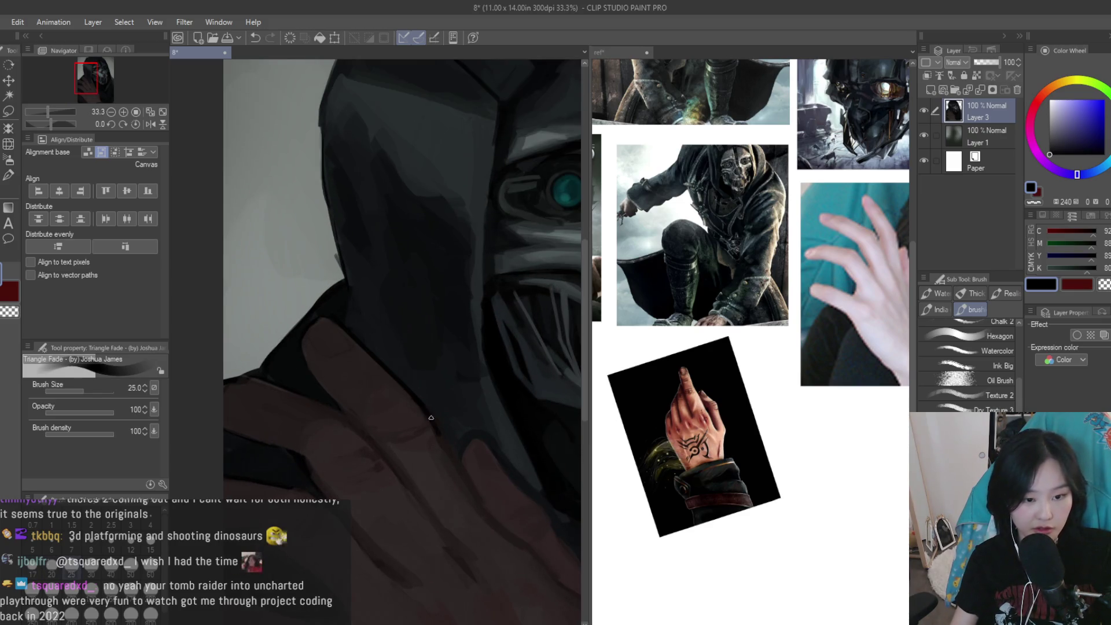
scroll(427, 410, "up", 1)
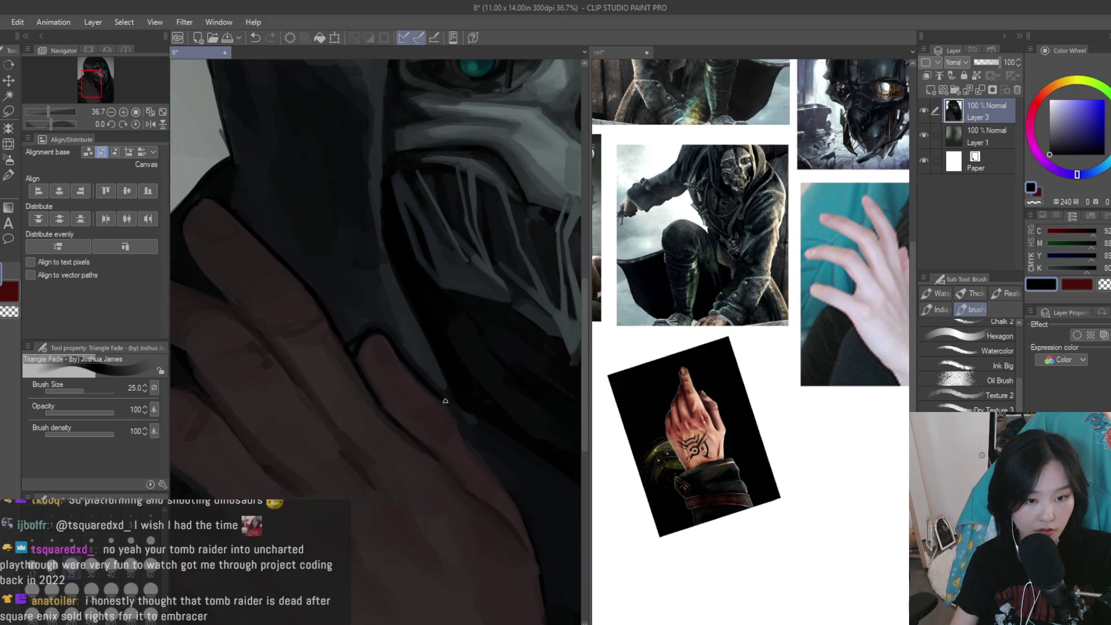
scroll(471, 446, "down", 1)
Undo the last stroke and sample a dark blue-grey and a very dark magenta
key("ctrl+z")
scroll(406, 405, "up", 4)
left_click(345, 348, "alt")
left_click(382, 322, "alt")
left_click(396, 341, "alt")
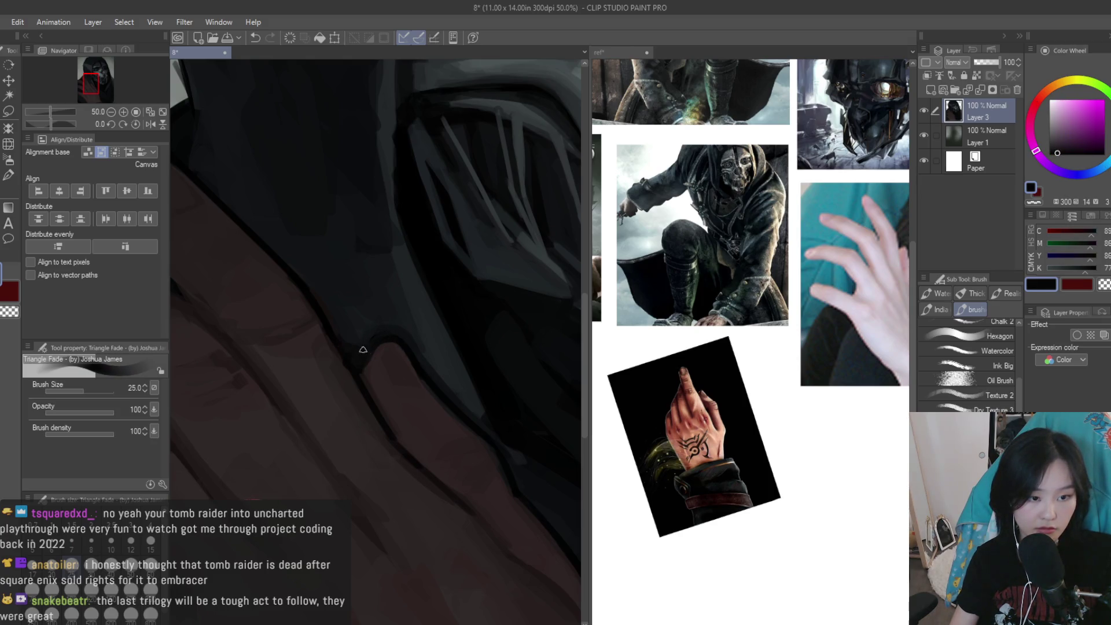
Raise the brush size to 50 and sample several dark blue and teal-grey tones
scroll(372, 342, "down", 4)
scroll(506, 453, "down", 1)
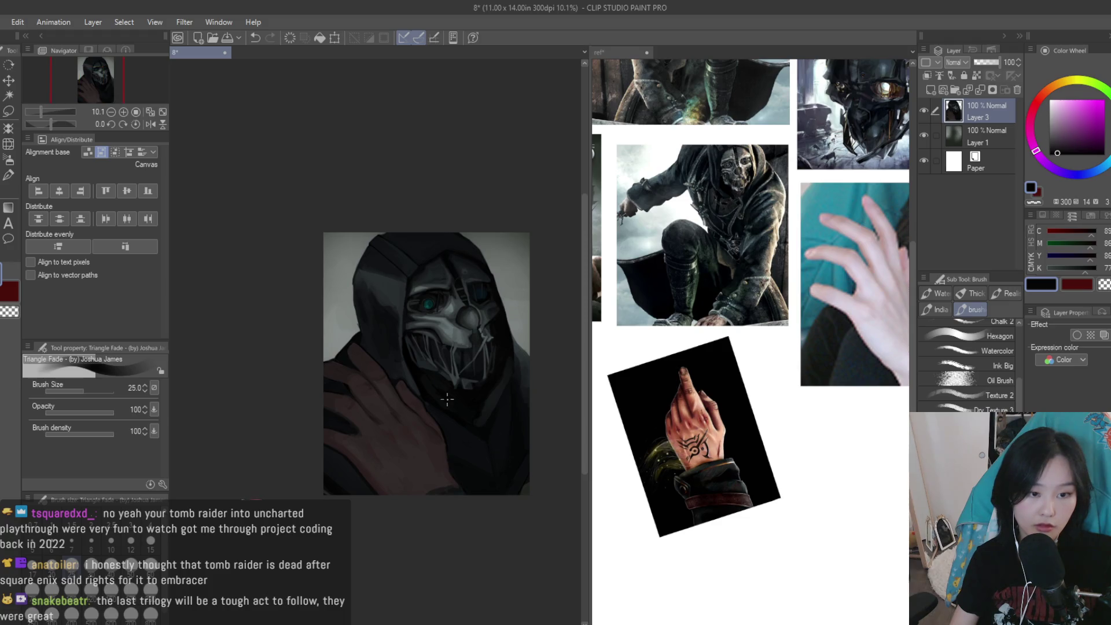
scroll(472, 418, "up", 2)
scroll(405, 348, "up", 1)
scroll(464, 392, "up", 2)
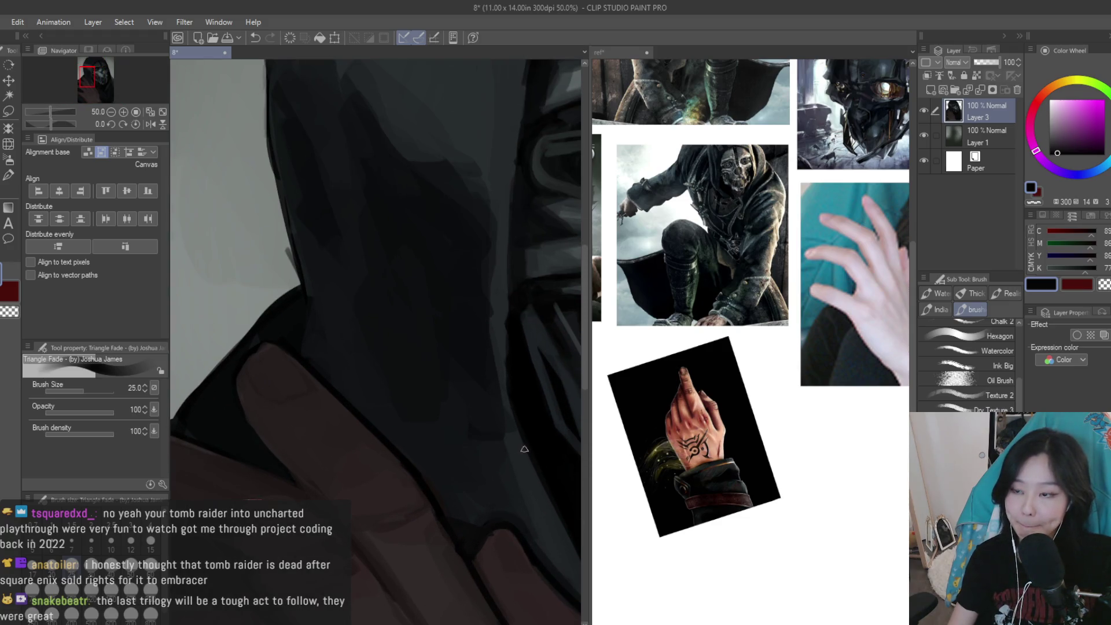
key("bracketright")
key("bracketright")
key("bracketright")
left_click(450, 498, "alt")
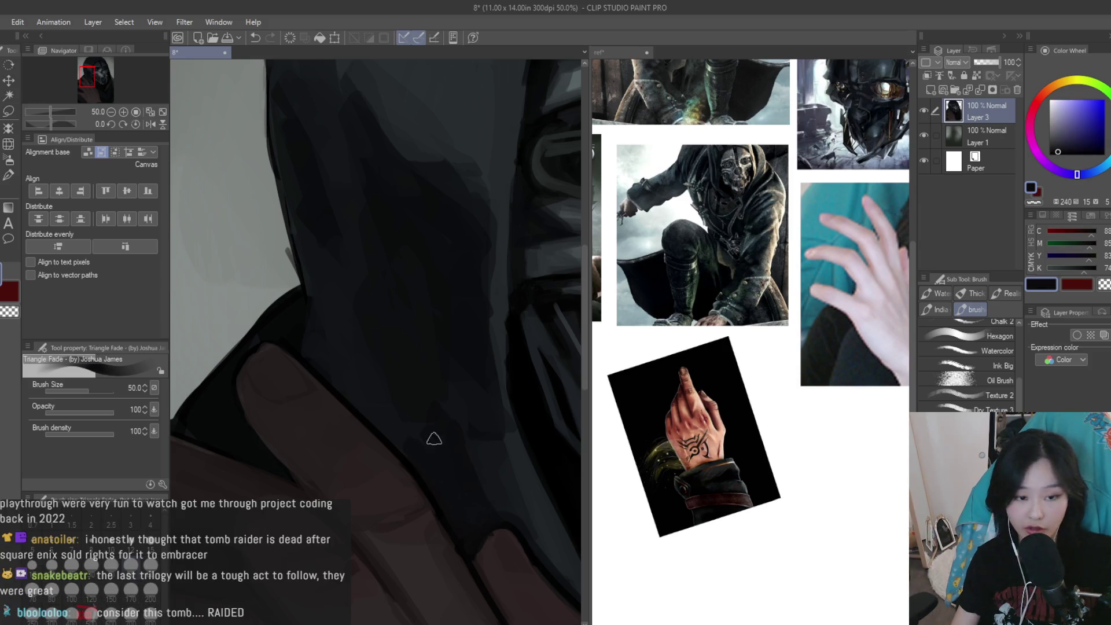
left_click(384, 399, "alt")
left_click(444, 407, "alt")
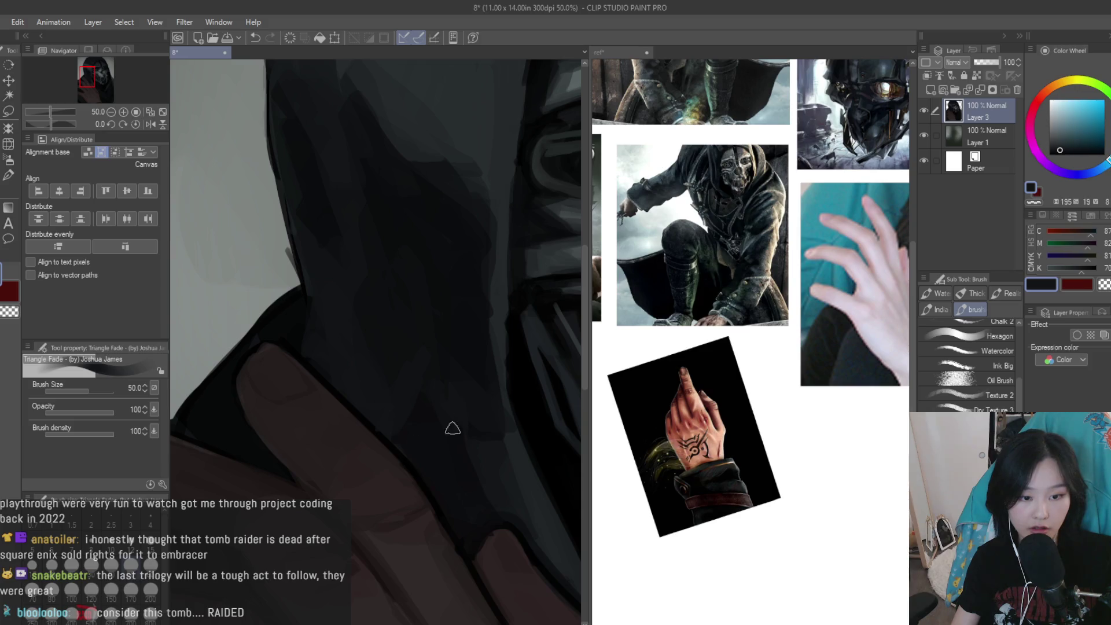
left_click(438, 397, "alt")
scroll(450, 386, "down", 3)
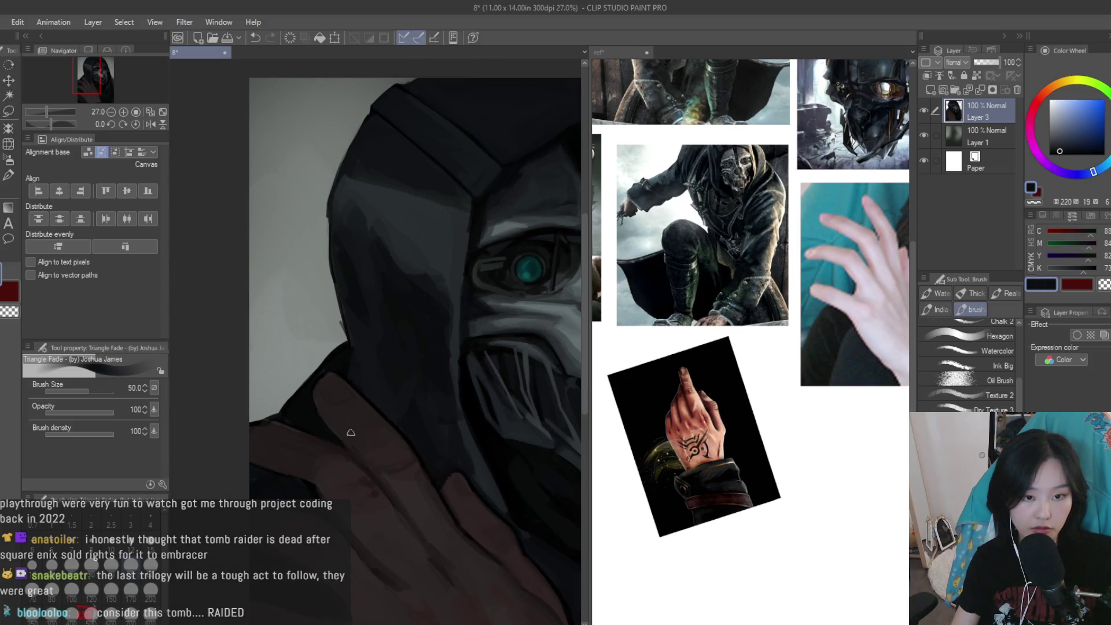
scroll(361, 432, "down", 2)
left_click(440, 440, "alt")
Switch to the ref reference document and zoom around it
scroll(515, 453, "down", 2)
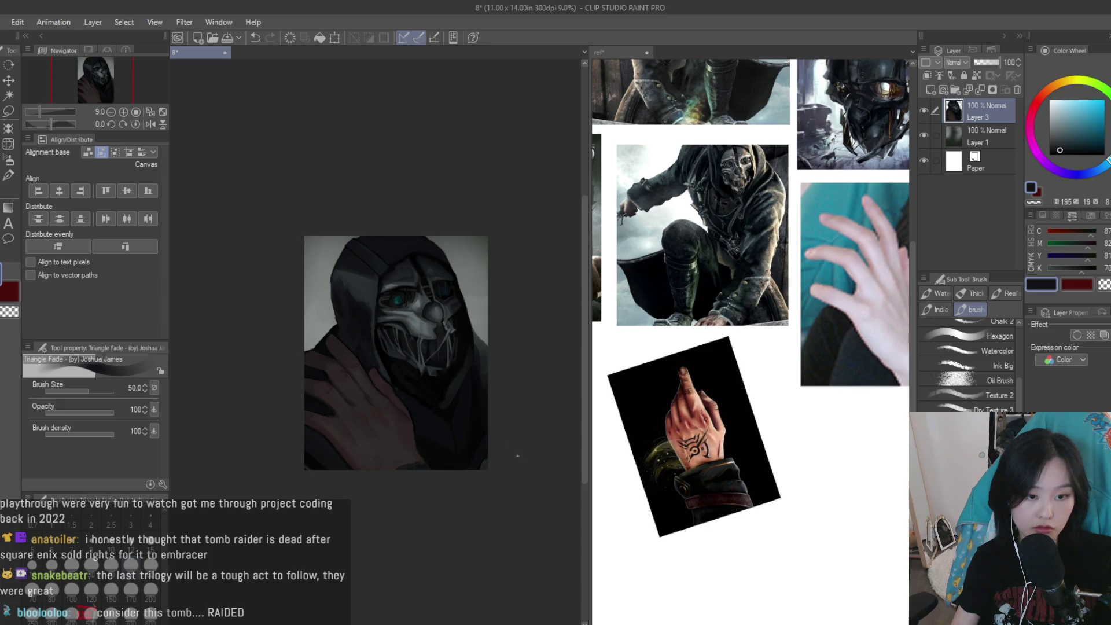
scroll(516, 454, "up", 1)
left_click(709, 440)
scroll(718, 434, "up", 1)
scroll(741, 416, "up", 2)
scroll(764, 400, "up", 2)
scroll(784, 387, "up", 2)
scroll(784, 387, "down", 2)
scroll(711, 314, "down", 1)
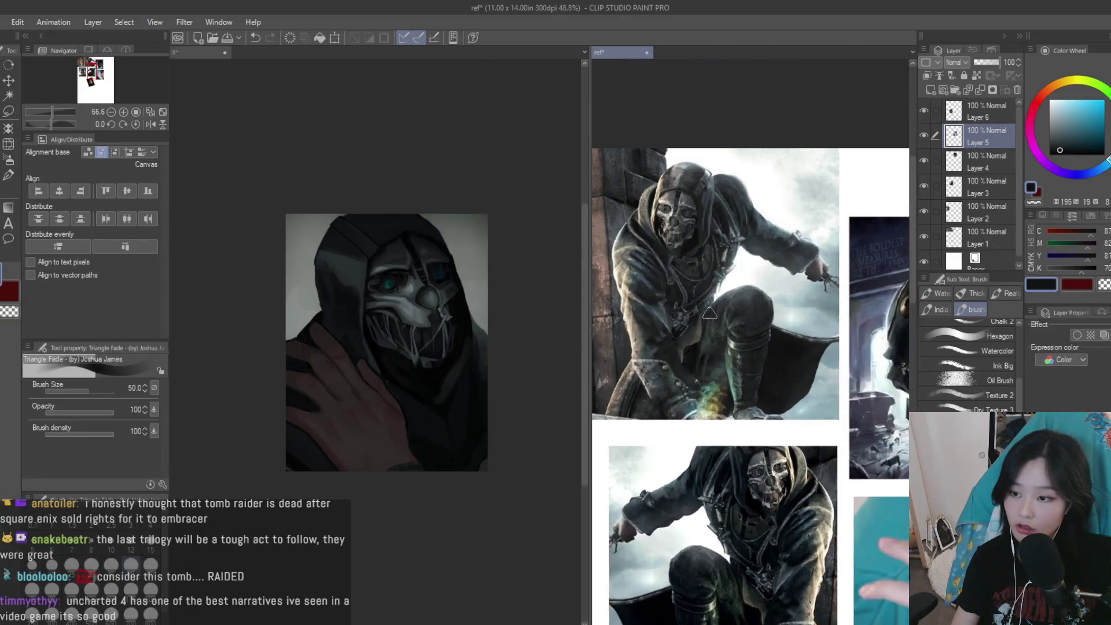
Return to the painting canvas and zoom in on the hood
scroll(707, 305, "up", 2)
left_click(408, 364)
scroll(413, 371, "up", 3)
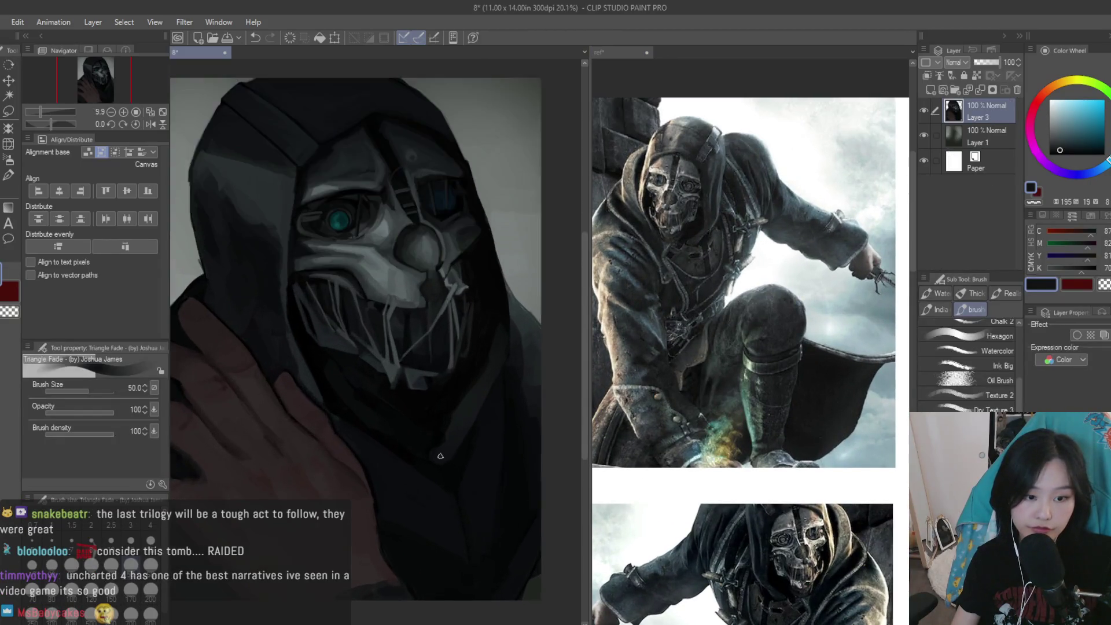
scroll(413, 371, "up", 2)
scroll(434, 429, "up", 2)
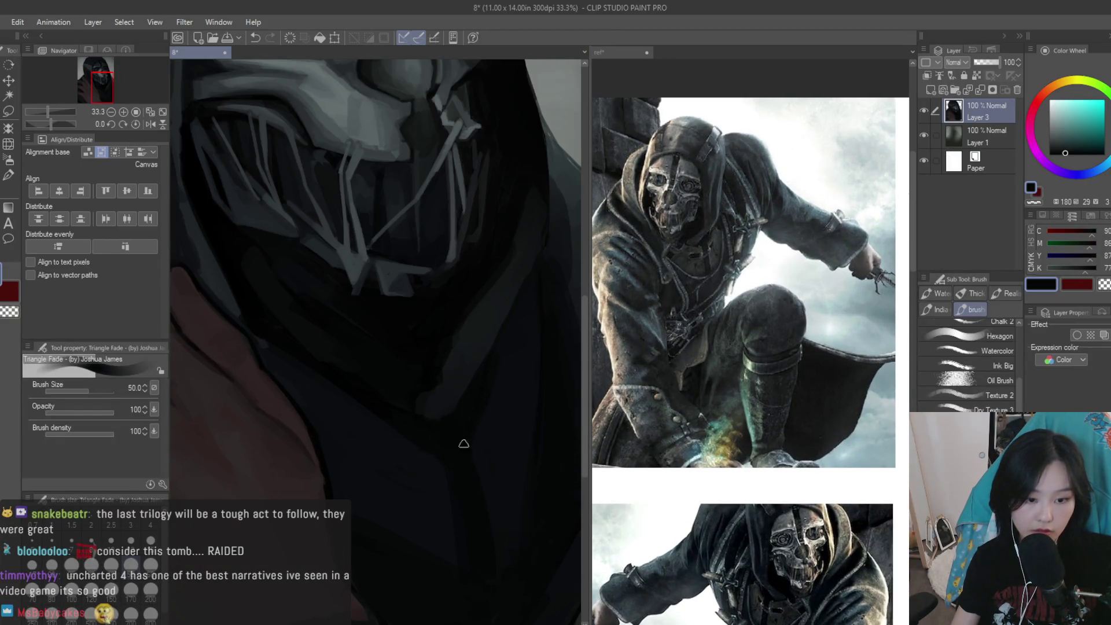
scroll(408, 506, "down", 1)
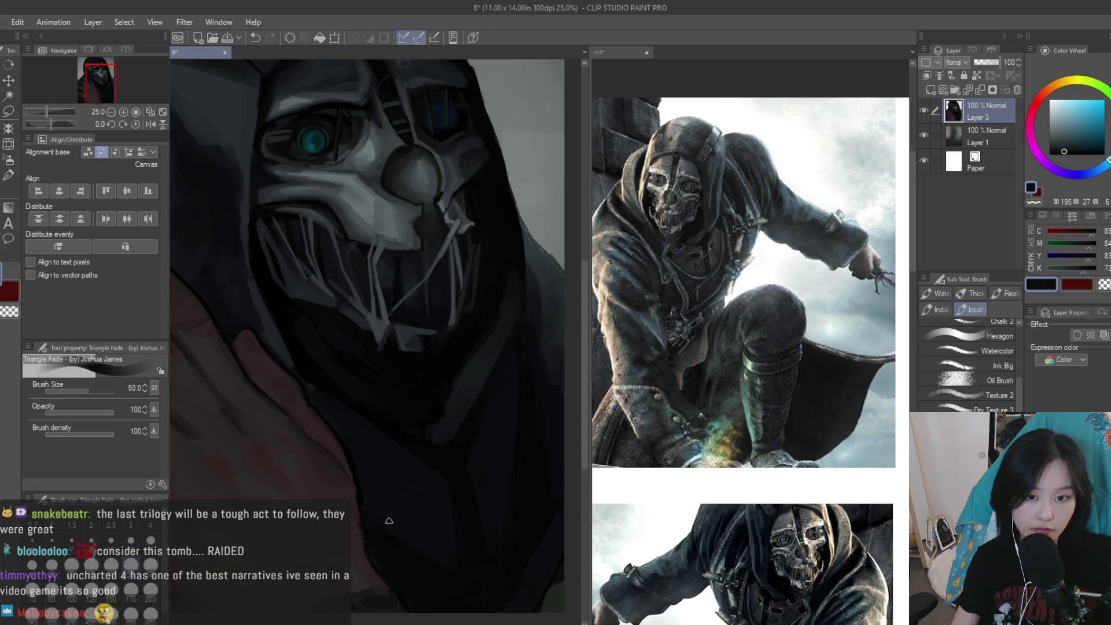
scroll(383, 516, "up", 1)
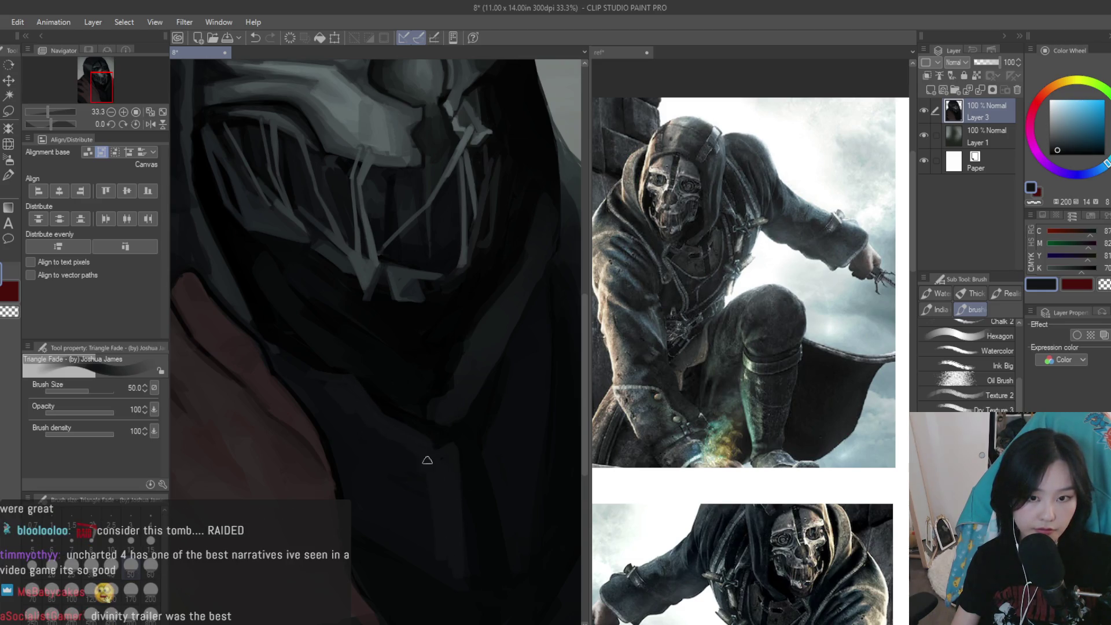
scroll(331, 393, "down", 3)
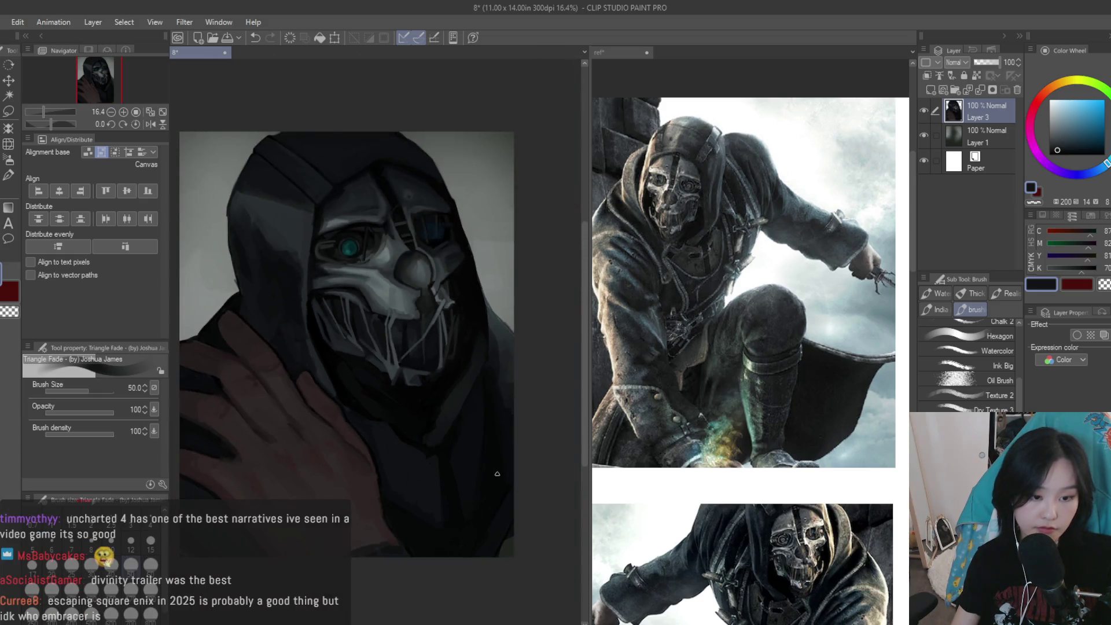
scroll(462, 428, "up", 2)
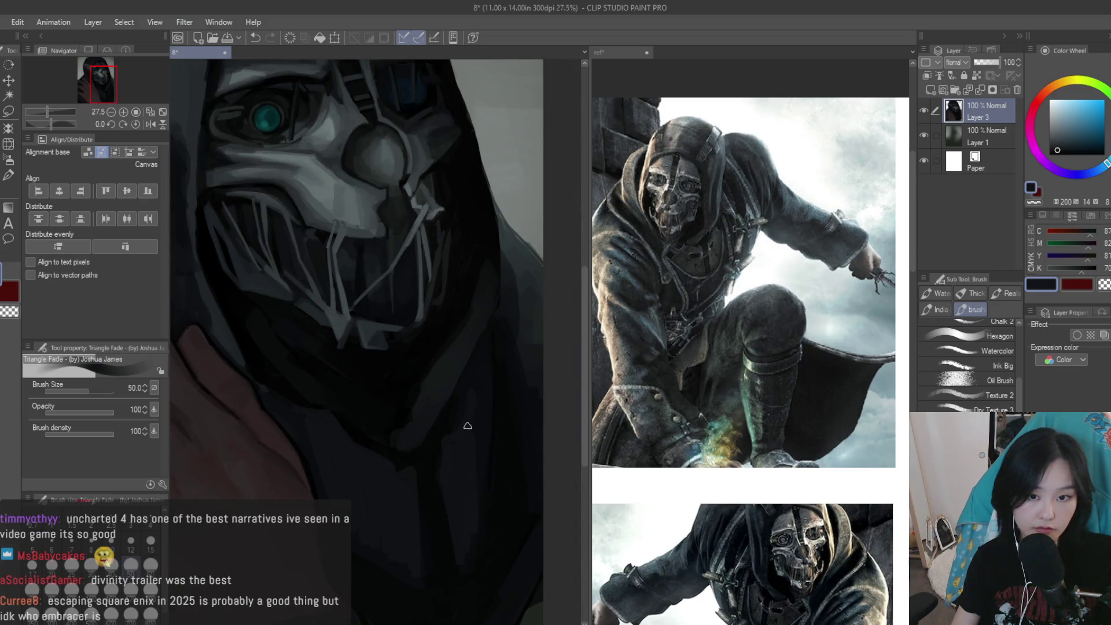
Sample two dark tones from the hood, then lighten the drawing colour slightly
left_click(436, 513, "alt")
left_click(454, 491, "alt")
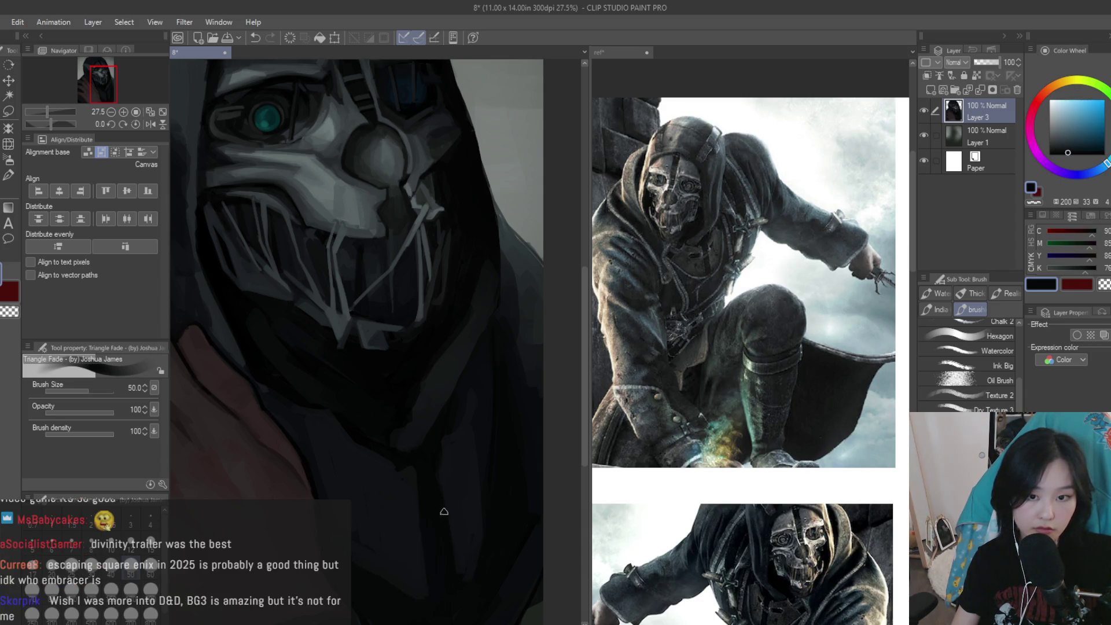
scroll(446, 538, "down", 5)
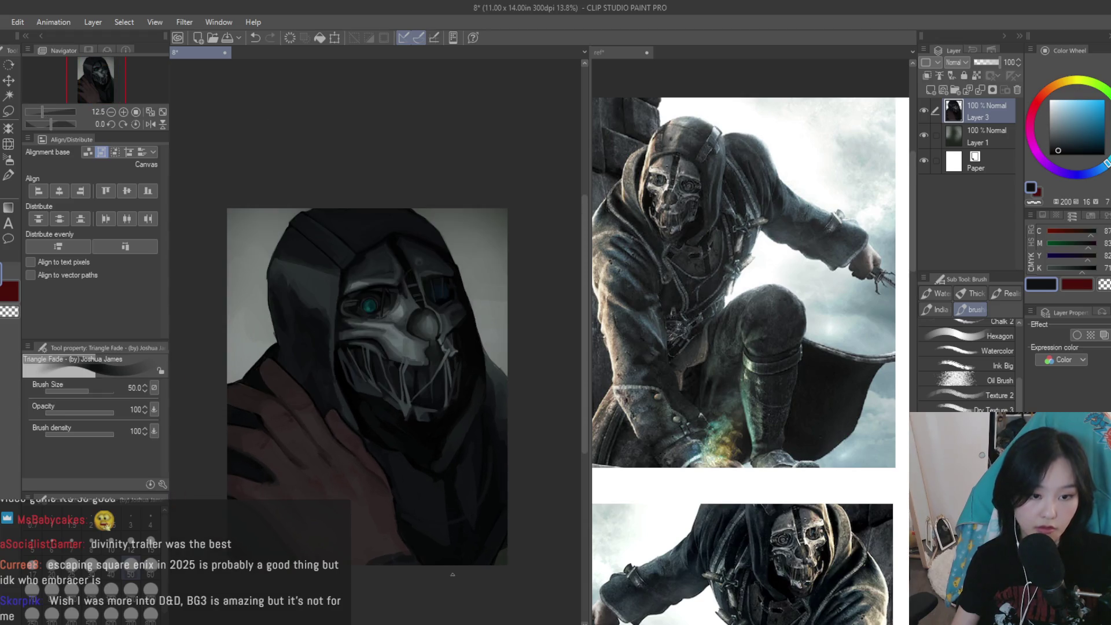
left_click(1060, 142)
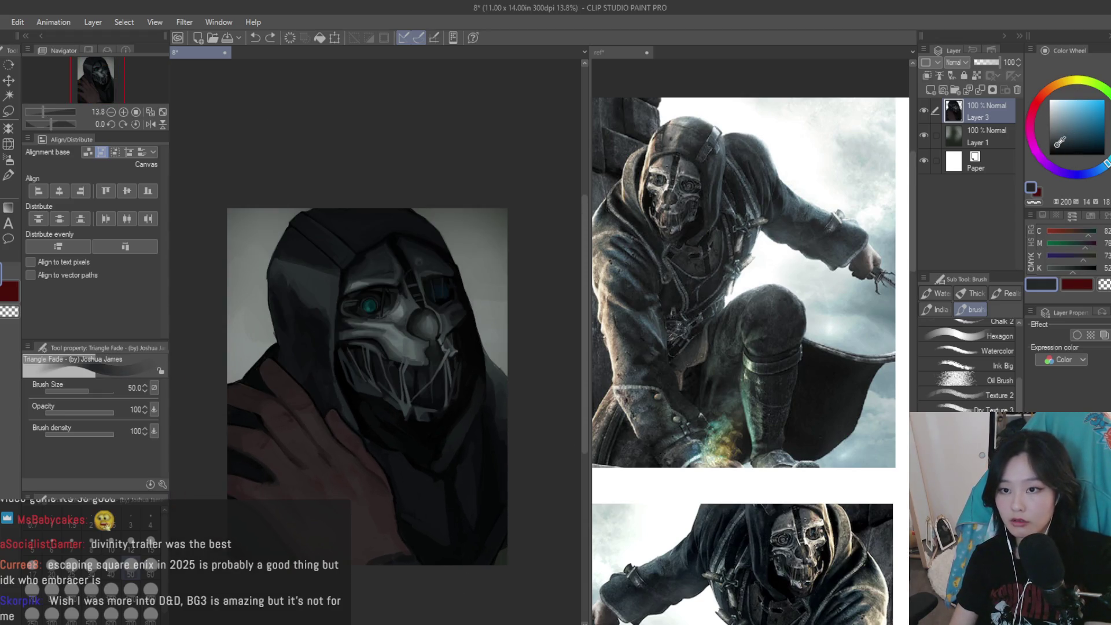
scroll(425, 472, "up", 1)
Paint a light grey curved line across the lower hood and sample dark grey-blue tones
scroll(426, 472, "up", 1)
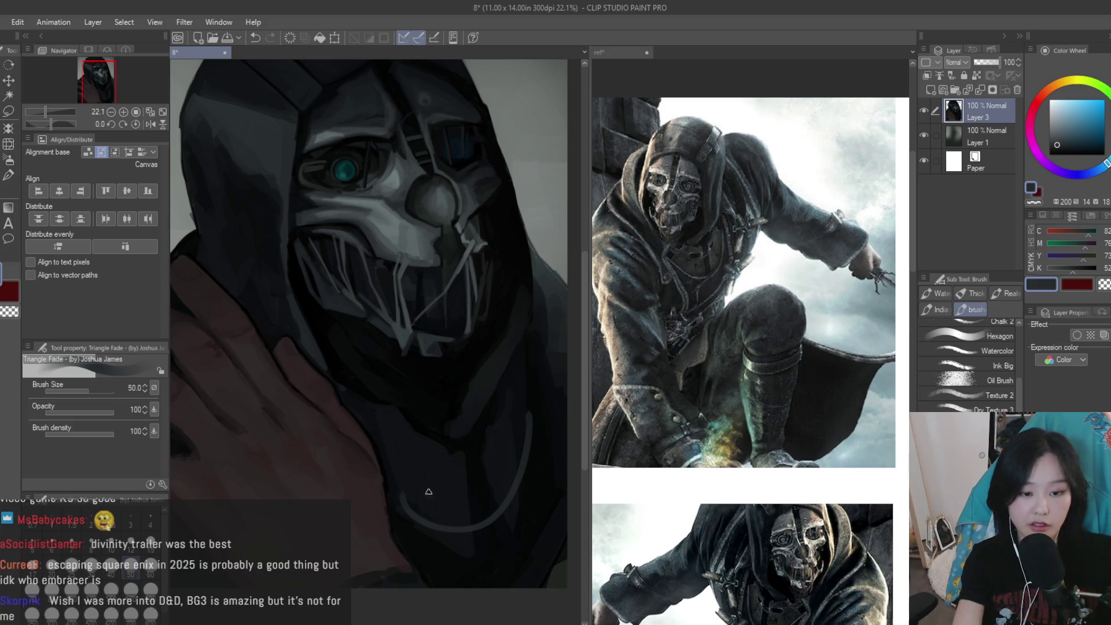
left_click_drag(533, 439, 411, 510)
scroll(439, 480, "up", 2)
left_click(559, 412, "alt")
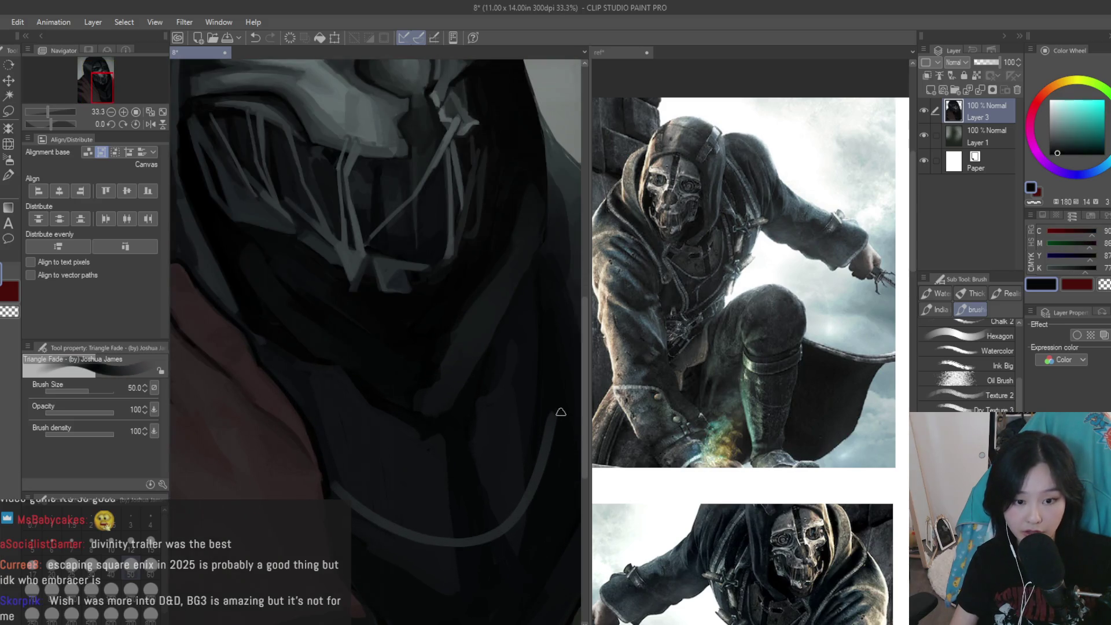
left_click(376, 498, "alt")
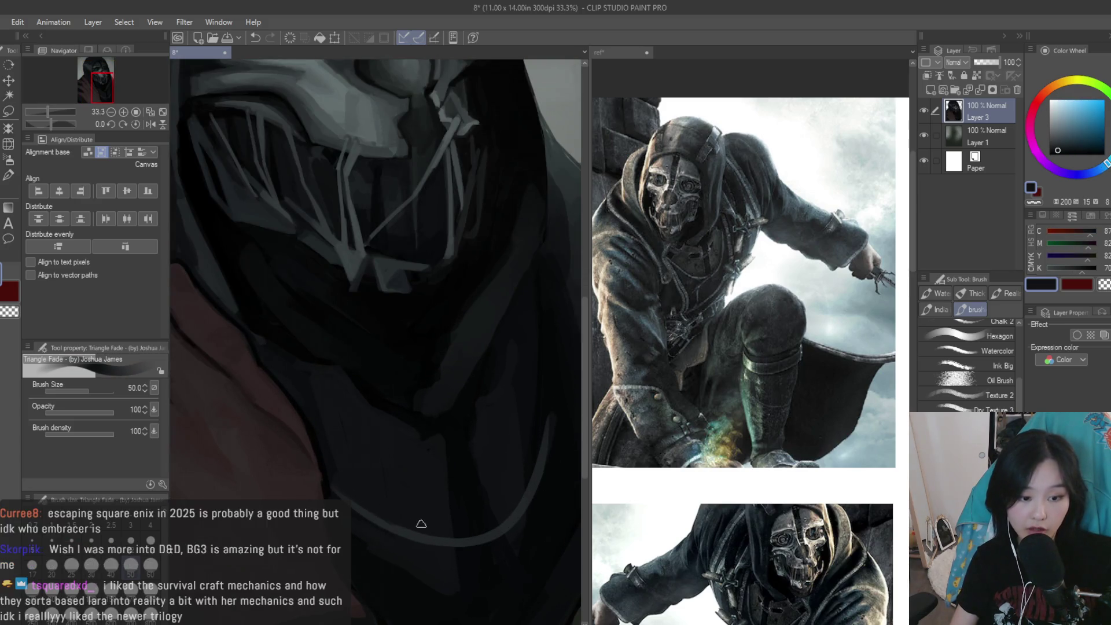
left_click(376, 536, "alt")
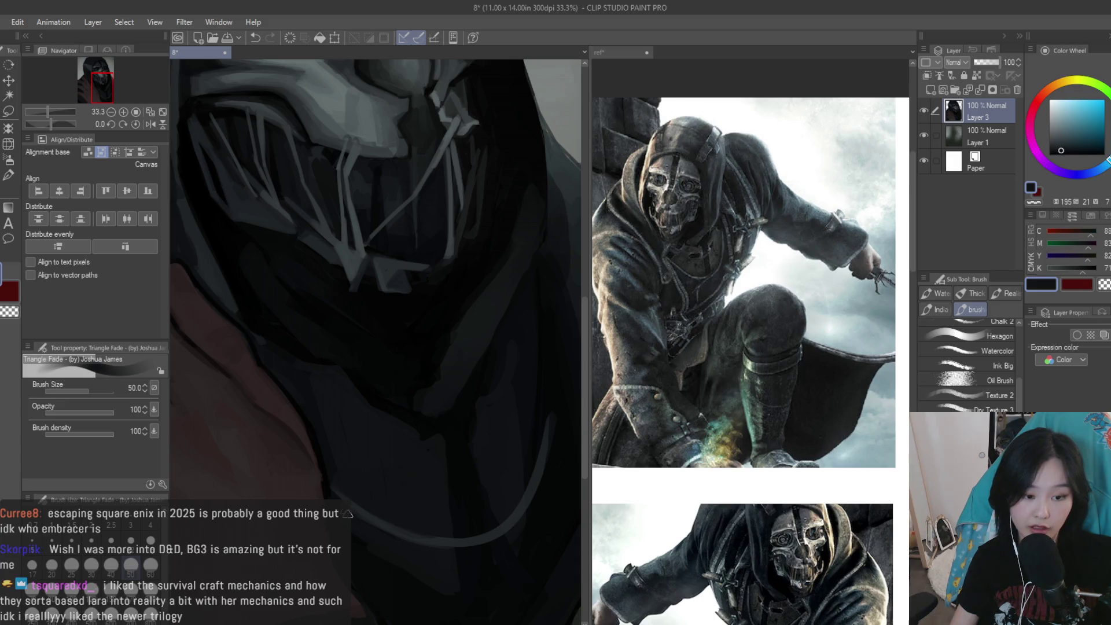
Resample a grey, a dark teal and a dark blue-grey from the hood
scroll(446, 545, "down", 2)
scroll(472, 506, "up", 2)
left_click(472, 506, "alt")
scroll(472, 505, "down", 2)
left_click(368, 530, "alt")
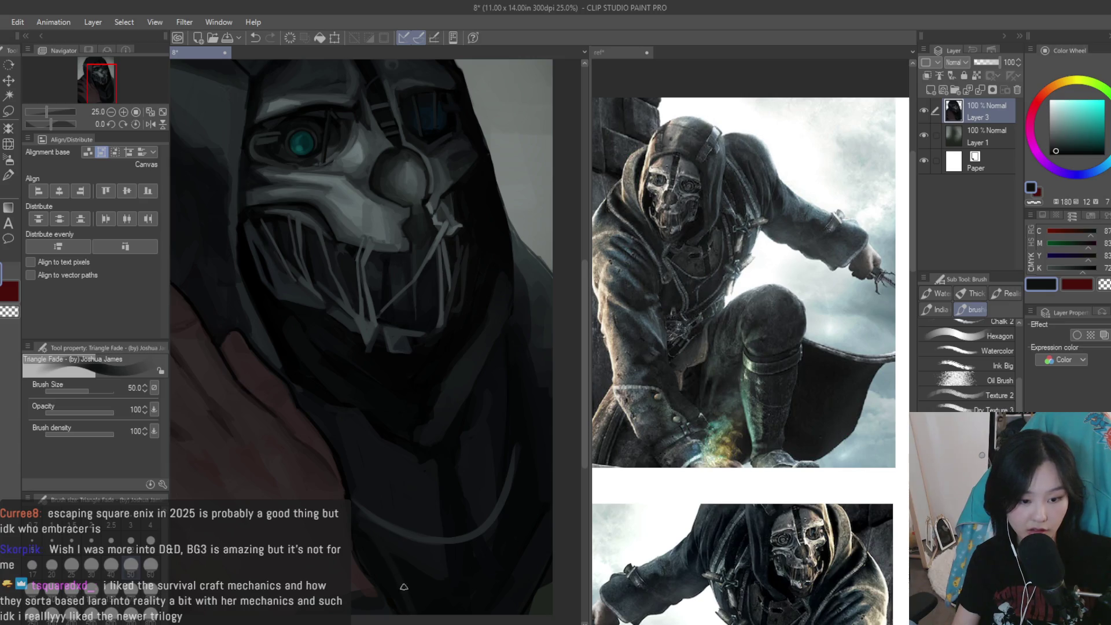
scroll(402, 583, "down", 2)
scroll(510, 521, "up", 1)
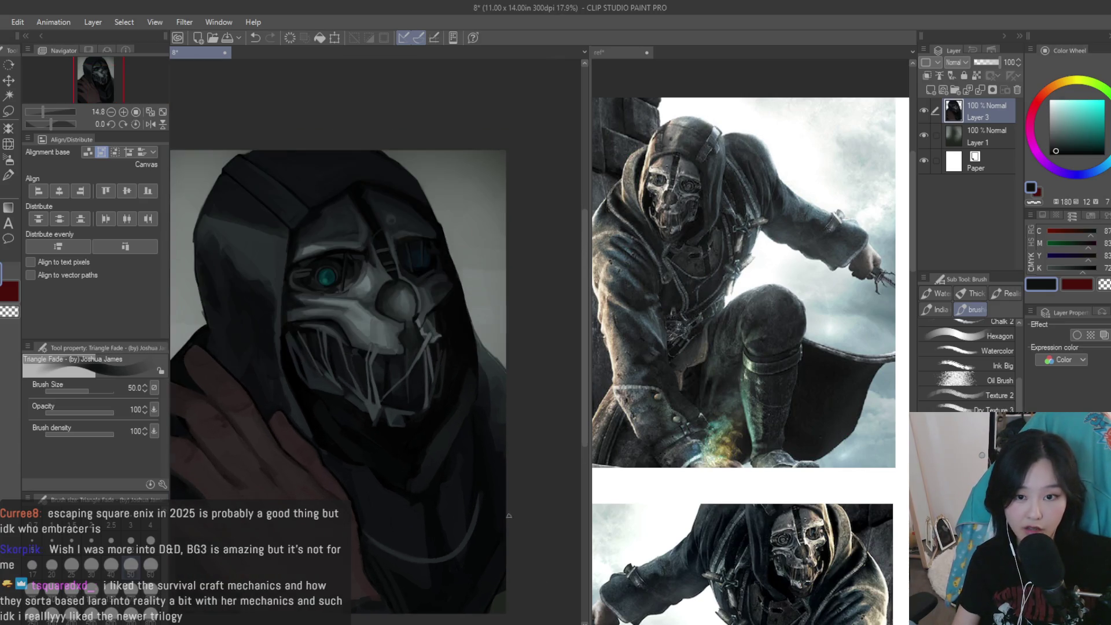
scroll(455, 418, "up", 2)
left_click(461, 513, "alt")
Sample lighter and darker blue-greys, ending on a deep near-black blue from the hood
scroll(464, 454, "down", 1)
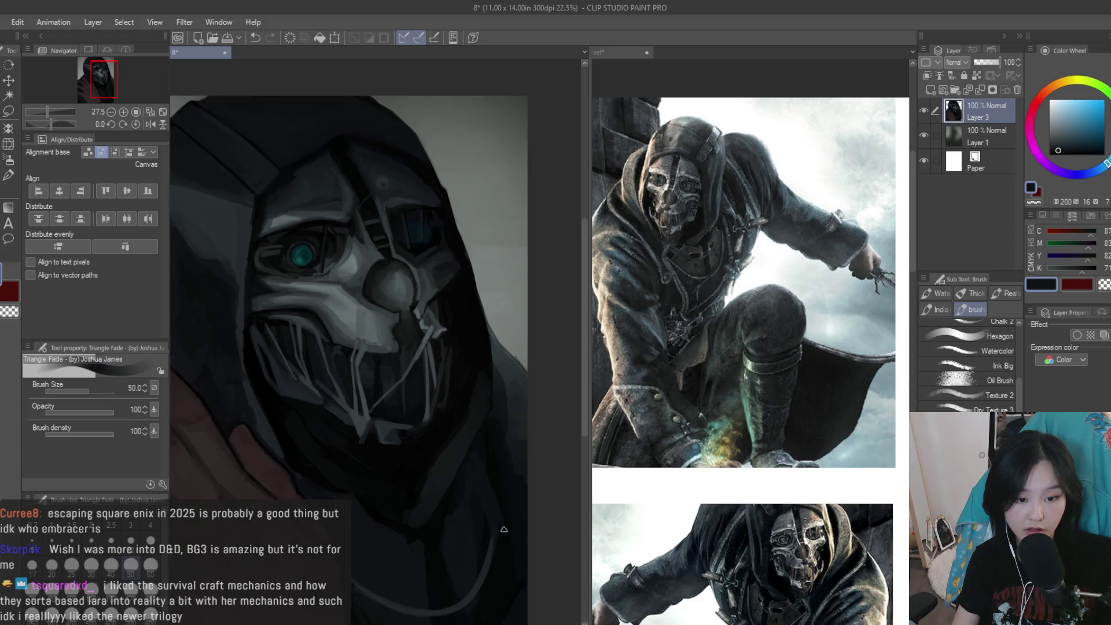
scroll(474, 463, "up", 1)
scroll(492, 440, "down", 1)
scroll(500, 424, "down", 1)
left_click(500, 424, "alt")
scroll(500, 423, "down", 2)
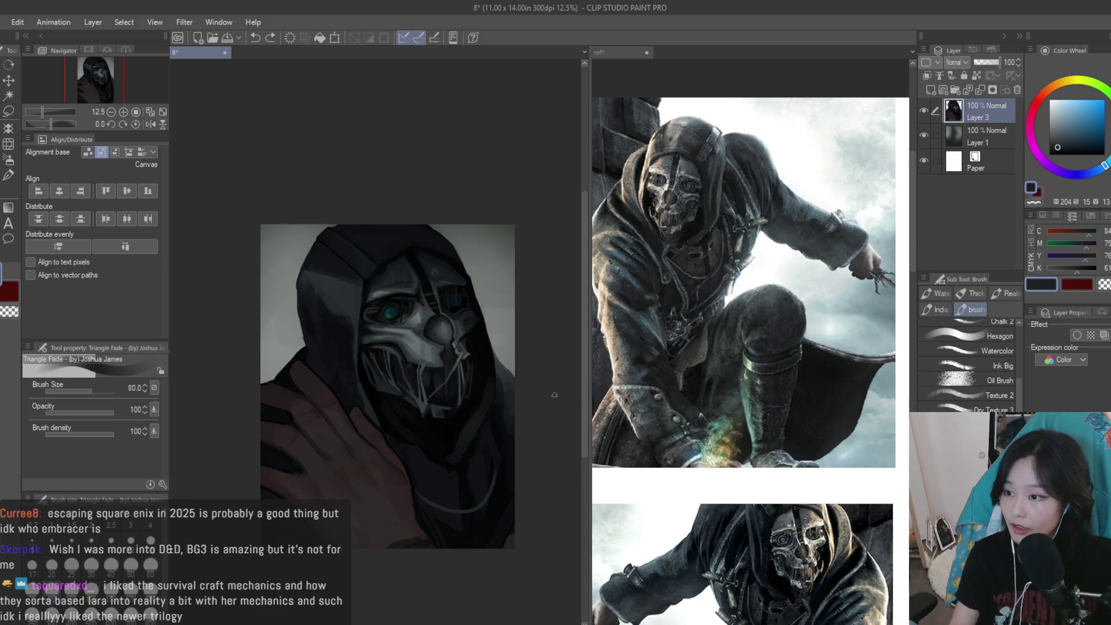
scroll(510, 475, "up", 2)
scroll(498, 458, "up", 1)
left_click(494, 450, "alt")
left_click(490, 370, "alt")
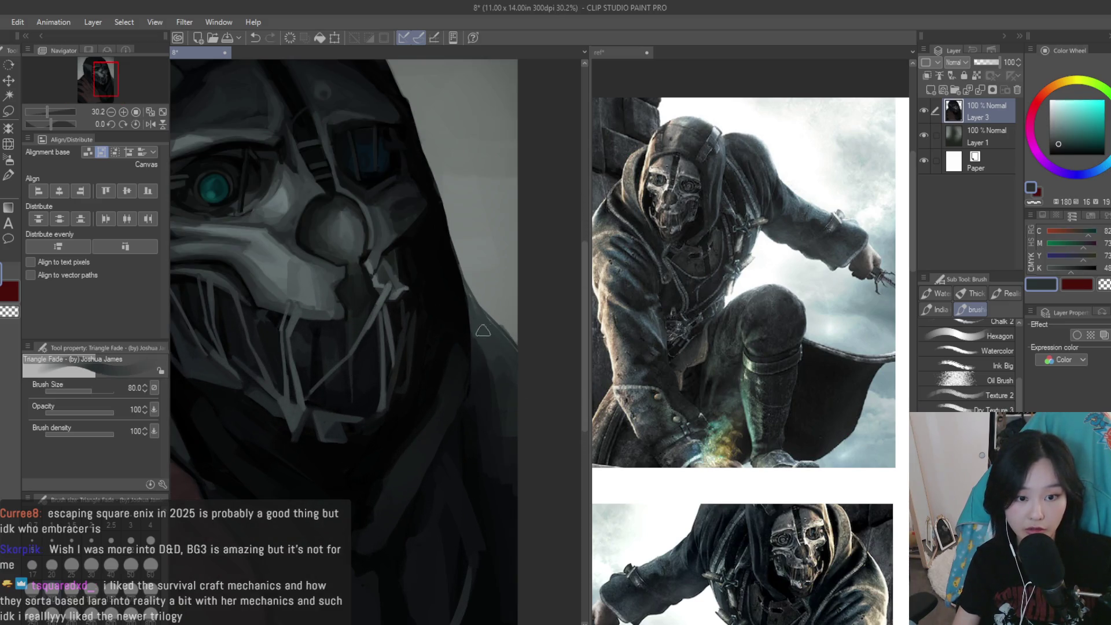
Sample several dark teal-grey hood colours, then adjust to a lighter dark teal
scroll(487, 347, "down", 2)
left_click(499, 409, "alt")
left_click(489, 387, "alt")
scroll(521, 533, "down", 2)
scroll(492, 509, "up", 3)
left_click(451, 521, "alt")
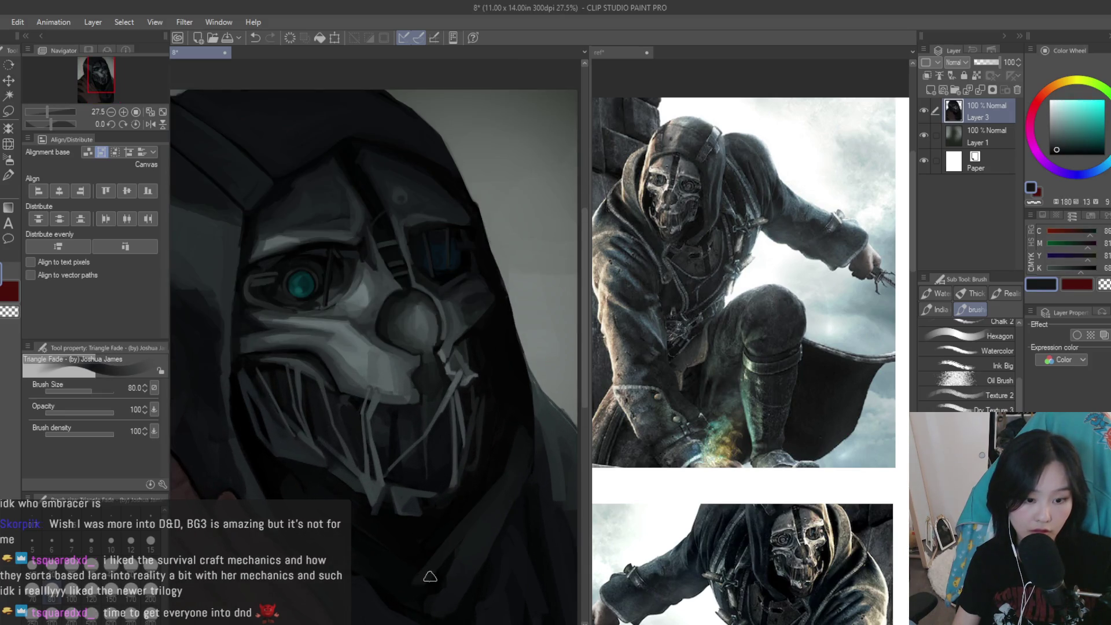
scroll(516, 376, "down", 2)
scroll(504, 448, "up", 2)
left_click(538, 402, "alt")
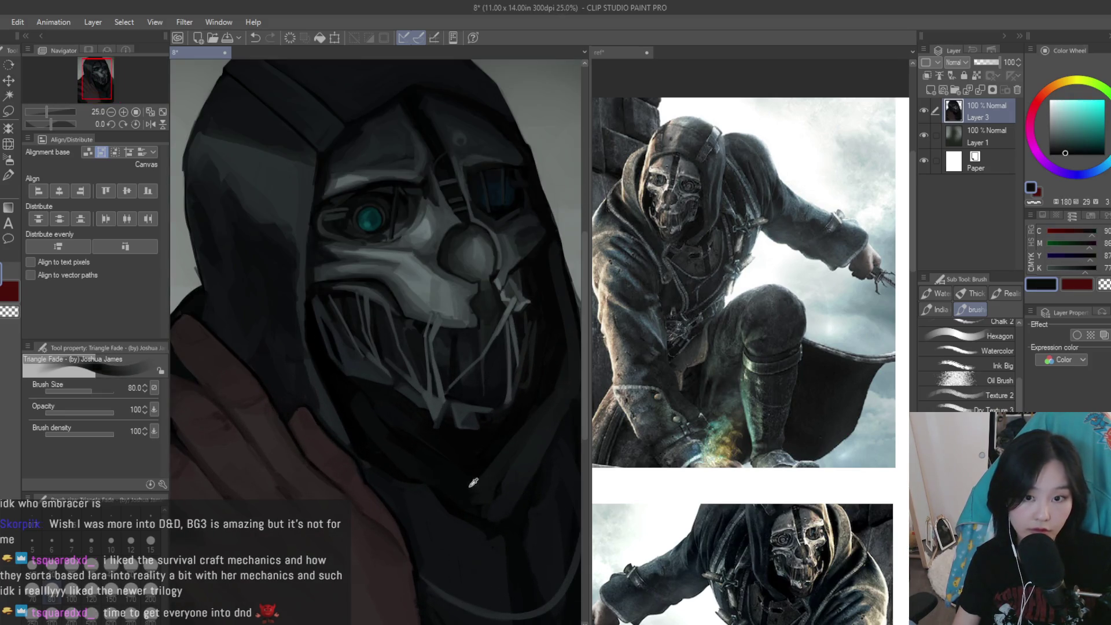
left_click(521, 423, "alt")
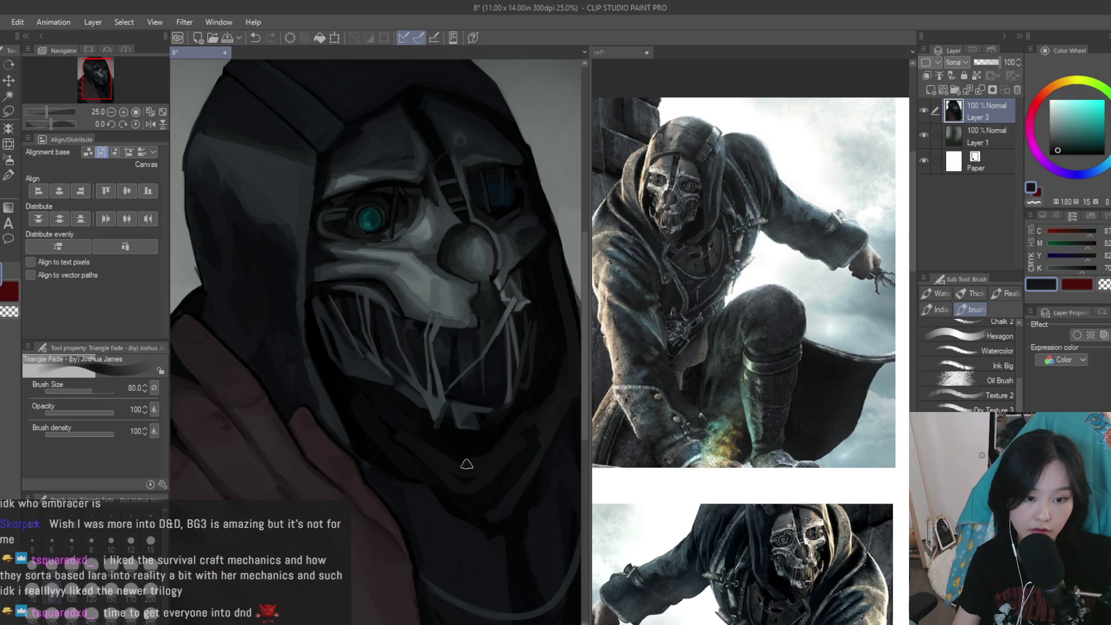
Switch to the reference document and zoom to the tattooed-hand photo
scroll(486, 492, "down", 4)
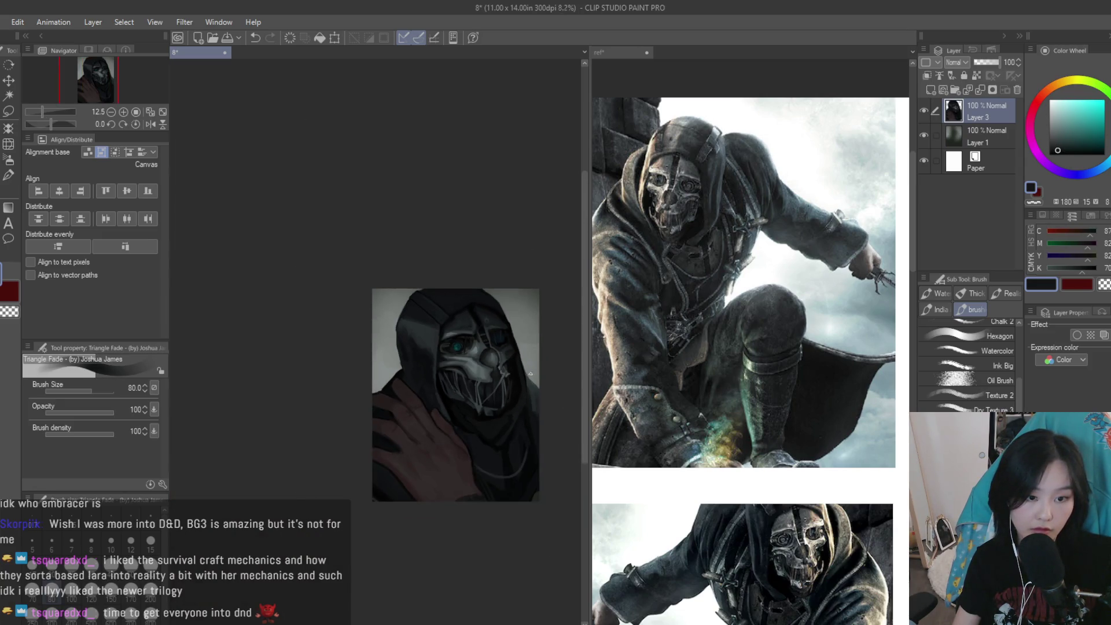
scroll(382, 487, "up", 3)
scroll(400, 545, "down", 2)
scroll(400, 545, "up", 1)
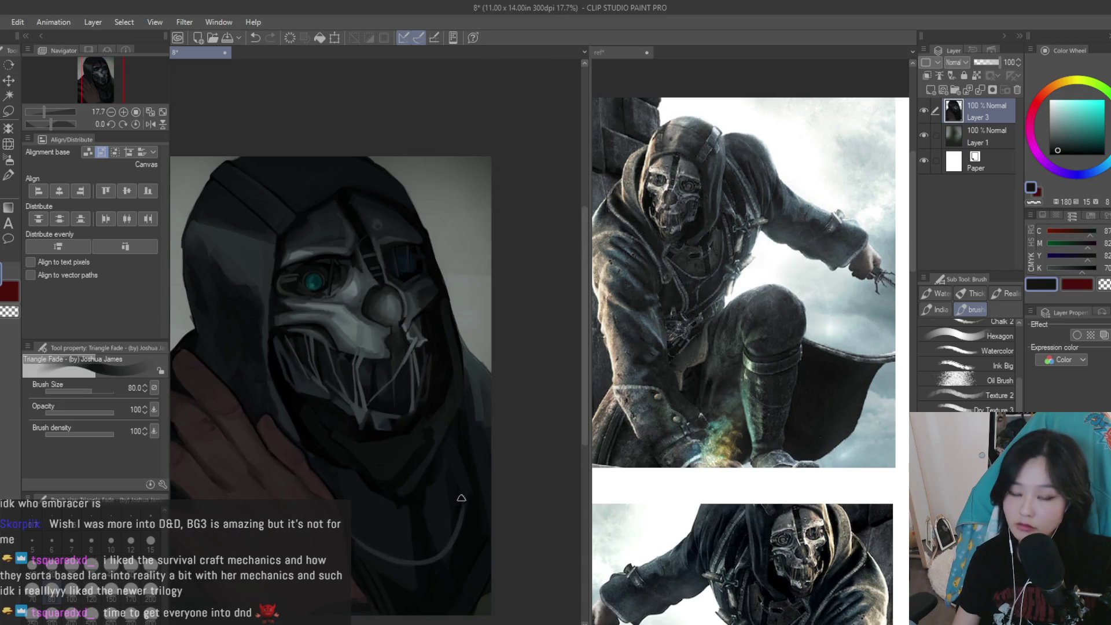
scroll(557, 372, "down", 2)
left_click(625, 404)
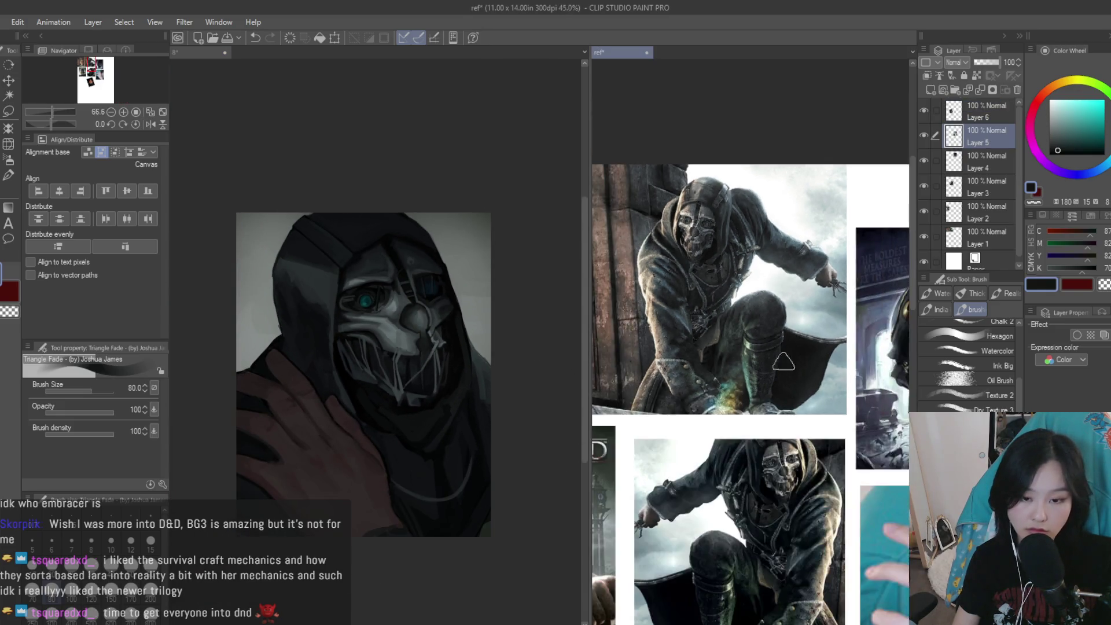
scroll(625, 403, "down", 4)
scroll(625, 403, "up", 1)
scroll(752, 598, "up", 2)
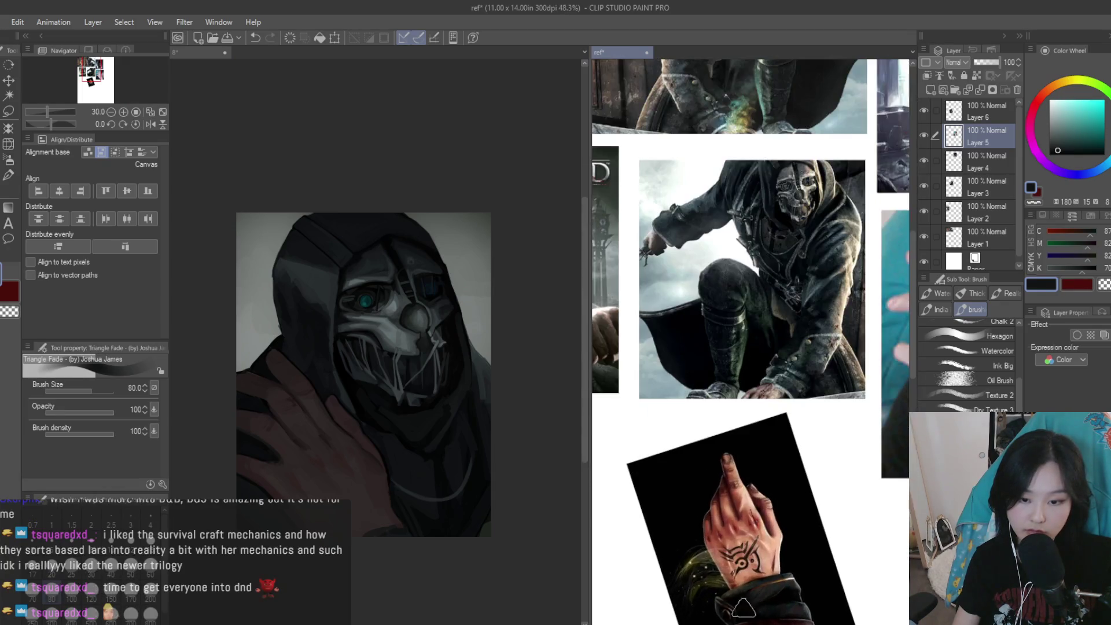
scroll(752, 598, "up", 1)
Return to the painting canvas and add a new layer above Layer 3
left_click(509, 305)
scroll(509, 305, "up", 2)
scroll(509, 305, "up", 1)
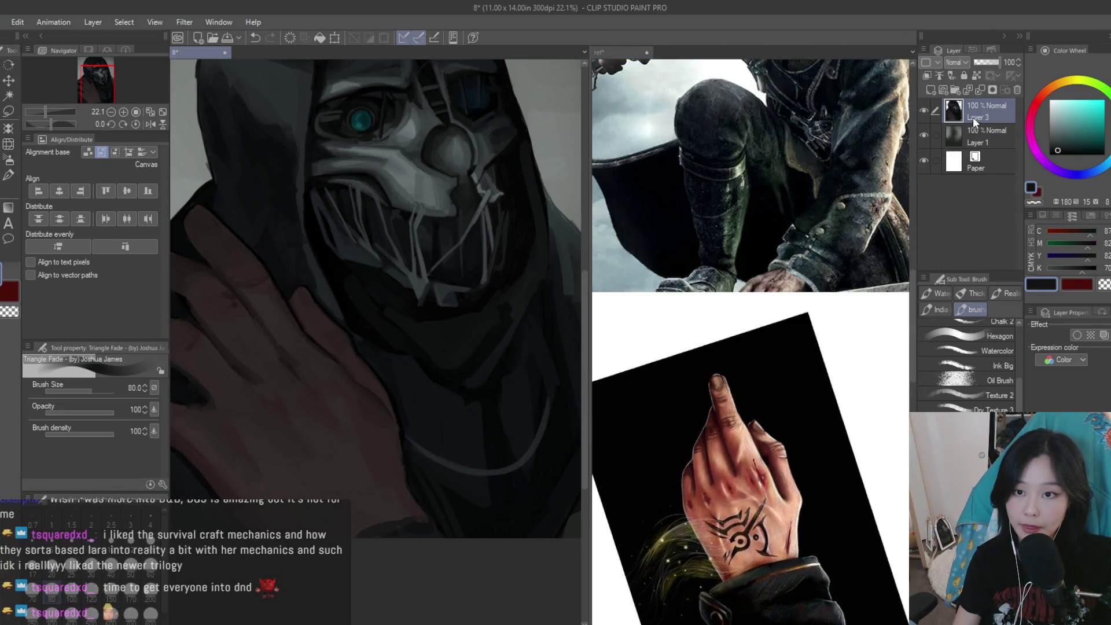
left_click(930, 91)
Set the new layer's blending to Multiply and choose a grey-blue shading colour
left_click(955, 62)
left_click(956, 96)
left_click(1052, 130)
scroll(353, 494, "down", 2)
scroll(353, 494, "up", 2)
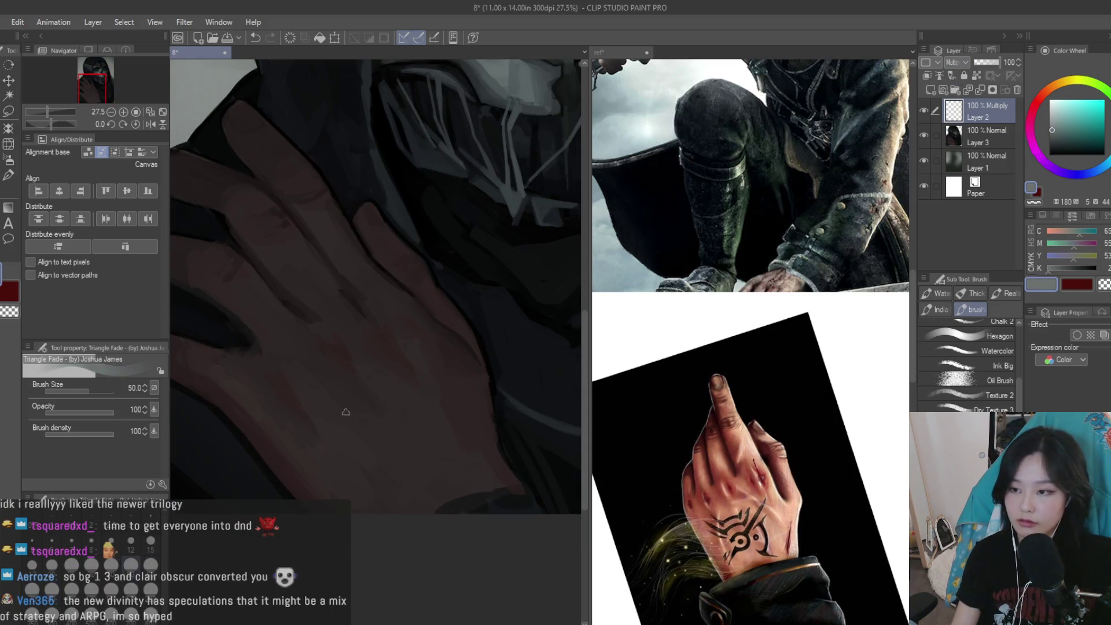
scroll(429, 330, "up", 1)
scroll(375, 419, "up", 1)
Paint the tattoo's curved arc with an arrowhead, then extend the arc past the eye in grey
mouse_move(408, 398)
left_mouse_down()
mouse_move(330, 454)
mouse_move(414, 402)
mouse_move(337, 458)
mouse_move(336, 476)
left_mouse_up()
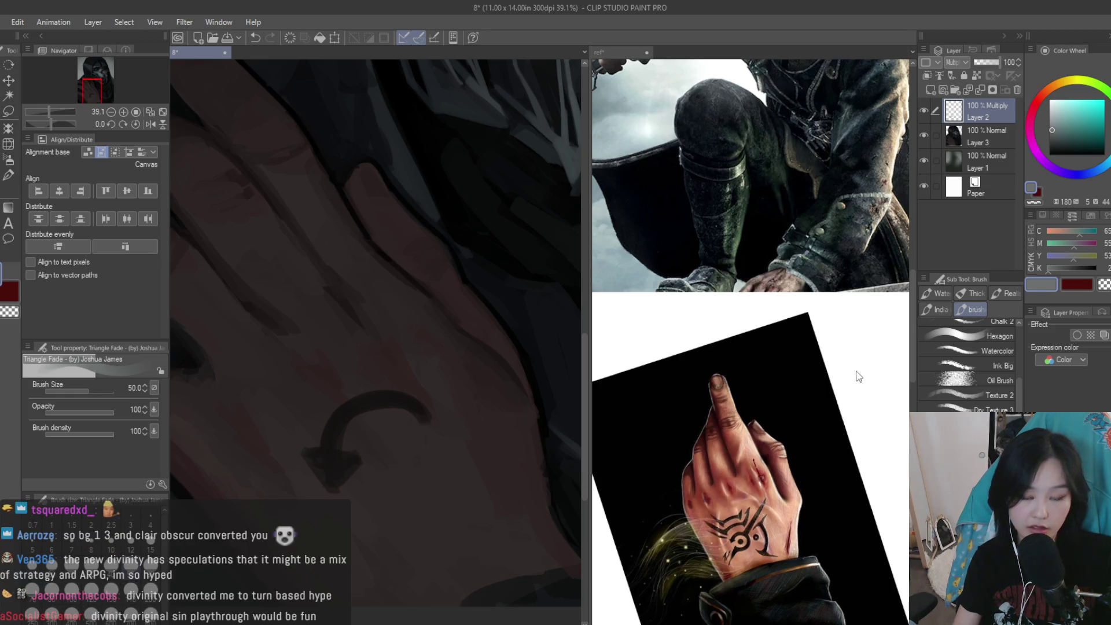
left_click(1104, 285)
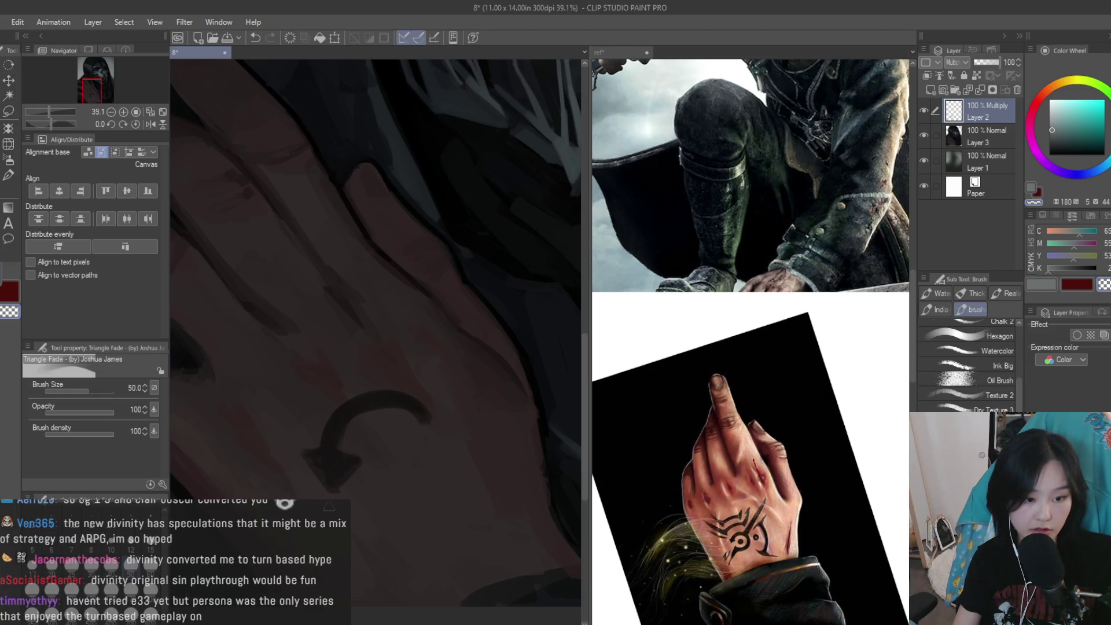
left_click(1041, 285)
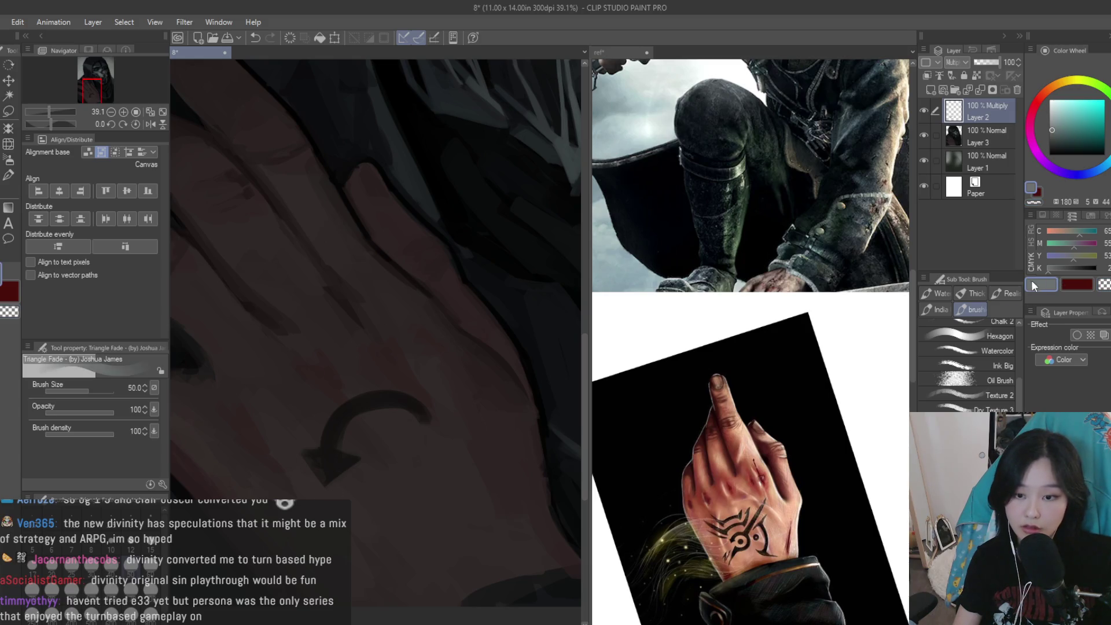
scroll(322, 448, "up", 2)
scroll(361, 469, "down", 2)
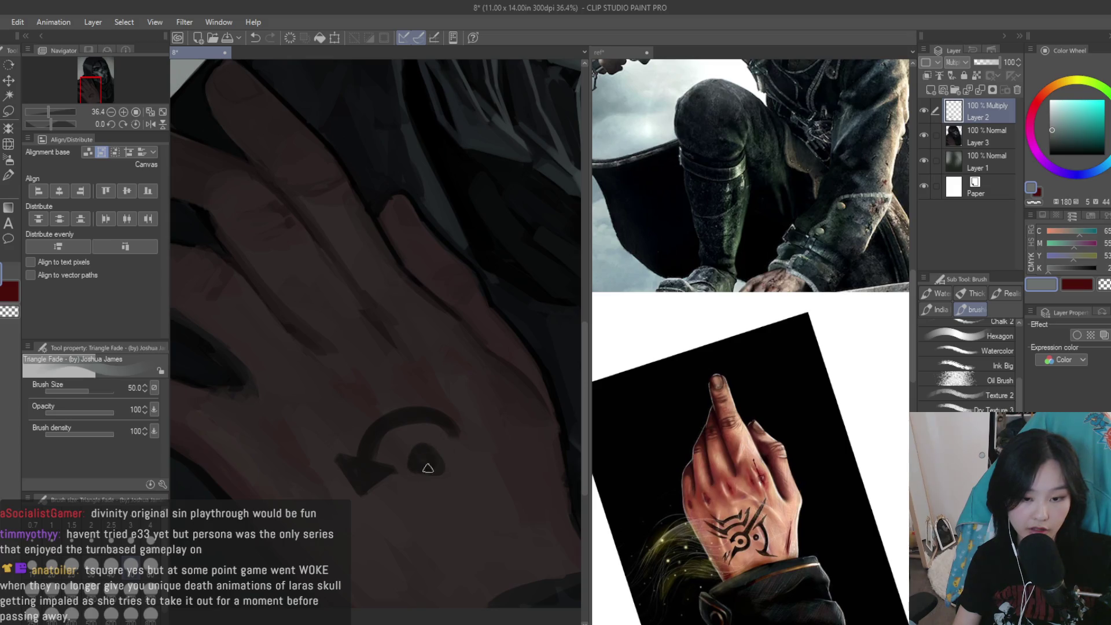
left_click_drag(423, 467, 463, 473)
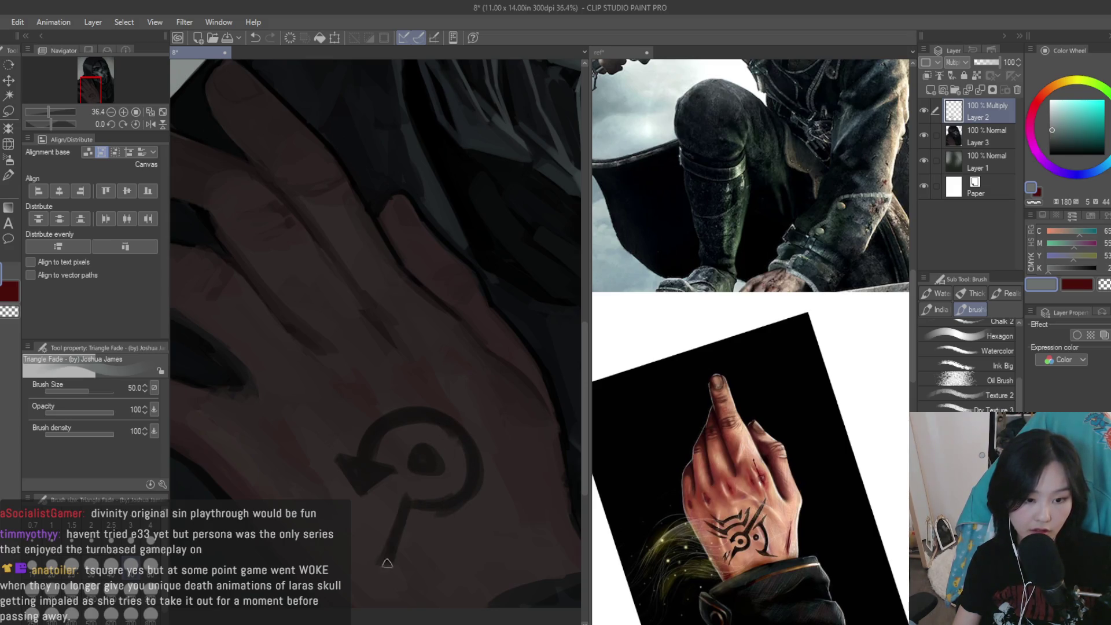
Paint a second eye shape in the tattoo and an arc down its right side
scroll(405, 541, "down", 5)
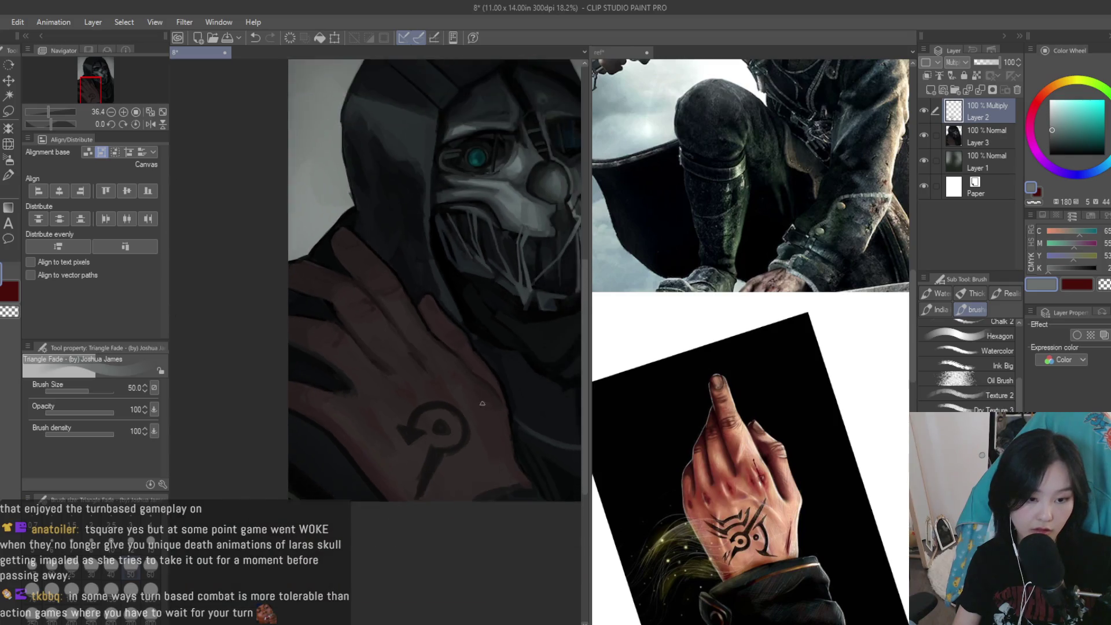
scroll(404, 475, "up", 2)
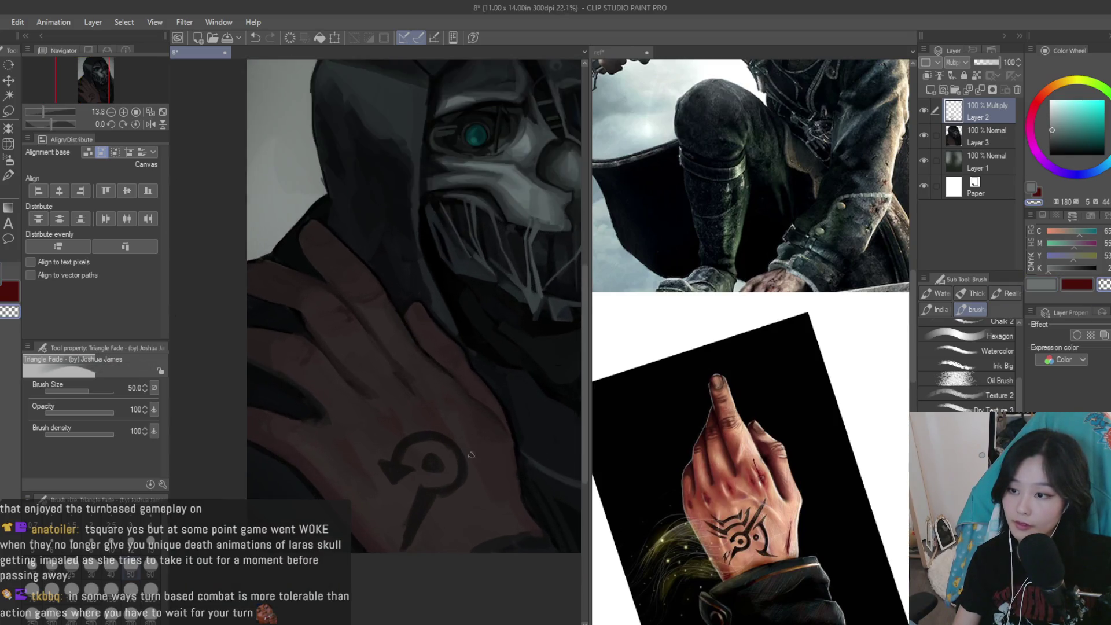
scroll(404, 474, "up", 1)
scroll(403, 474, "up", 1)
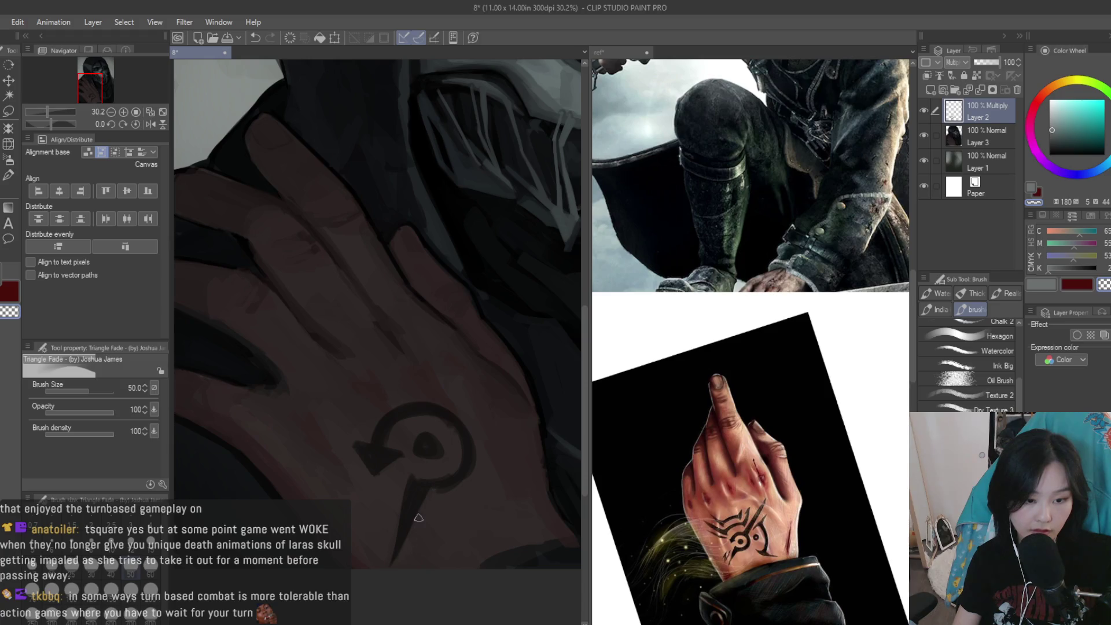
scroll(394, 542, "up", 2)
scroll(394, 541, "up", 1)
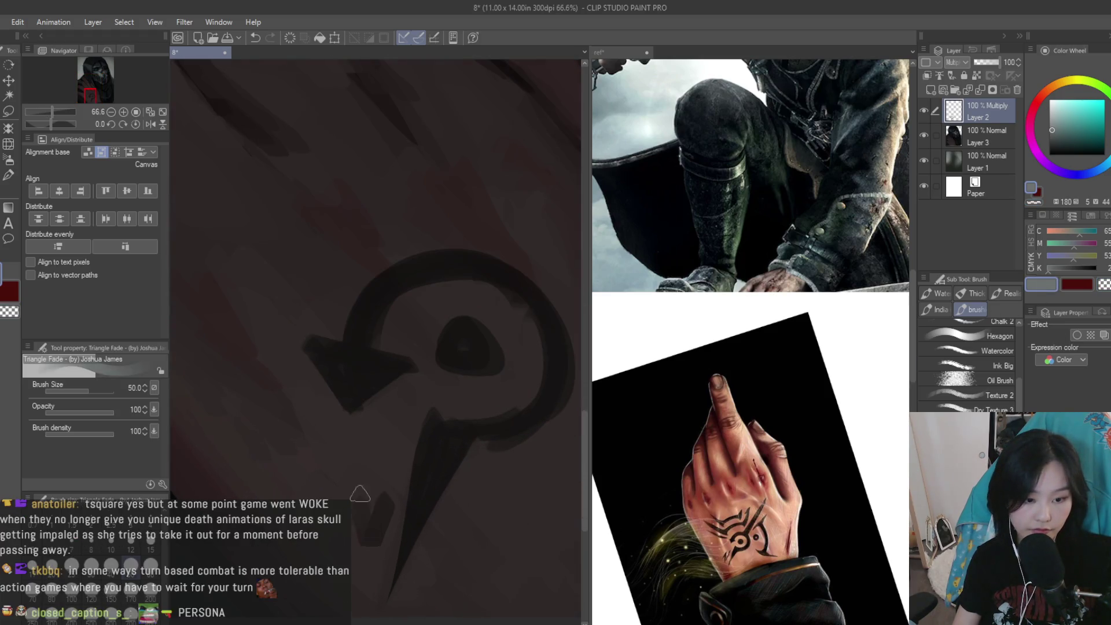
key("c")
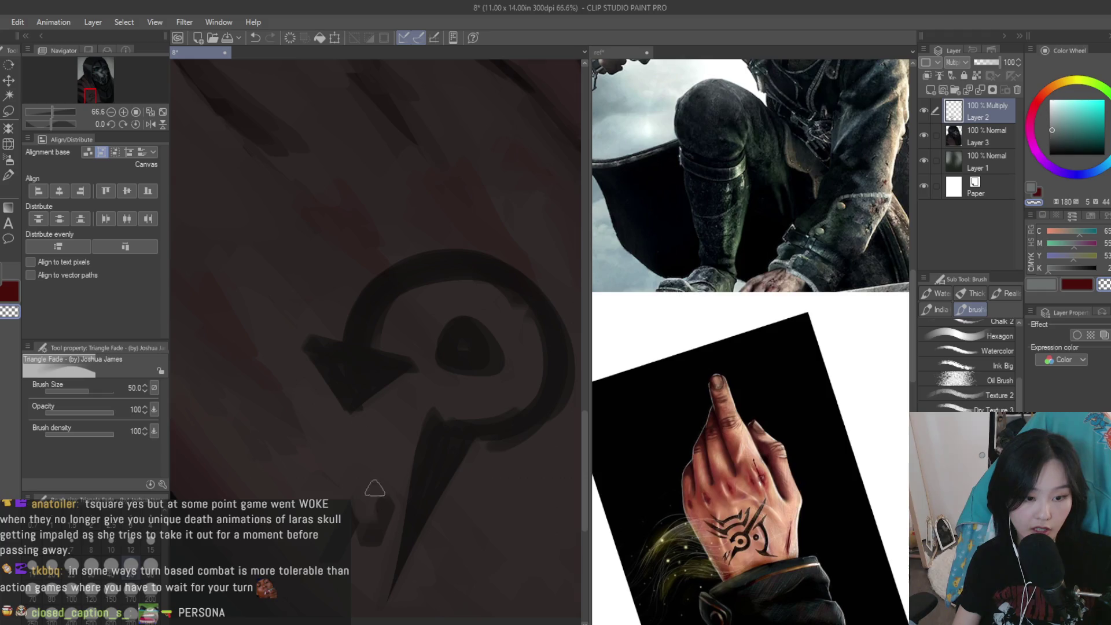
key("c")
scroll(411, 430, "down", 1)
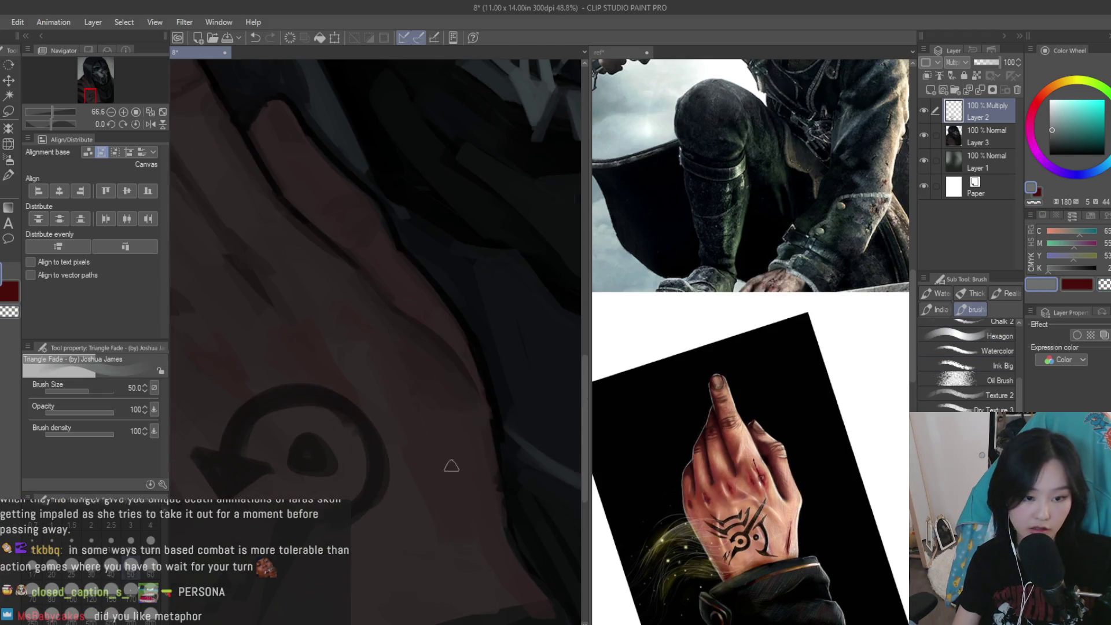
scroll(411, 431, "down", 1)
mouse_move(411, 430)
left_mouse_down()
mouse_move(417, 446)
mouse_move(403, 461)
left_mouse_up()
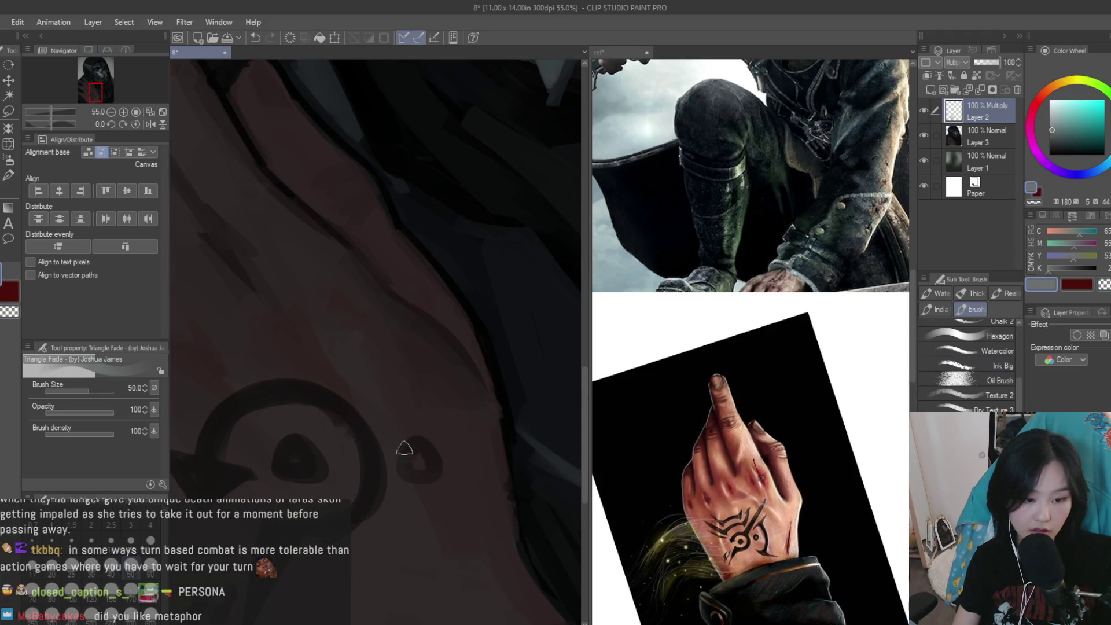
scroll(431, 450, "down", 1)
left_click_drag(428, 405, 449, 559)
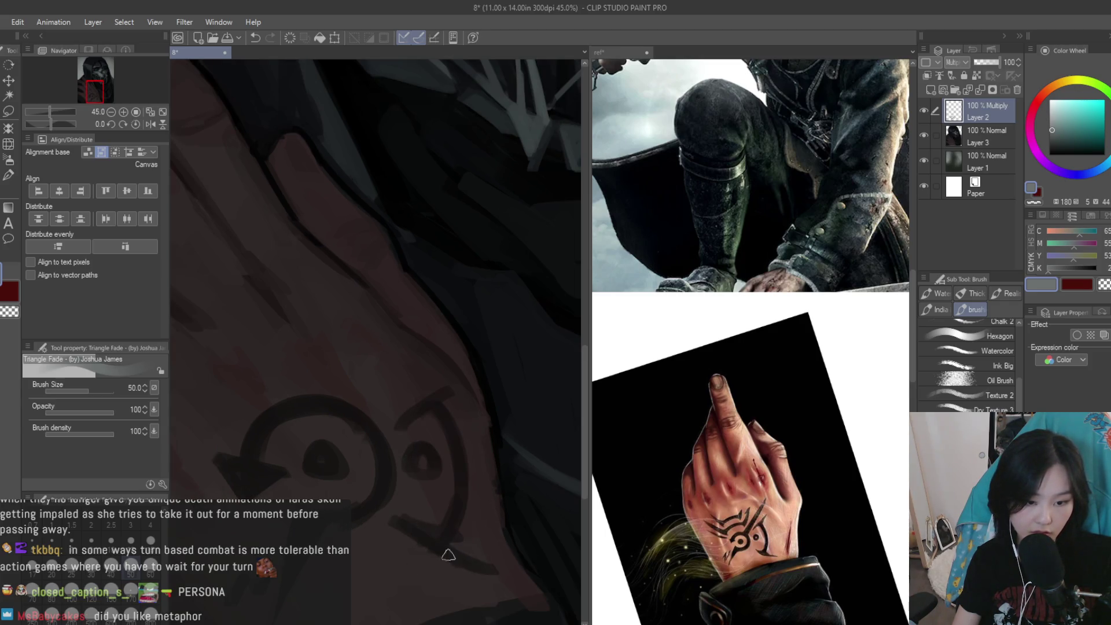
Erase part of the brow stroke above the tattoo's eye with transparent colour
scroll(407, 523, "down", 4)
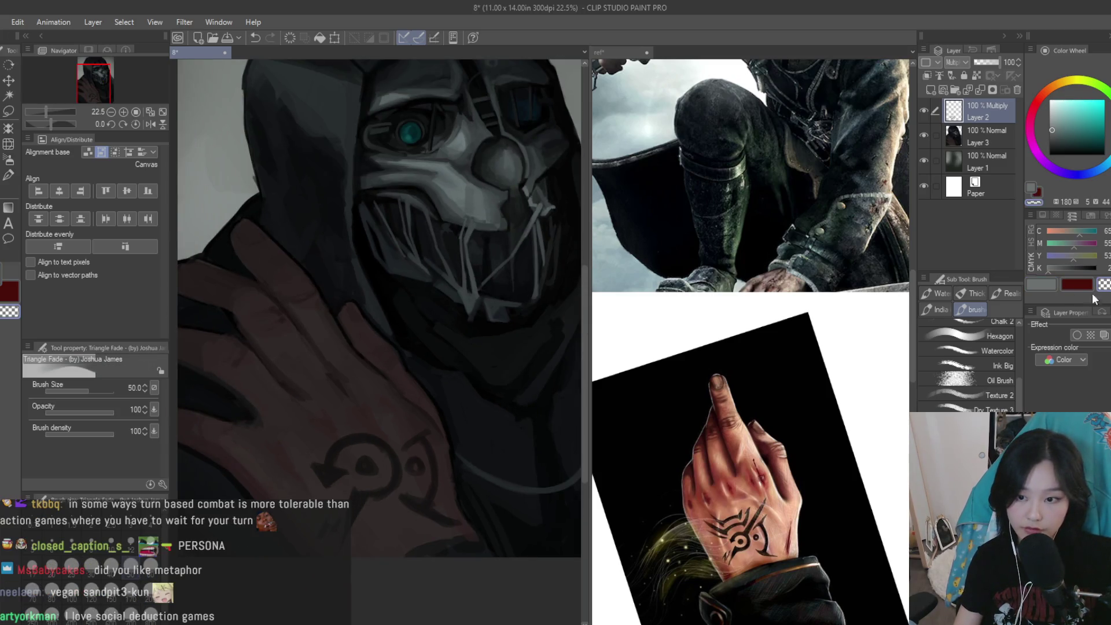
scroll(513, 540, "up", 5)
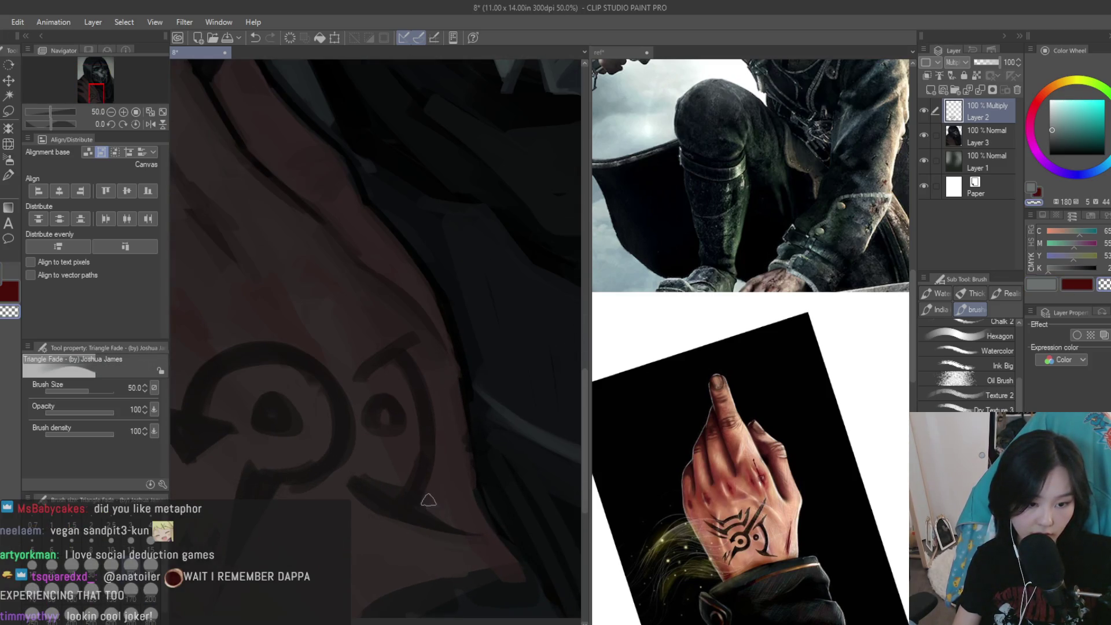
scroll(406, 481, "down", 1)
scroll(423, 476, "up", 2)
scroll(423, 476, "up", 1)
scroll(373, 389, "up", 2)
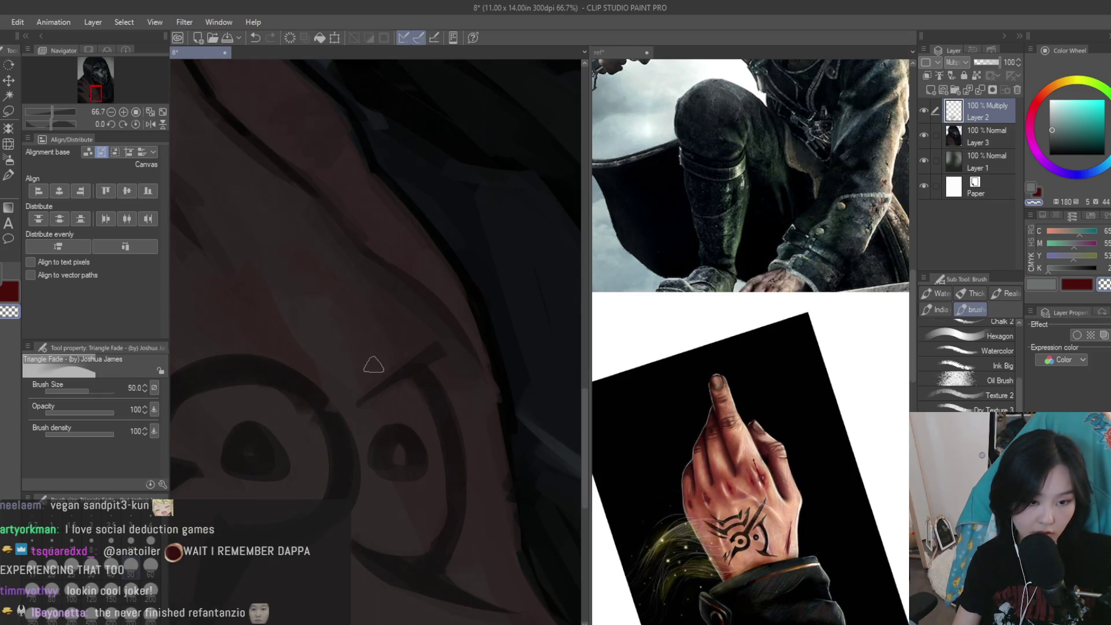
key("x")
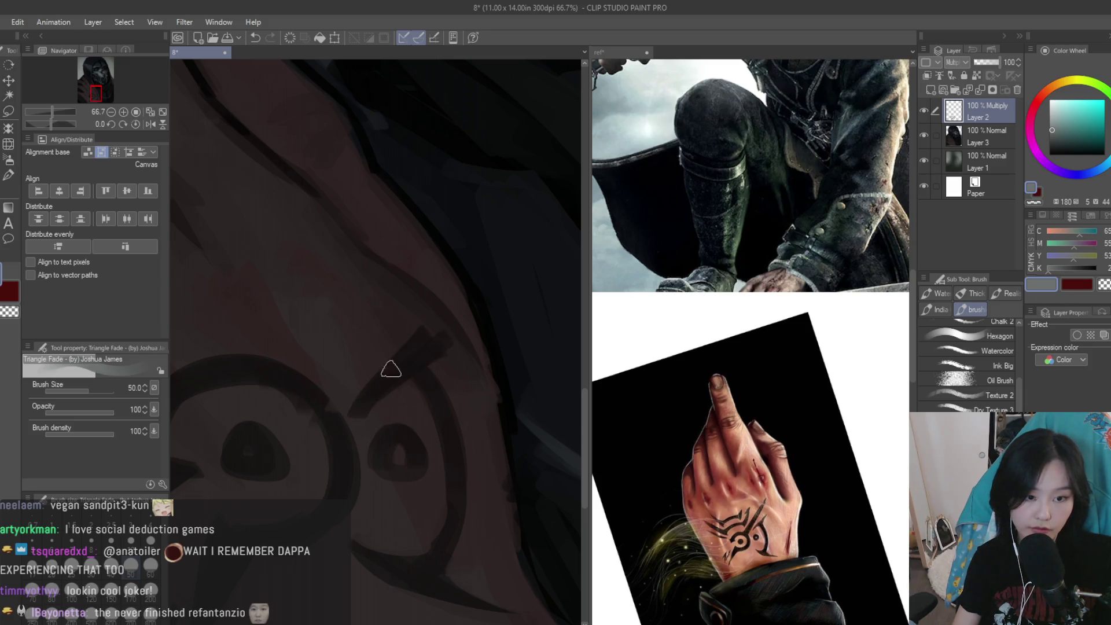
key("c")
left_click_drag(443, 334, 349, 366)
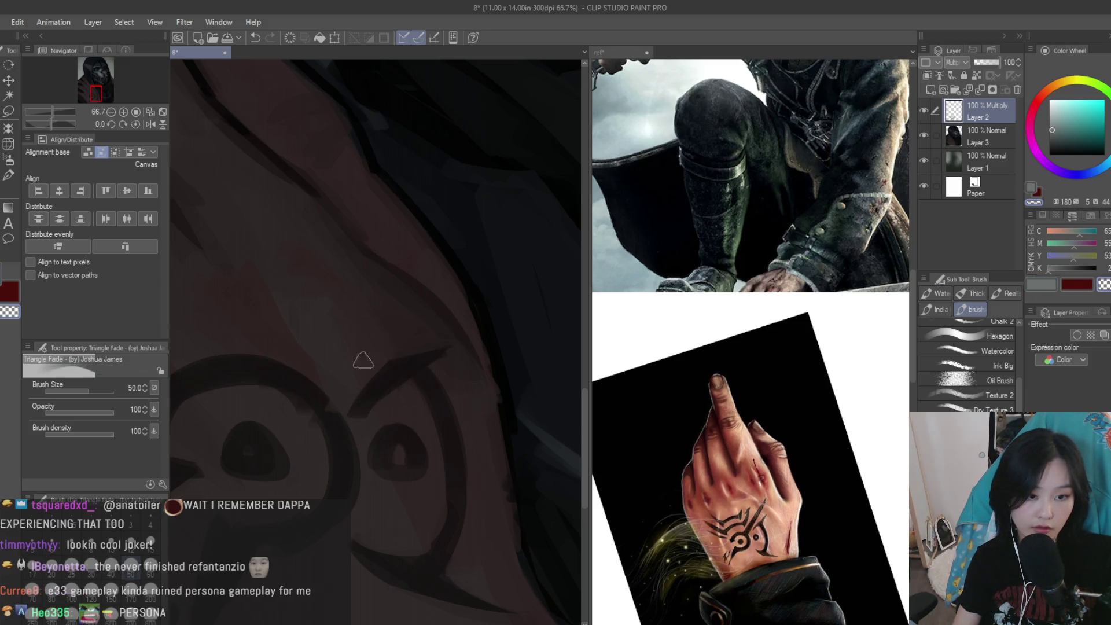
Enlarge the tattoo's arrowhead with a thicker stroke
scroll(378, 411, "down", 1)
scroll(405, 417, "down", 2)
scroll(429, 428, "up", 2)
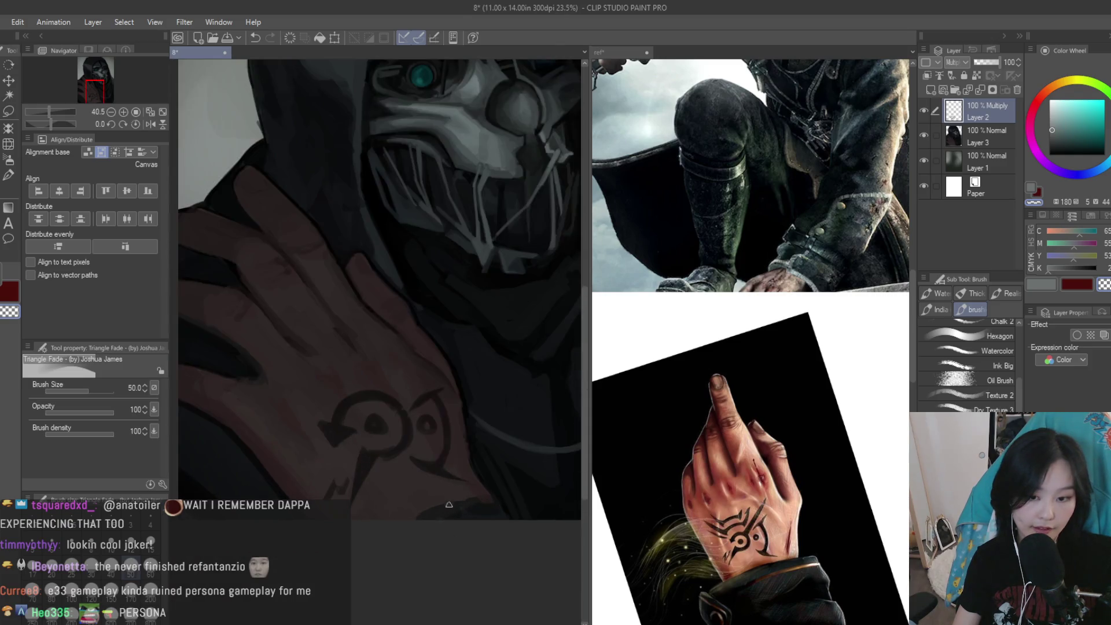
scroll(429, 428, "up", 1)
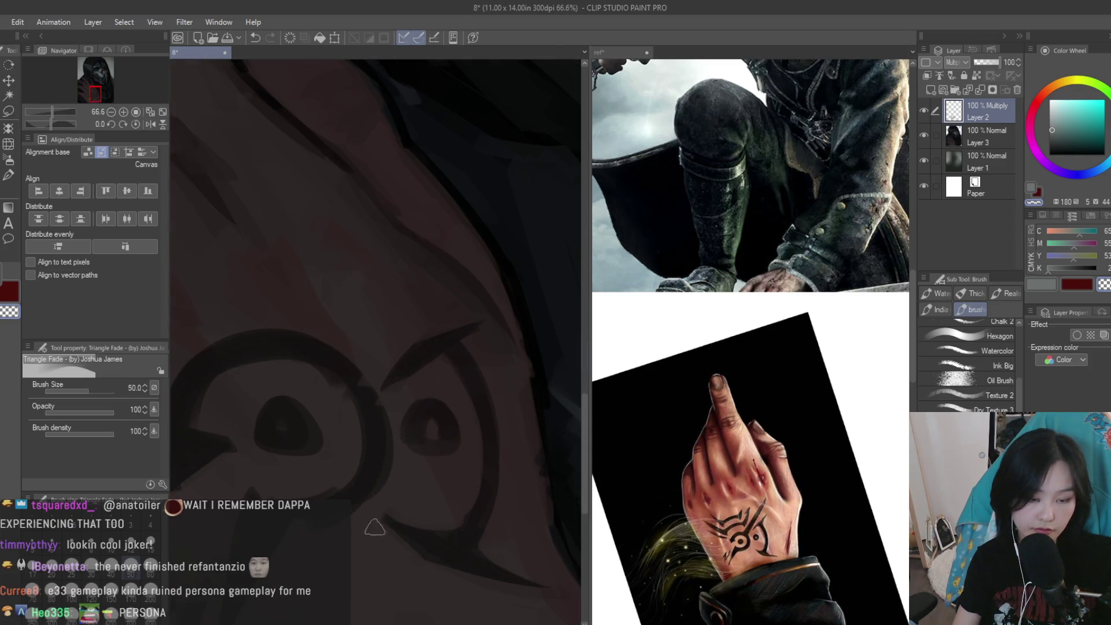
scroll(407, 462, "down", 1)
scroll(397, 449, "down", 2)
scroll(320, 419, "up", 2)
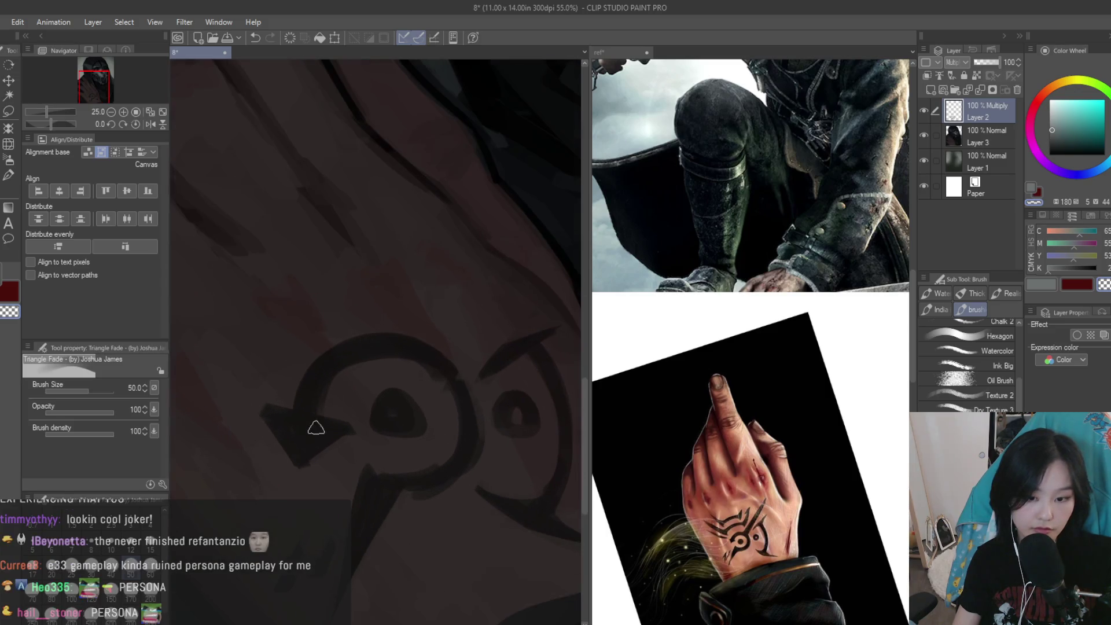
left_click_drag(347, 426, 286, 470)
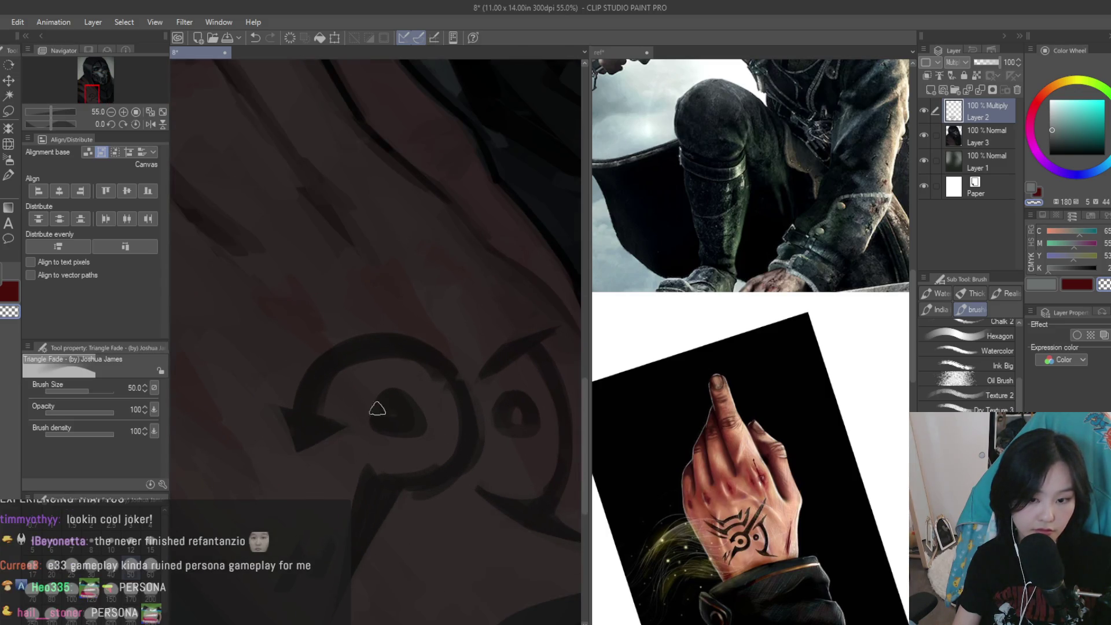
scroll(371, 411, "up", 1)
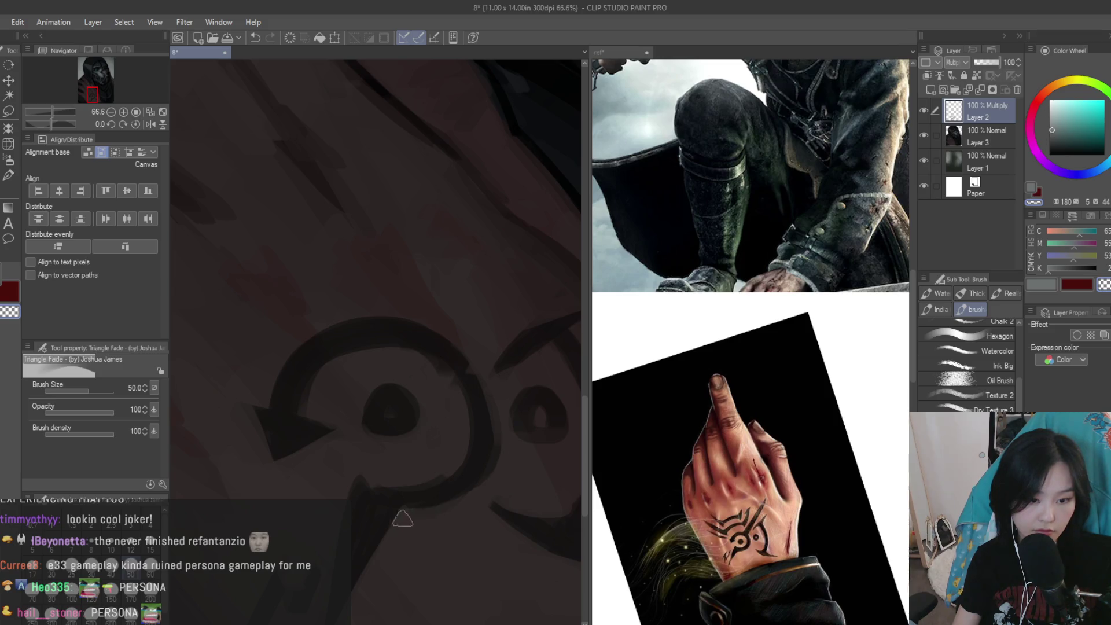
scroll(347, 478, "up", 1)
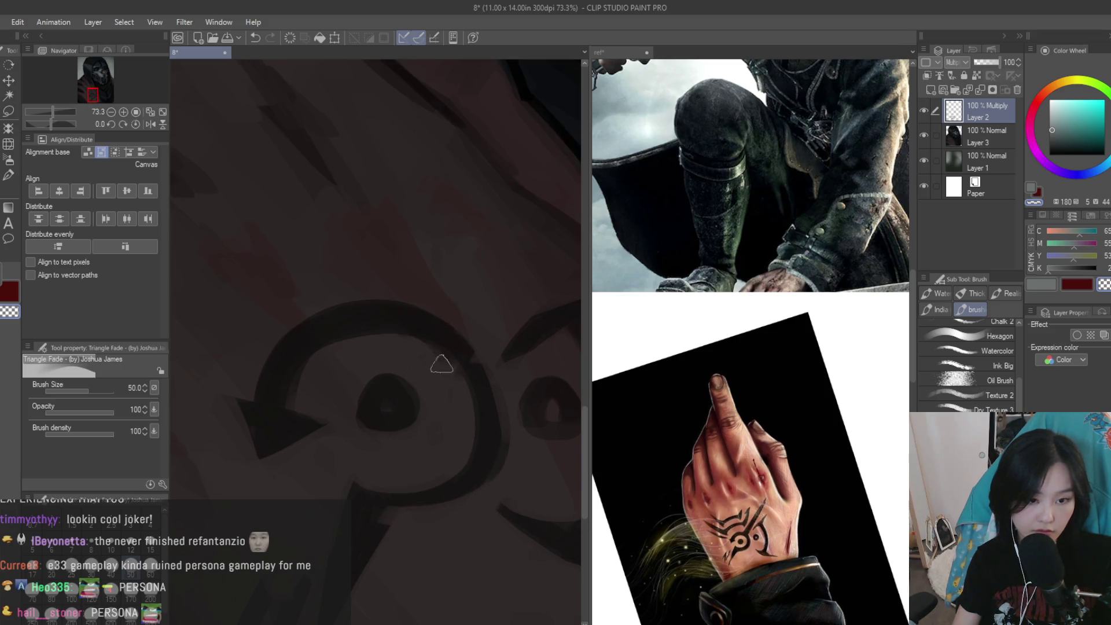
scroll(392, 343, "down", 1)
scroll(428, 365, "down", 3)
scroll(463, 388, "down", 3)
scroll(464, 387, "down", 2)
scroll(464, 387, "up", 1)
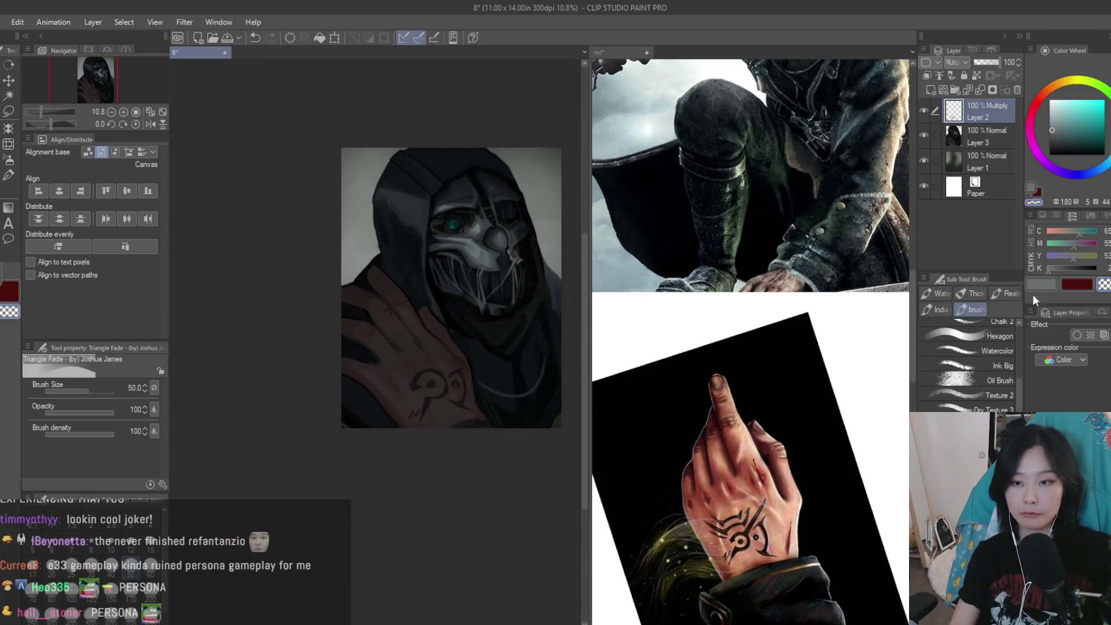
scroll(479, 500, "down", 3)
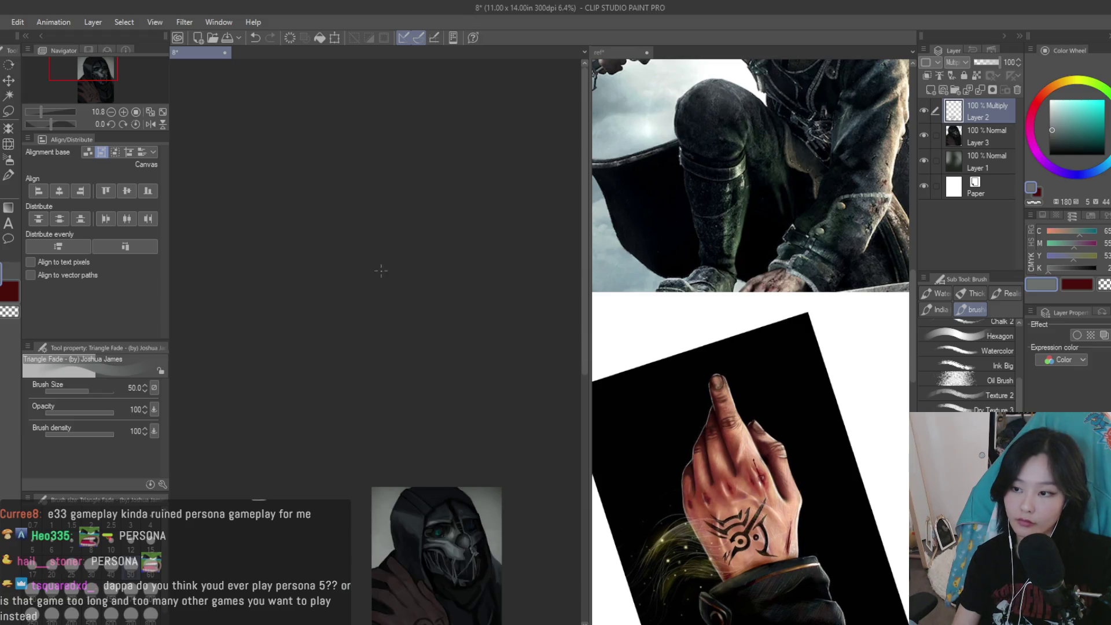
scroll(479, 500, "up", 3)
scroll(463, 495, "up", 2)
scroll(445, 491, "up", 1)
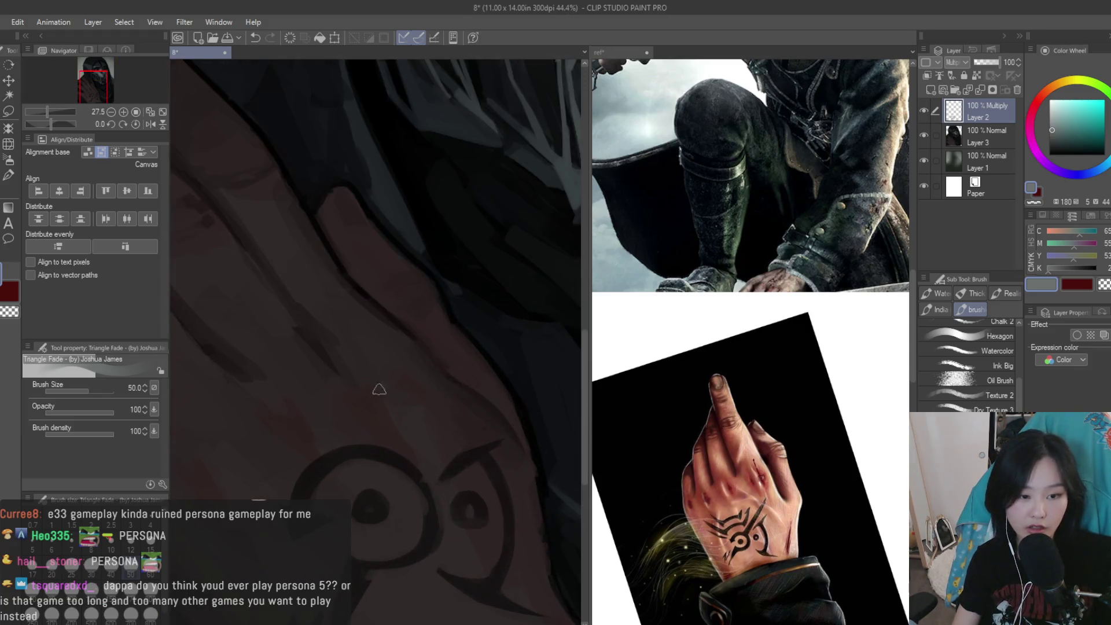
Paint a dark stroke extending the tattoo upward
scroll(433, 488, "up", 1)
scroll(433, 488, "down", 1)
scroll(466, 433, "down", 1)
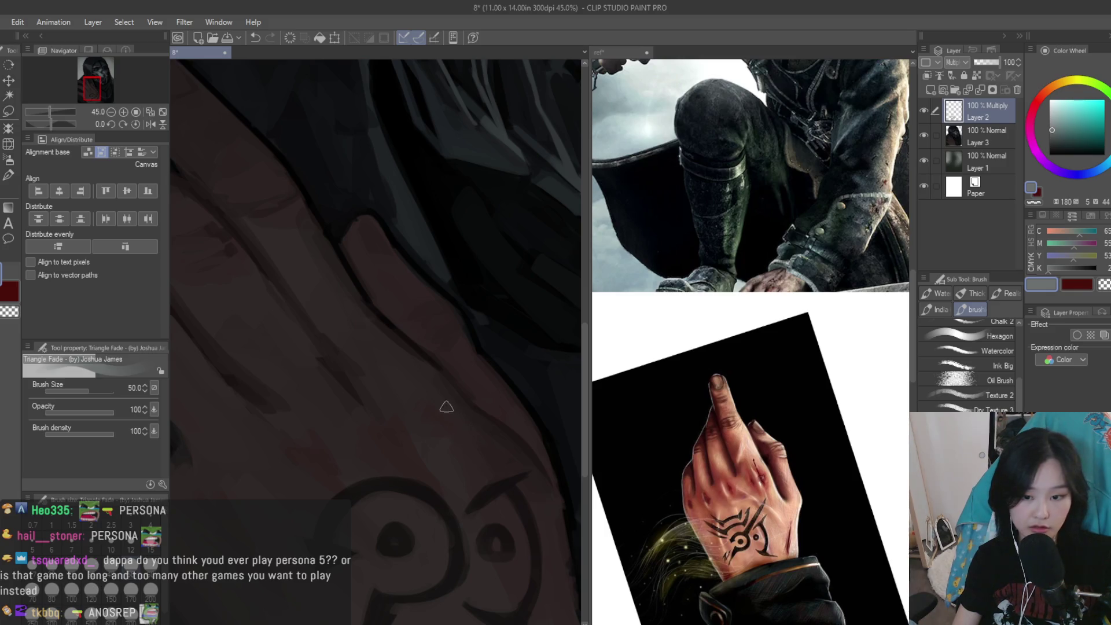
left_click_drag(459, 404, 436, 465)
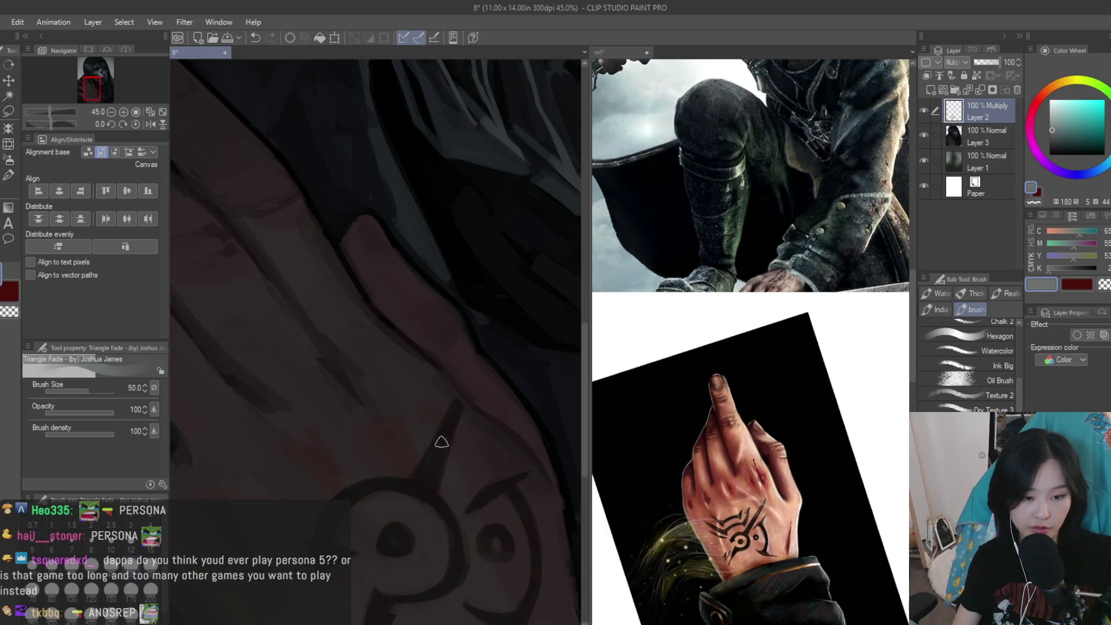
key("c")
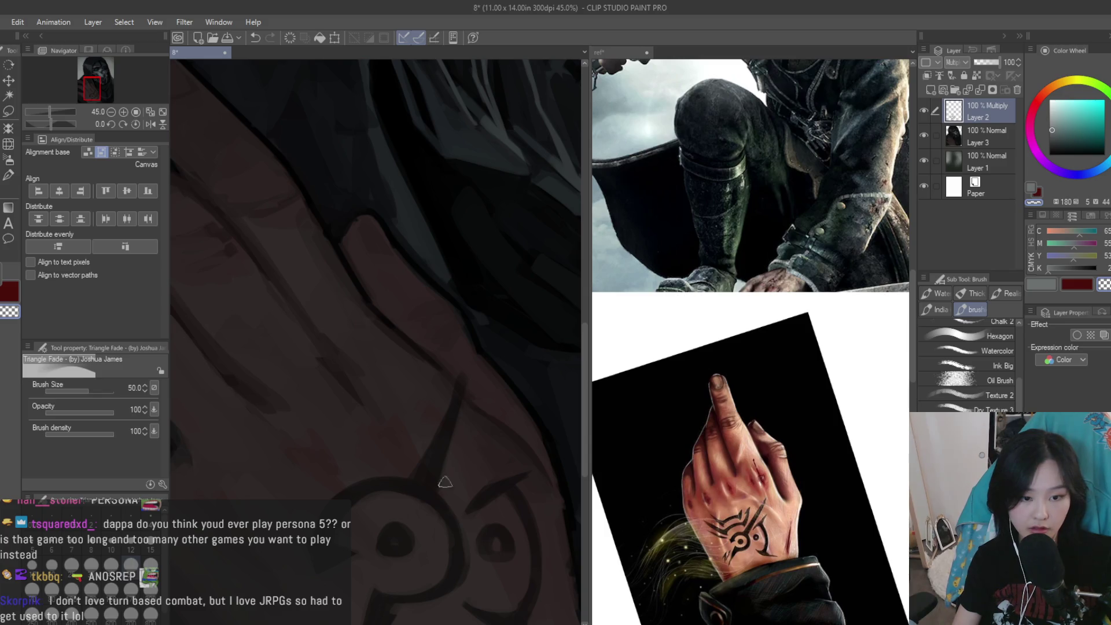
Add a dark spike above the tattoo and another dark stroke across it
scroll(422, 452, "down", 2)
scroll(463, 405, "down", 3)
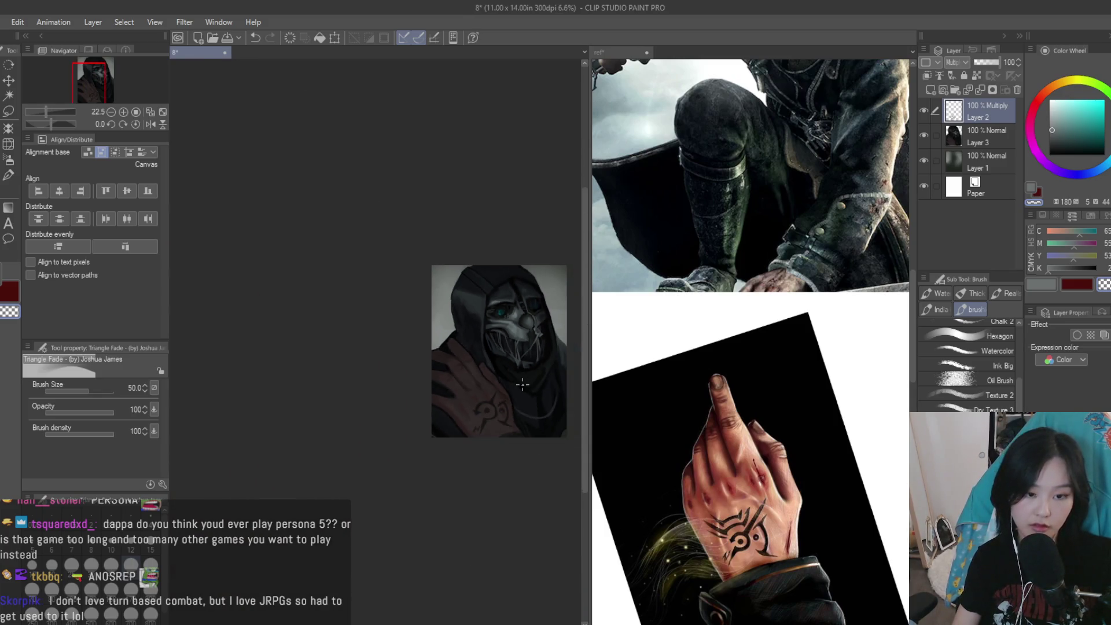
scroll(519, 411, "up", 1)
scroll(518, 411, "up", 2)
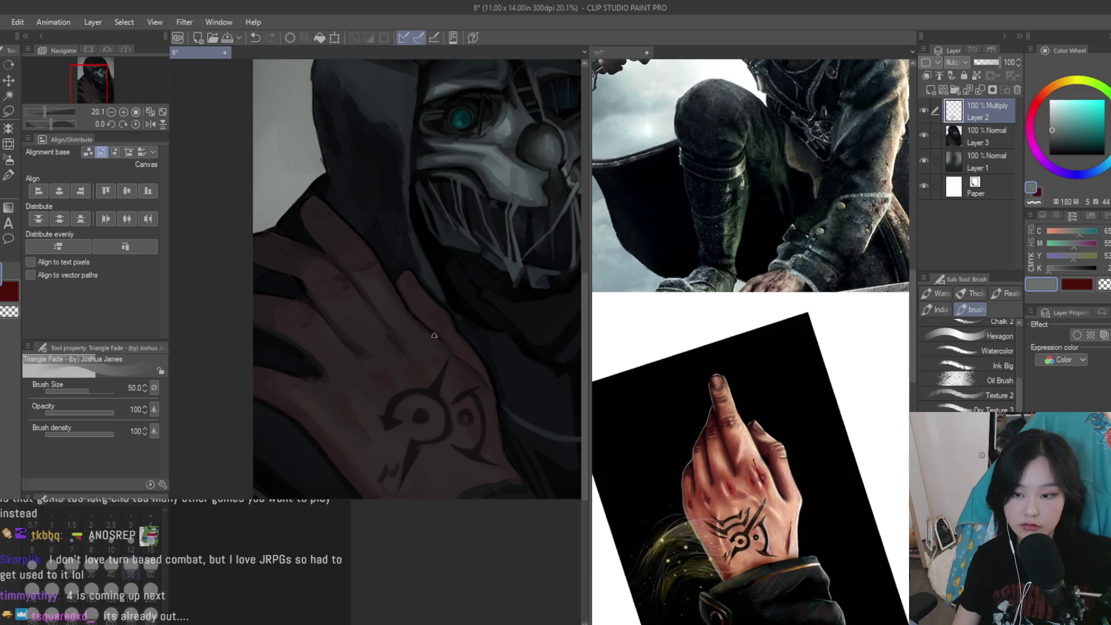
scroll(363, 375, "up", 1)
scroll(401, 330, "up", 1)
scroll(423, 329, "up", 1)
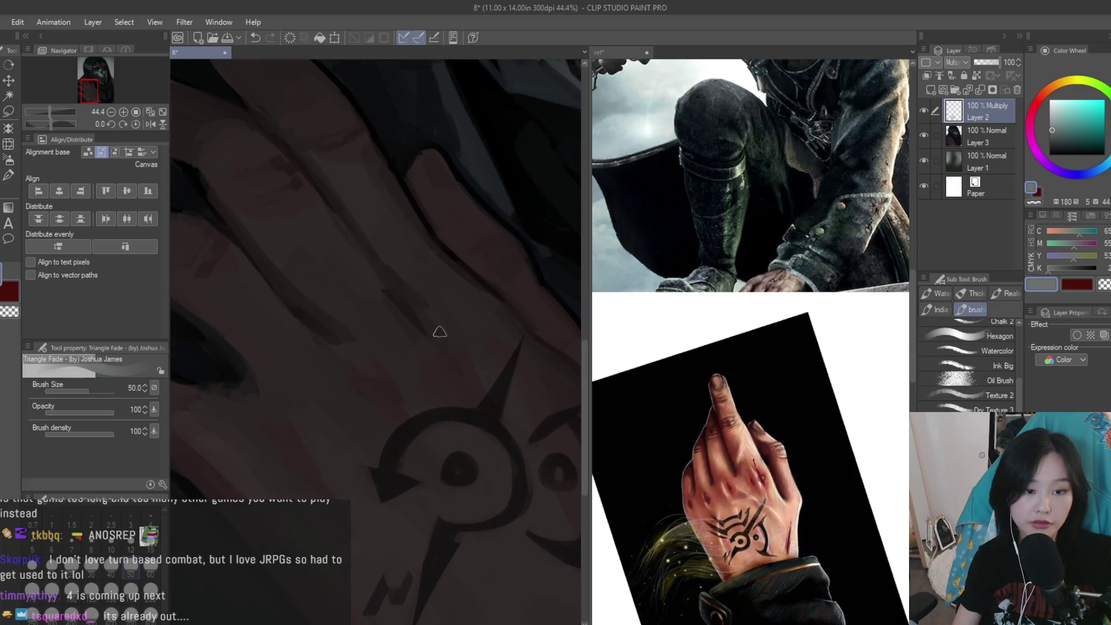
left_click_drag(439, 328, 453, 382)
mouse_move(405, 393)
left_mouse_down()
mouse_move(342, 445)
mouse_move(228, 422)
left_mouse_up()
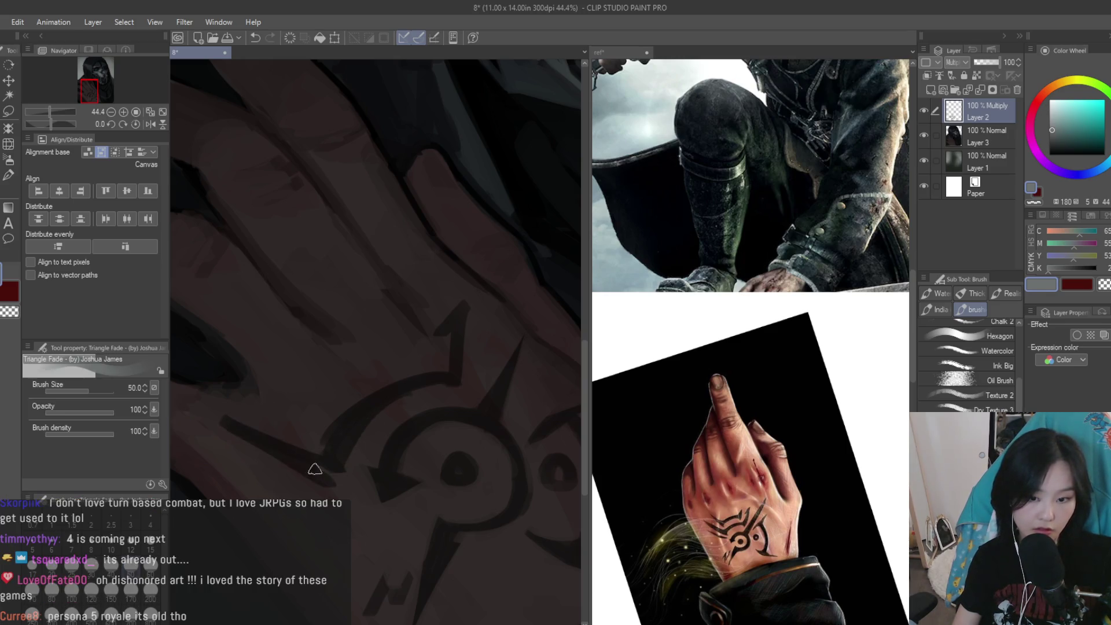
Draw a curved dark stroke on the tattoo's left, then start a Scale/Rotate transform
scroll(330, 471, "down", 3)
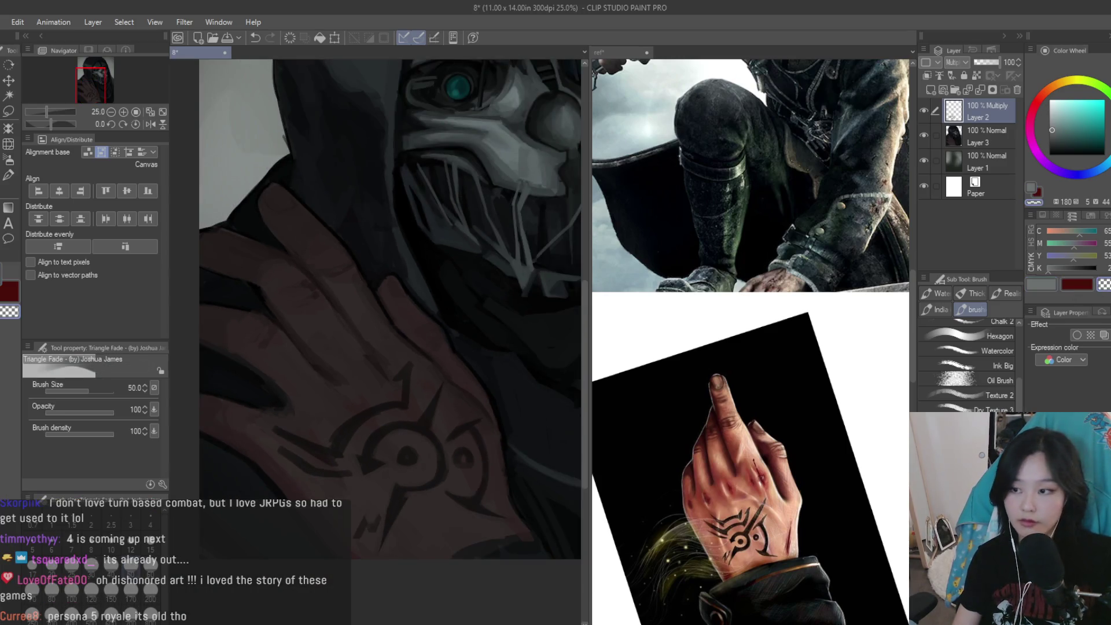
scroll(330, 471, "up", 2)
scroll(330, 470, "up", 1)
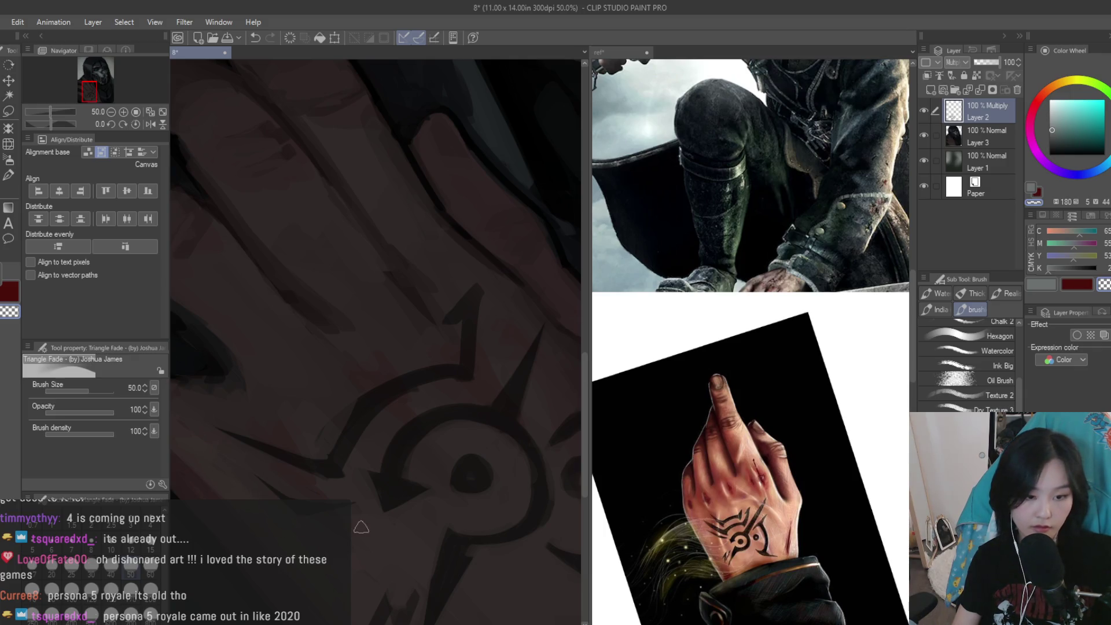
left_click(1036, 288)
left_click_drag(415, 349, 313, 421)
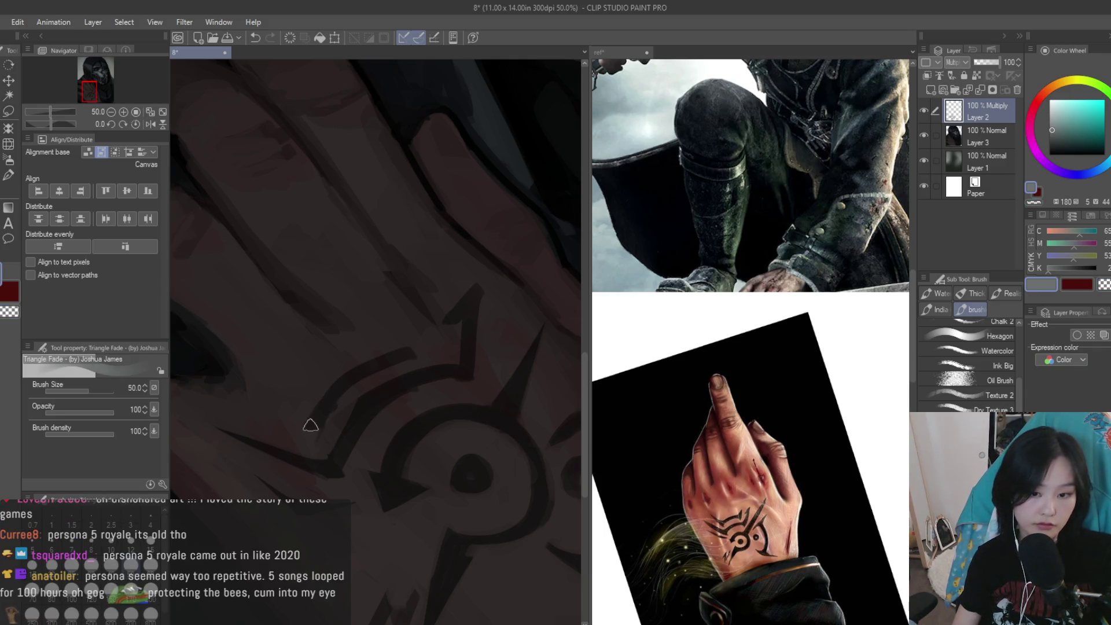
scroll(416, 335, "down", 2)
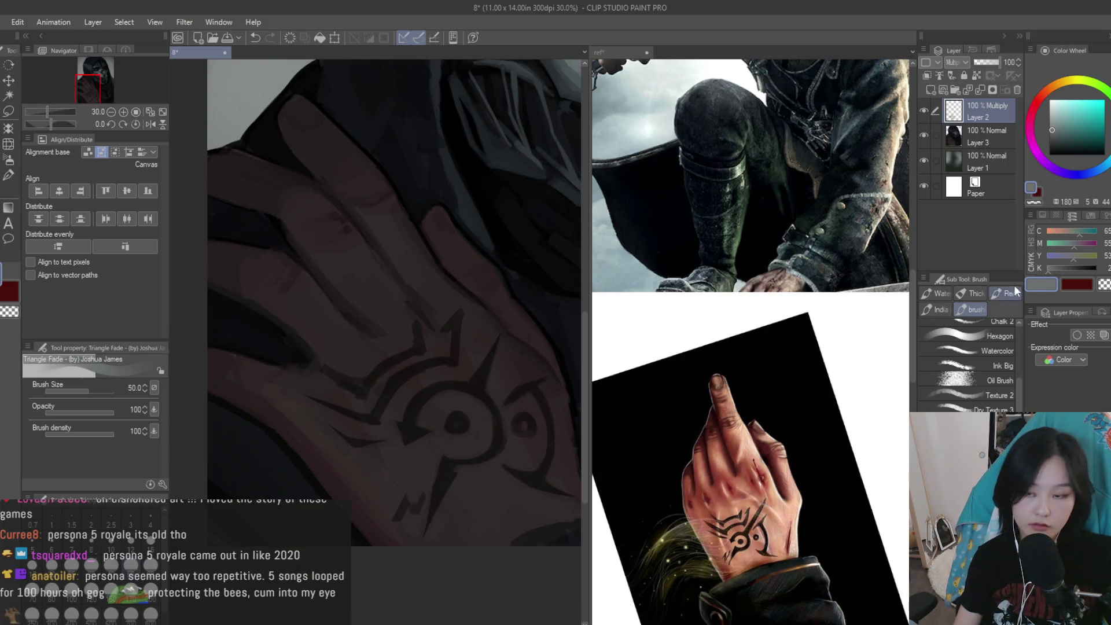
scroll(487, 253, "up", 4)
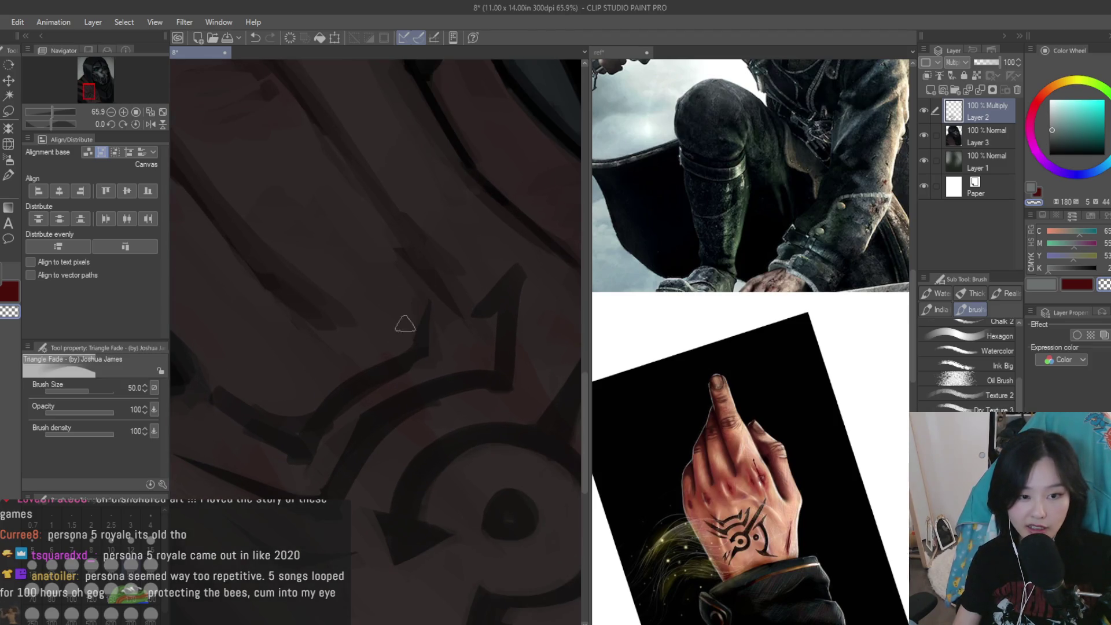
scroll(405, 324, "up", 2)
scroll(352, 362, "up", 2)
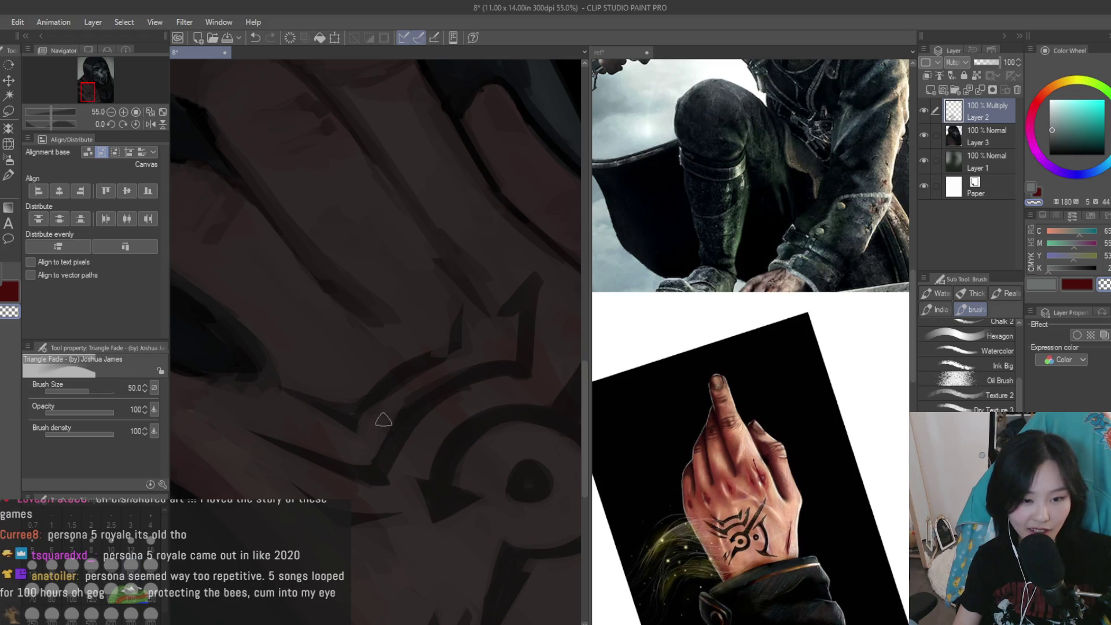
scroll(492, 368, "up", 2)
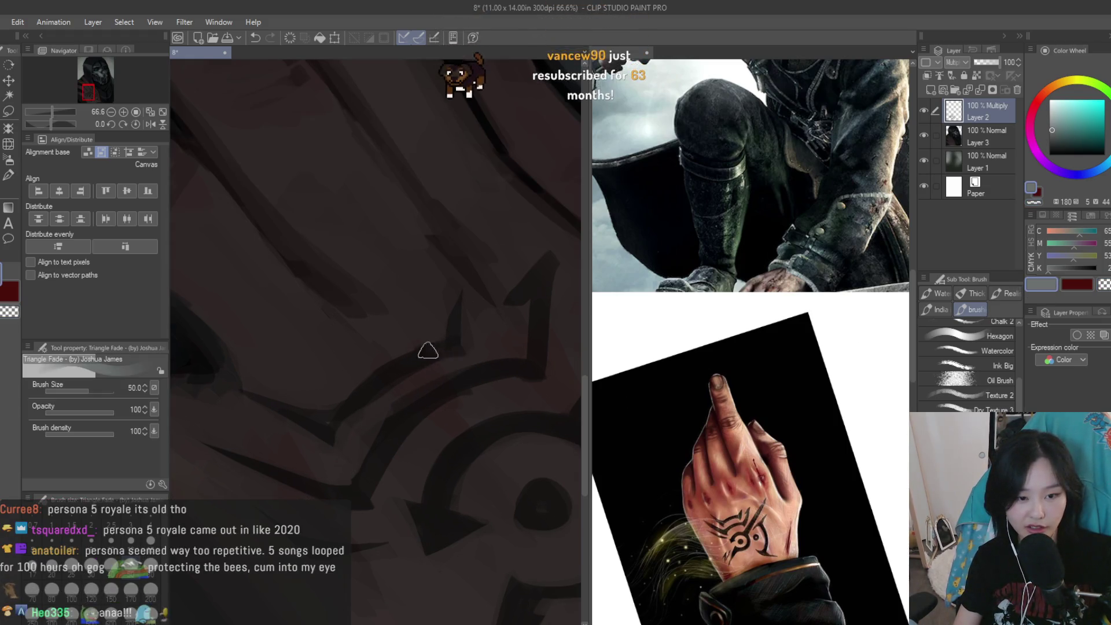
scroll(426, 351, "down", 1)
scroll(390, 462, "down", 1)
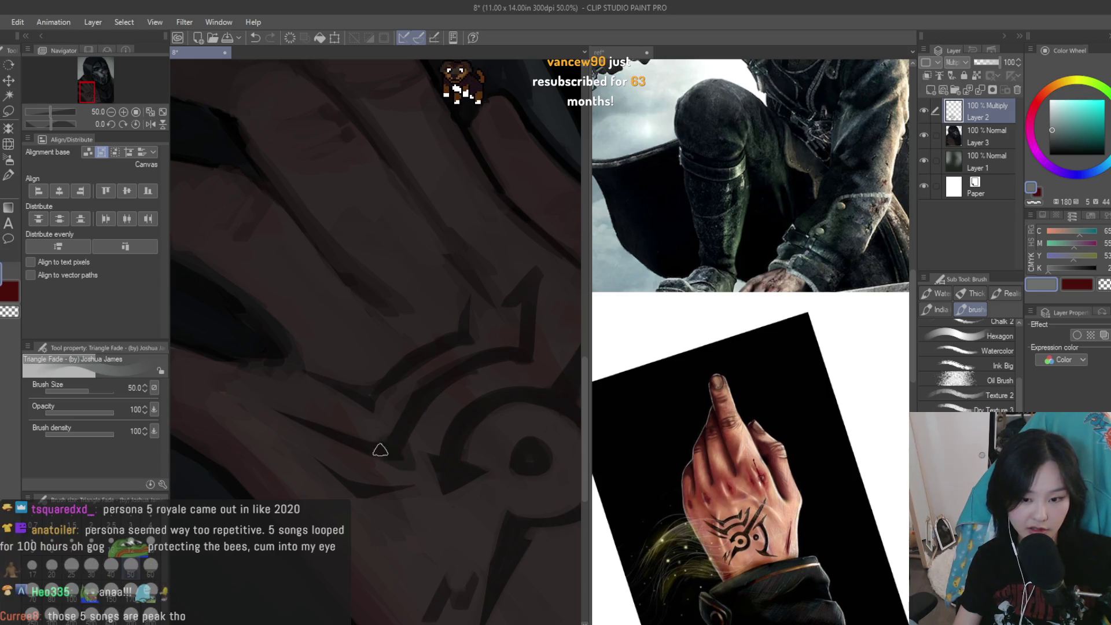
scroll(379, 450, "down", 2)
scroll(379, 449, "down", 2)
scroll(395, 386, "up", 1)
key("ctrl+t")
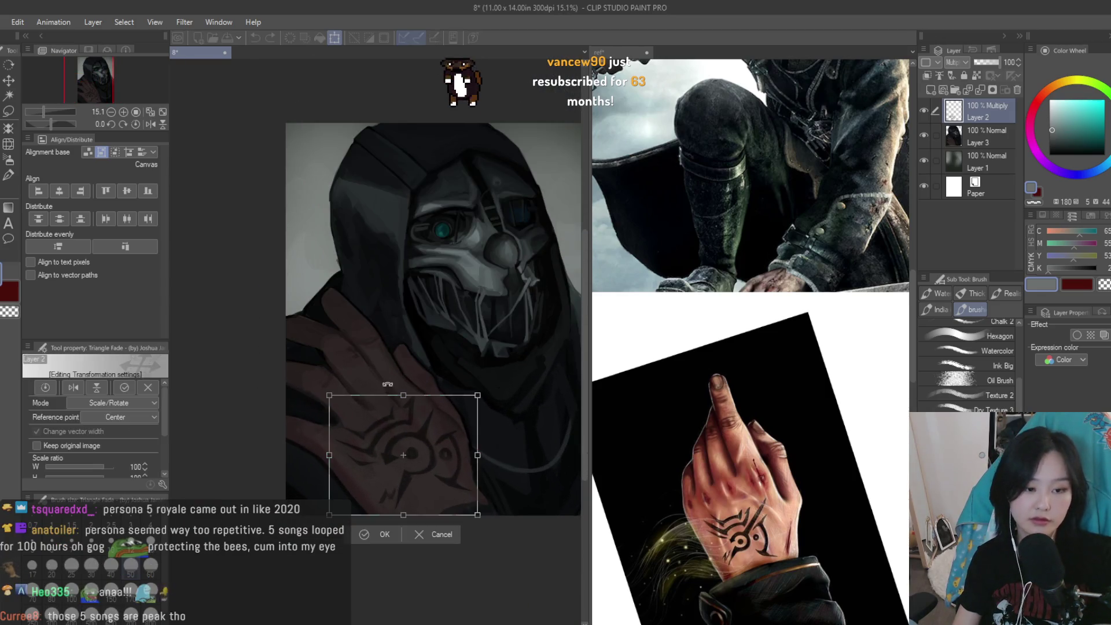
Scale the tattoo down to about 77% and apply the transform
left_click_drag(330, 396, 363, 417)
left_click_drag(481, 458, 451, 460)
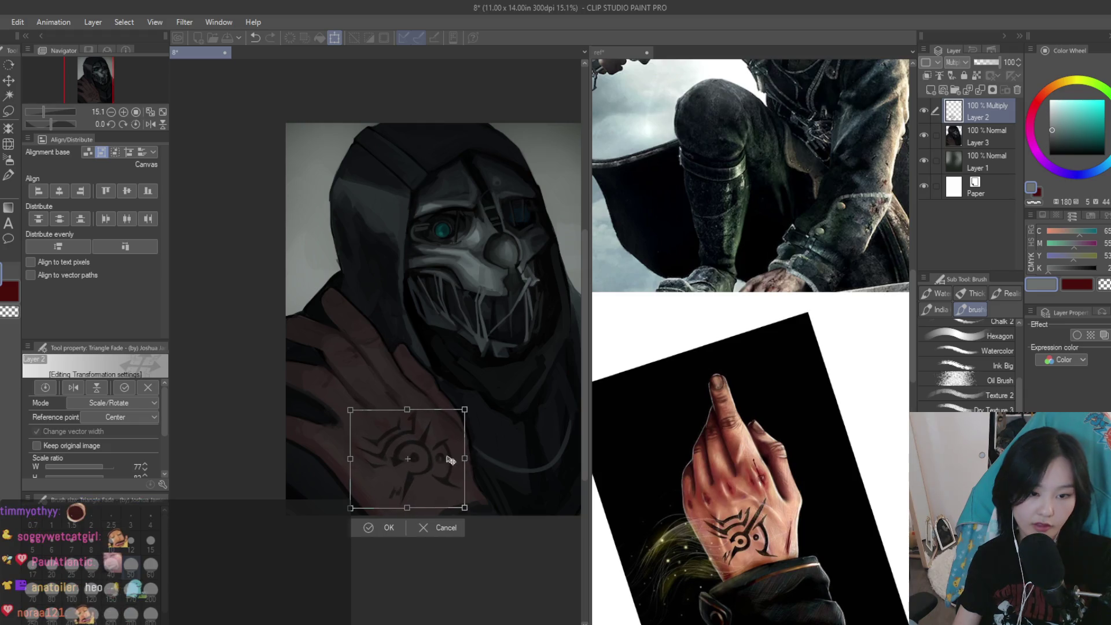
key("Return")
Flip the canvas view back to normal, then pick a new colour and the Soft airbrush
scroll(410, 336, "down", 3)
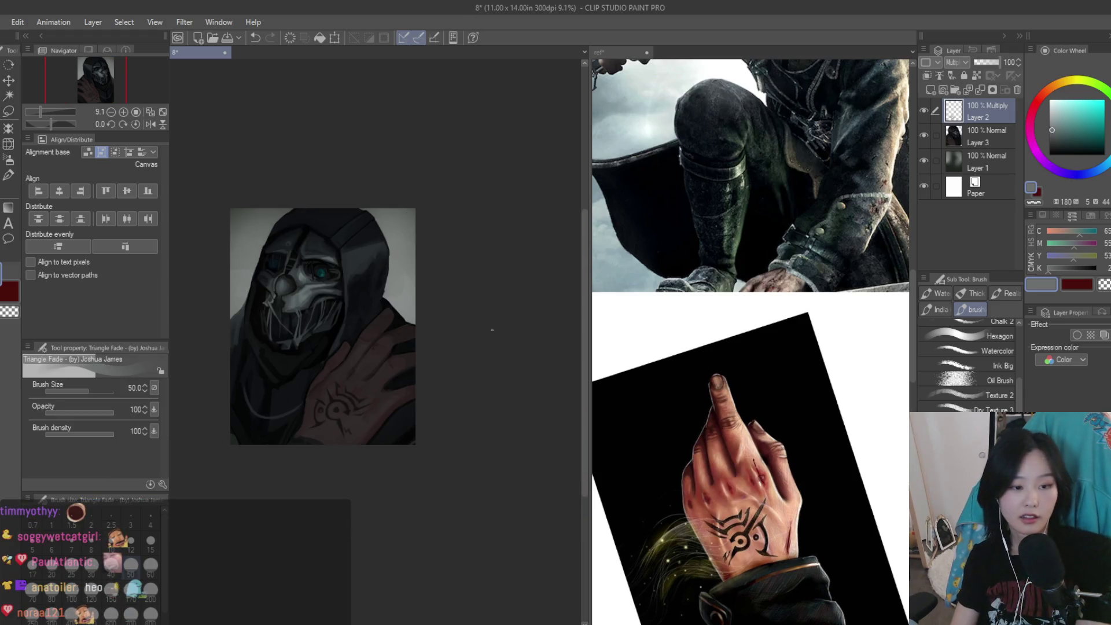
key("h")
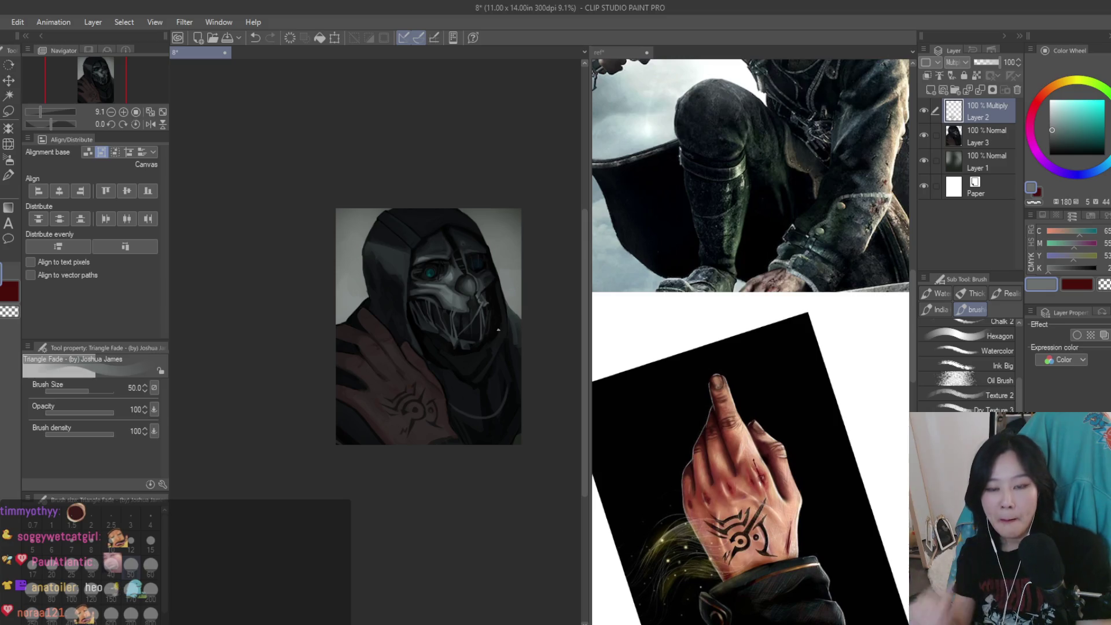
scroll(420, 410, "up", 3)
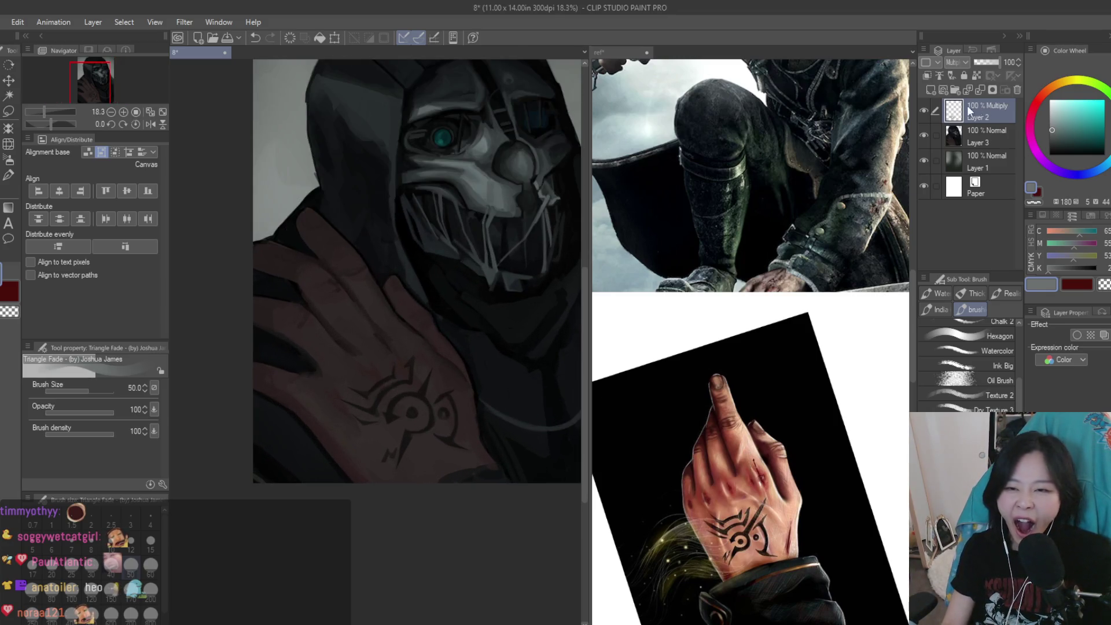
left_click(1052, 140)
left_click(9, 159)
scroll(484, 385, "up", 1)
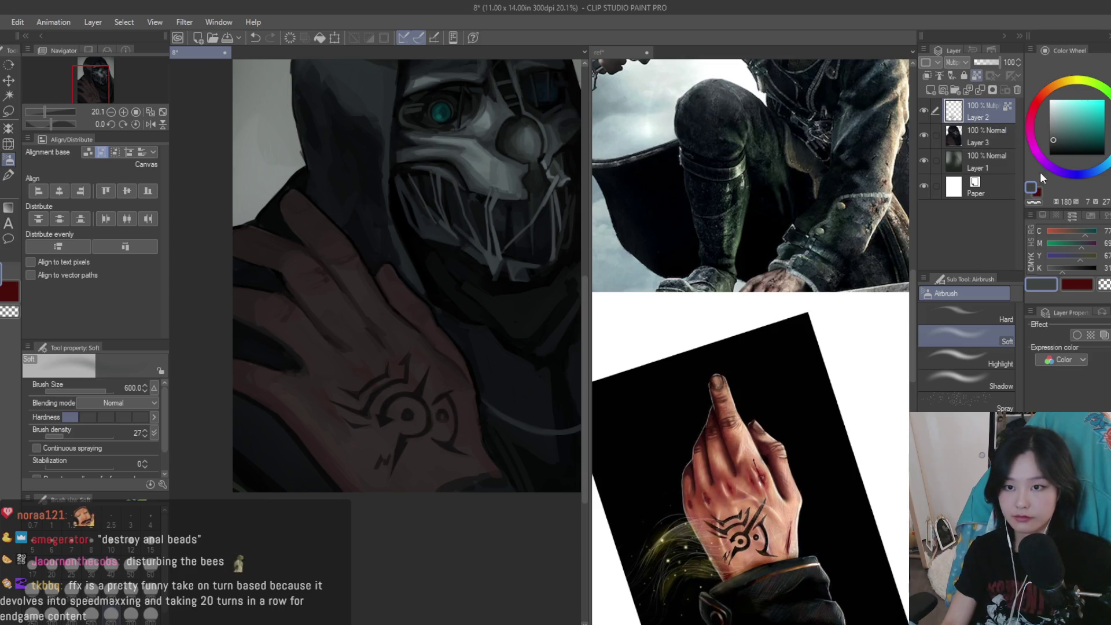
key("ctrl+z")
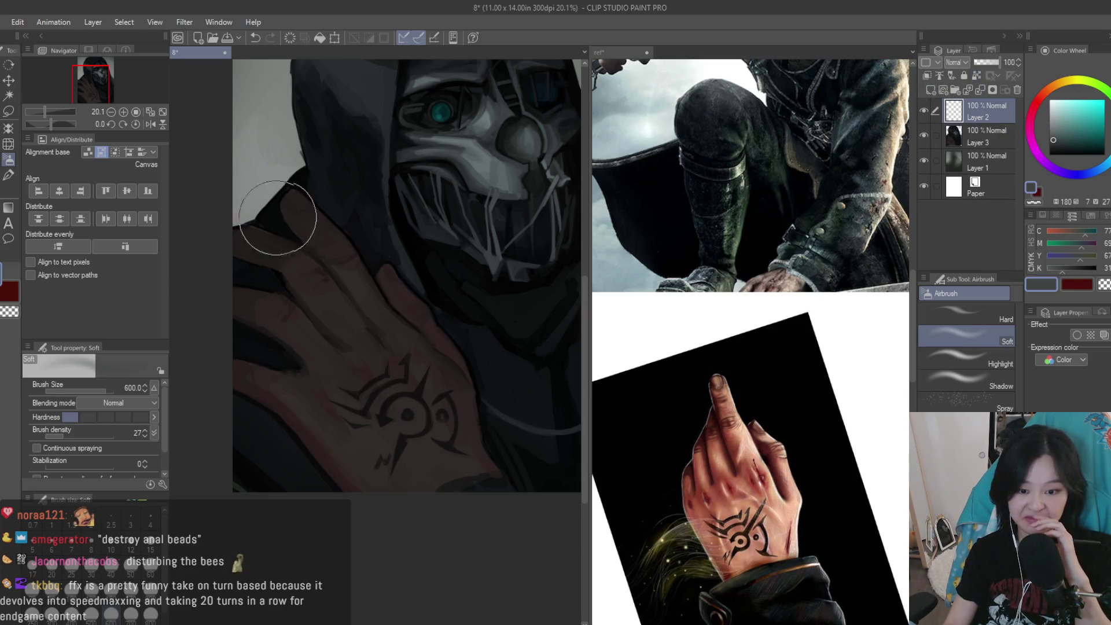
key("b")
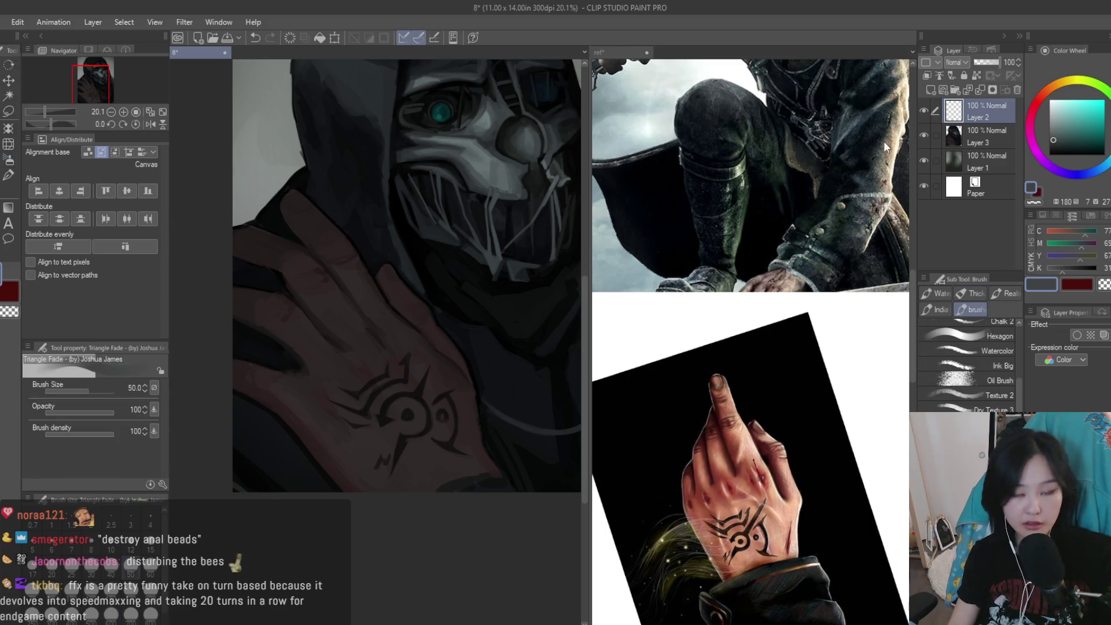
key("ctrl+y")
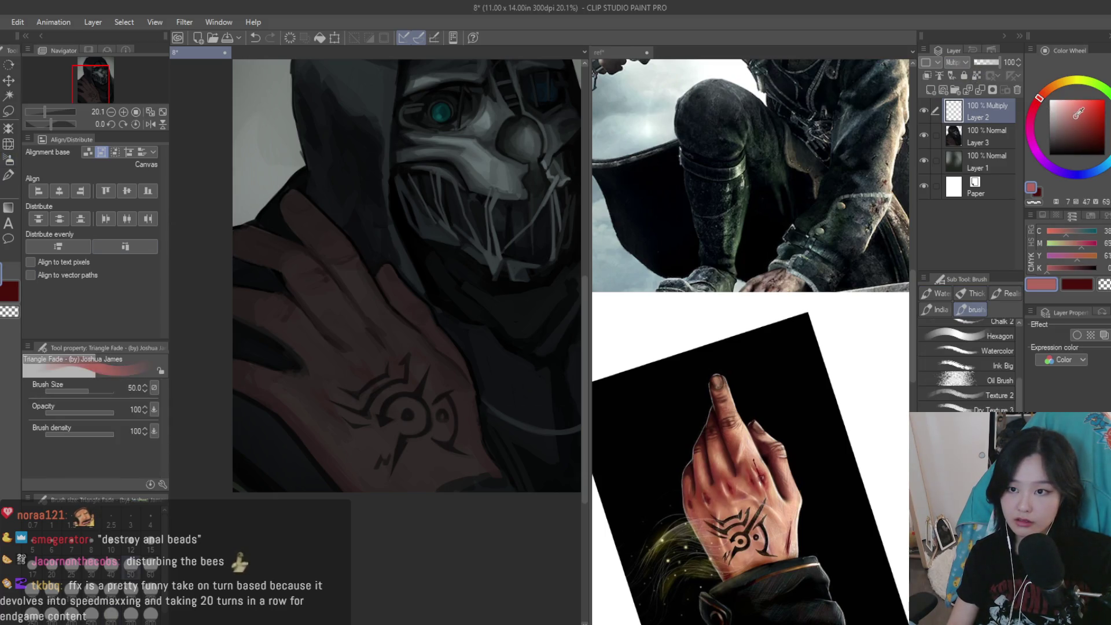
scroll(318, 382, "up", 1)
scroll(318, 382, "up", 1)
key("bracketright")
key("bracketright")
key("bracketright")
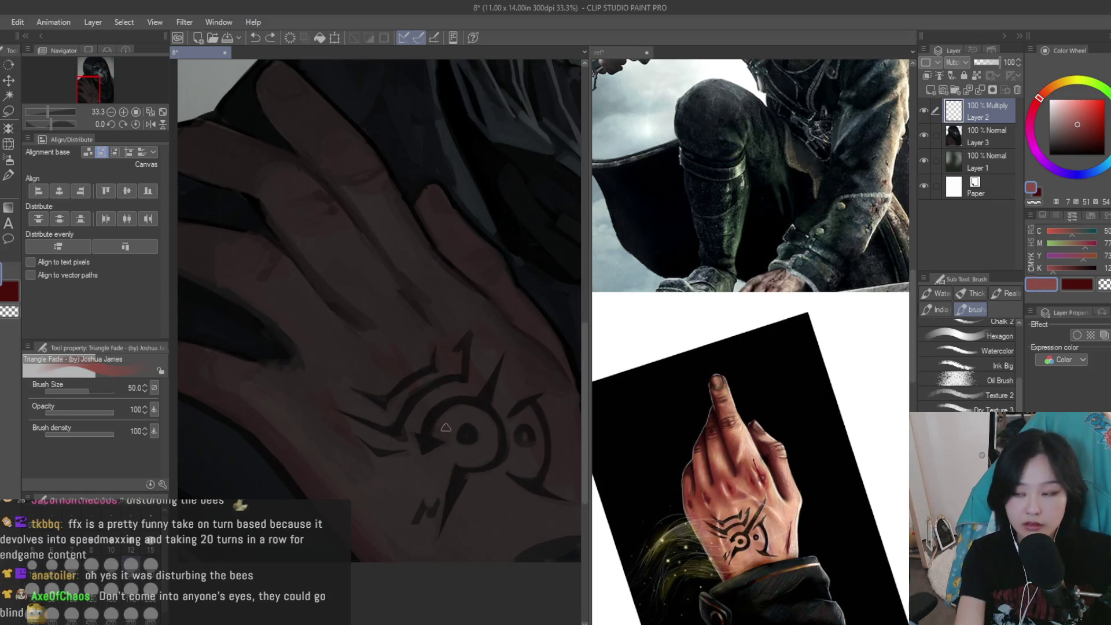
mouse_move(415, 365)
left_mouse_down()
mouse_move(398, 354)
mouse_move(347, 368)
mouse_move(325, 421)
left_mouse_up()
scroll(341, 486, "up", 1)
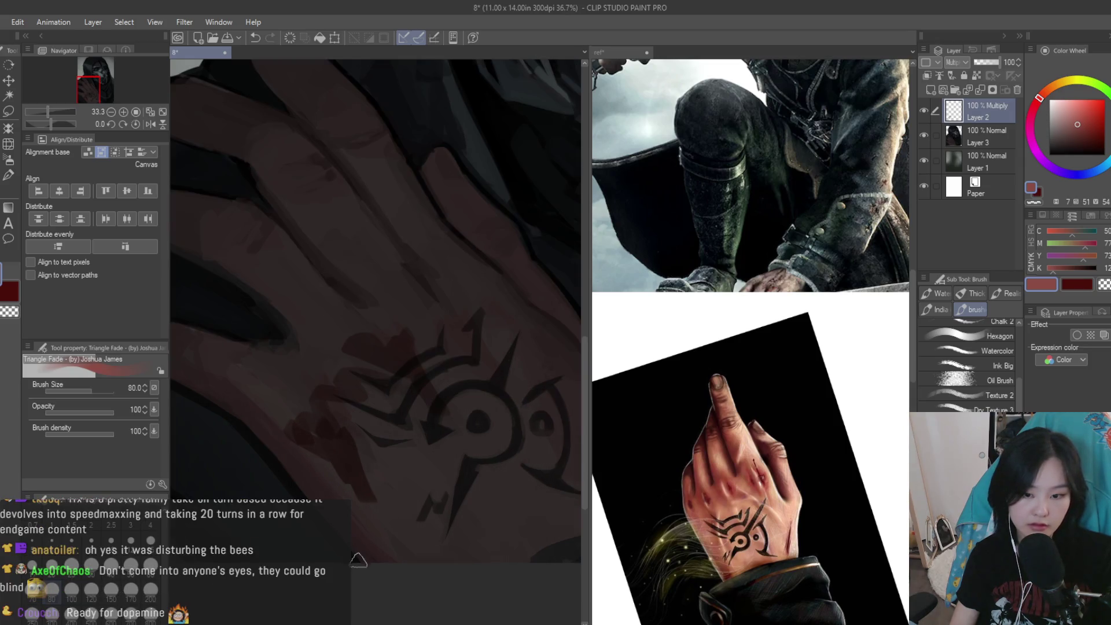
scroll(466, 550, "down", 3)
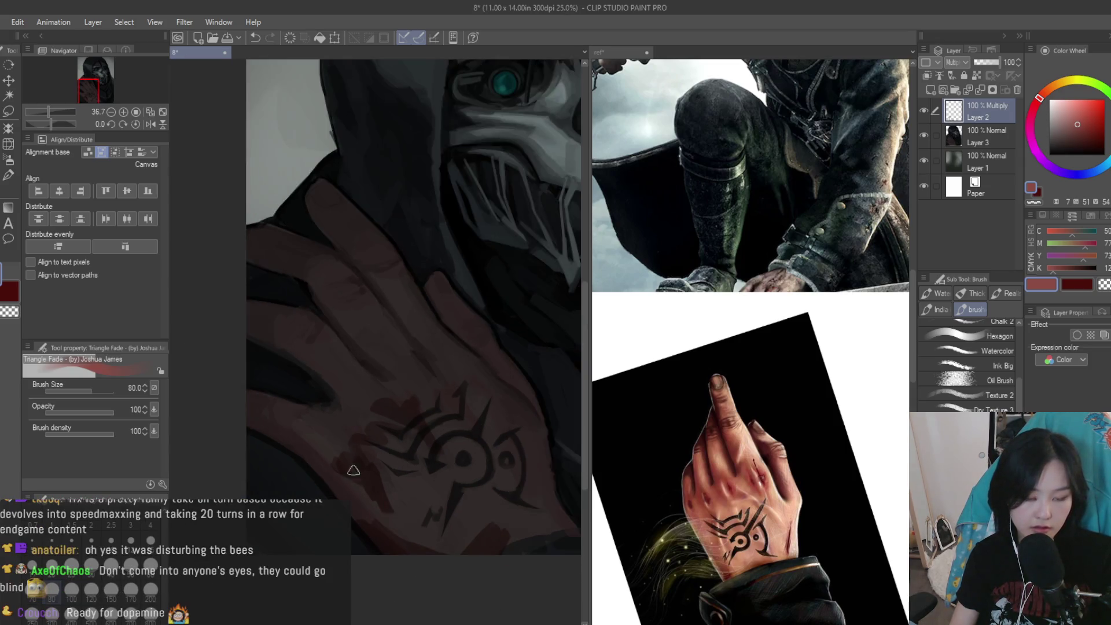
scroll(496, 480, "down", 4)
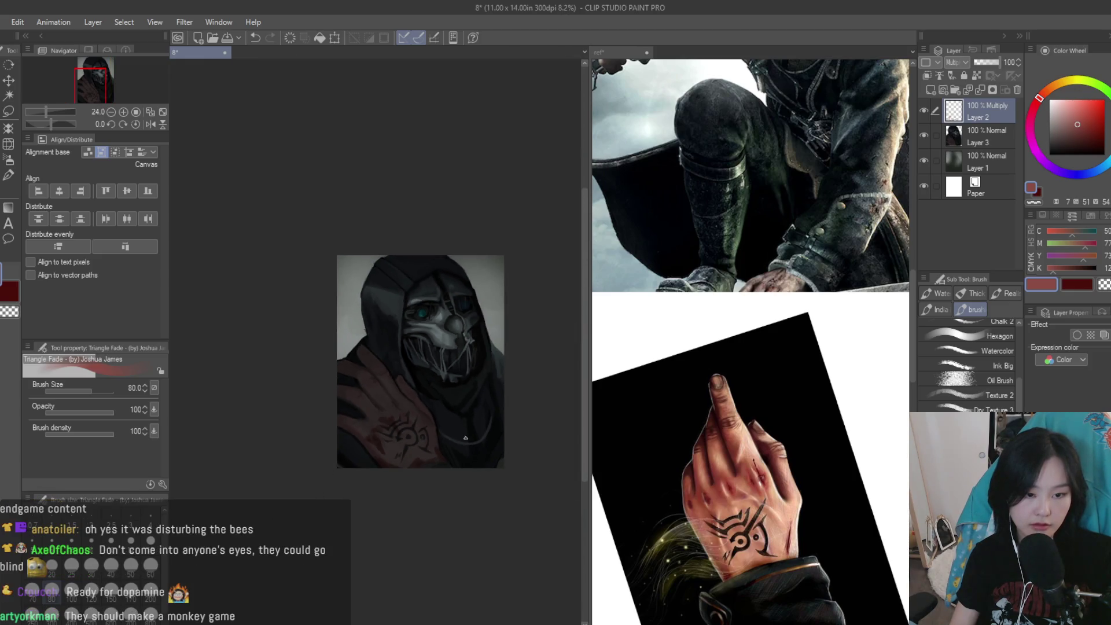
scroll(281, 347, "up", 5)
scroll(312, 359, "up", 1)
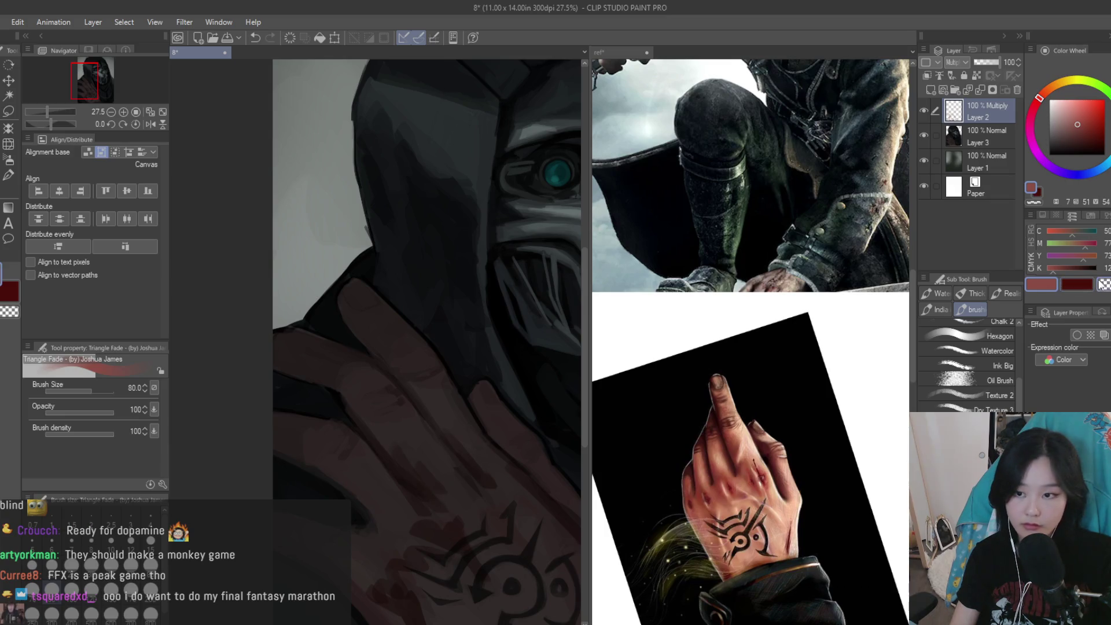
scroll(451, 440, "up", 2)
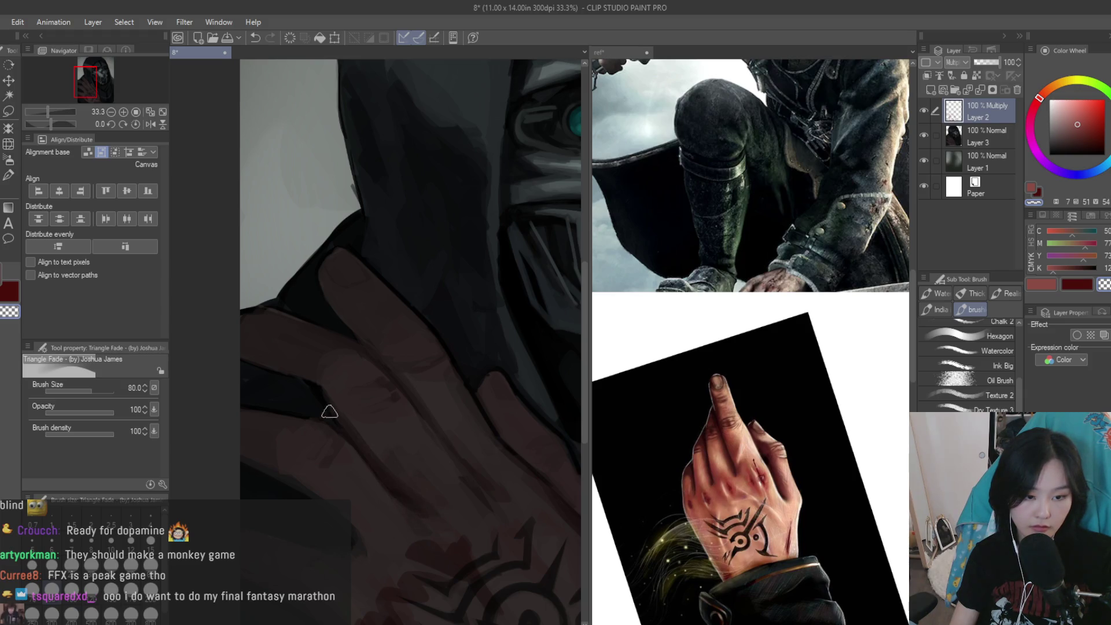
left_click_drag(390, 453, 378, 424)
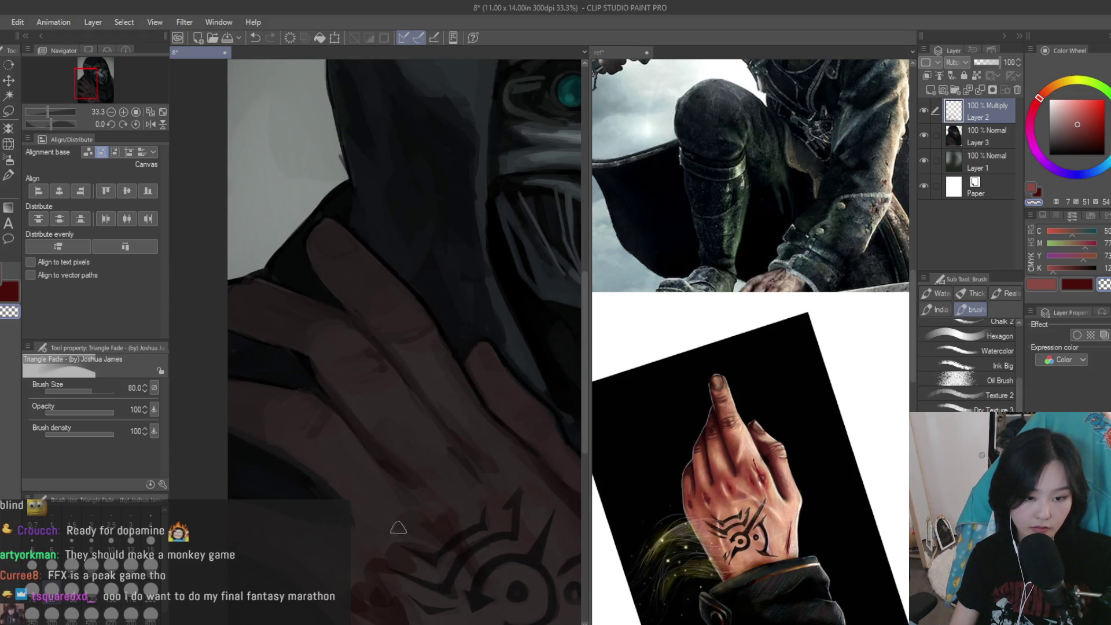
scroll(403, 529, "down", 3)
scroll(422, 590, "down", 1)
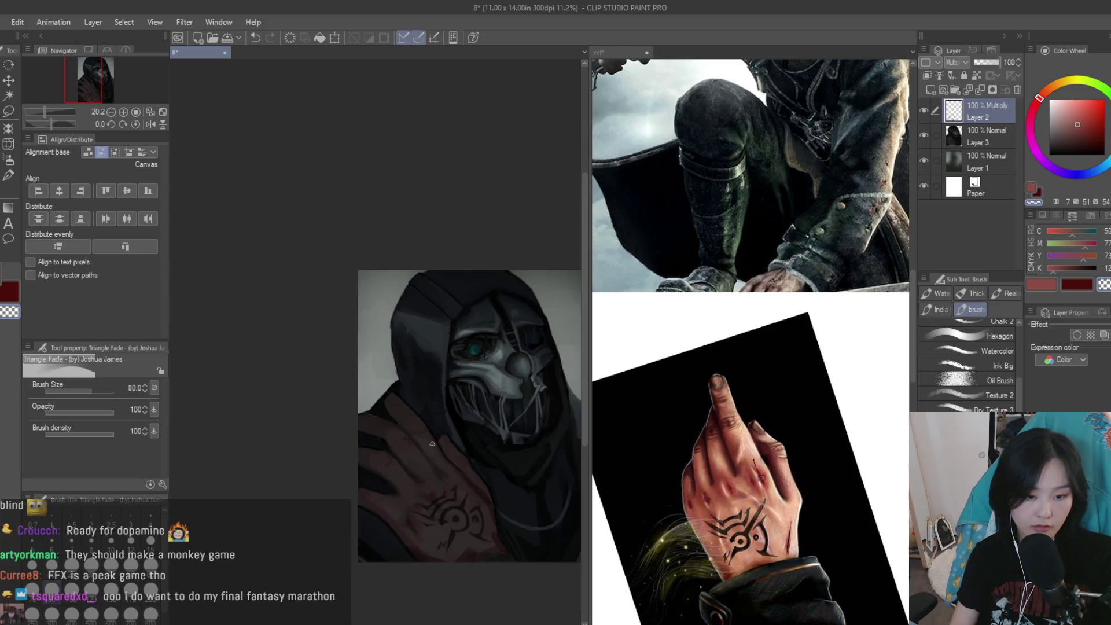
scroll(458, 521, "up", 2)
scroll(469, 481, "up", 2)
scroll(526, 578, "down", 1)
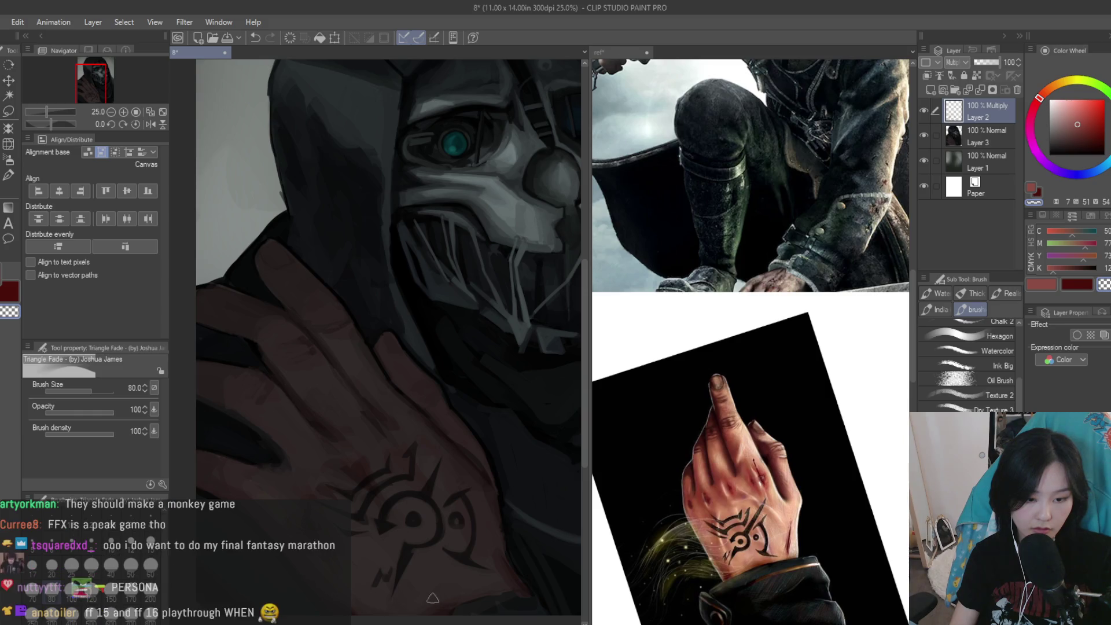
scroll(508, 540, "down", 2)
scroll(405, 498, "down", 1)
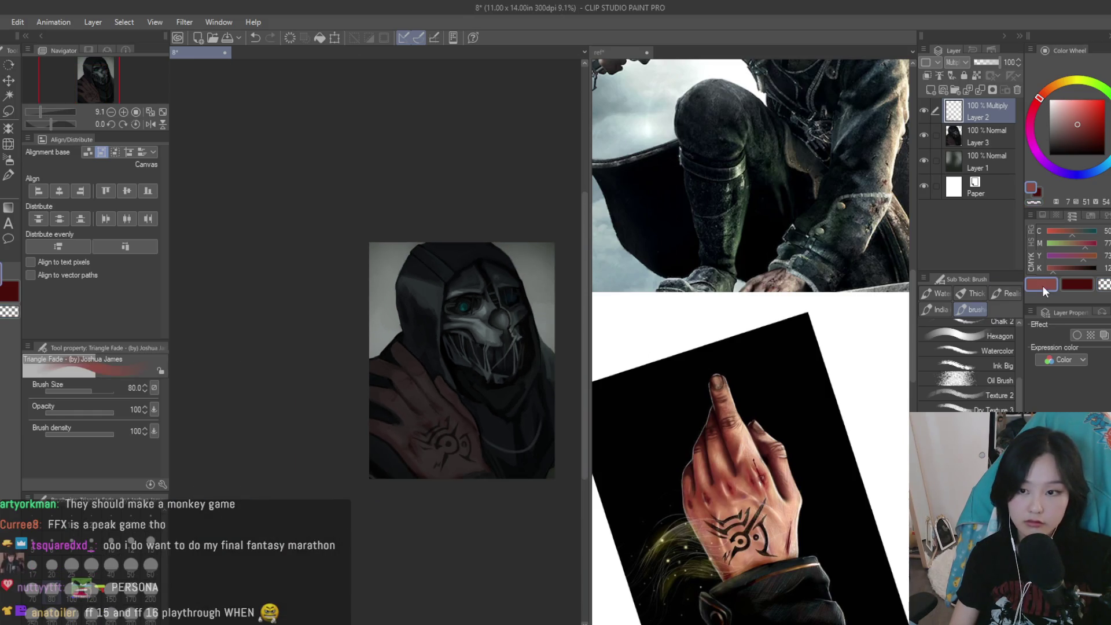
Touch up the hand, switching between erasing with transparent colour and painting in red
scroll(335, 458, "up", 2)
scroll(429, 427, "up", 1)
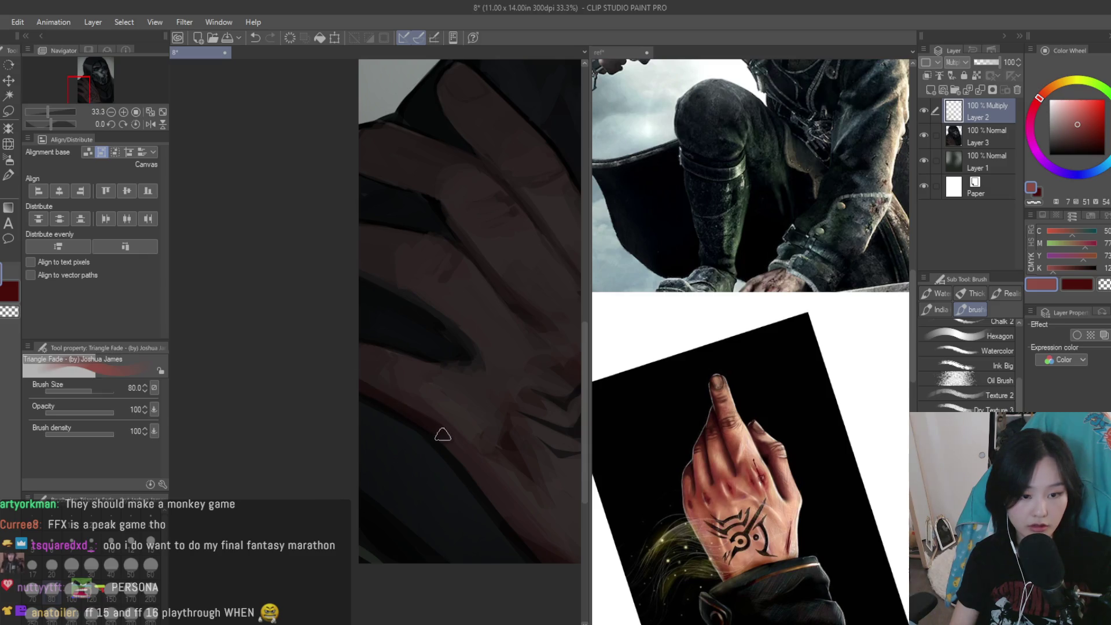
key("c")
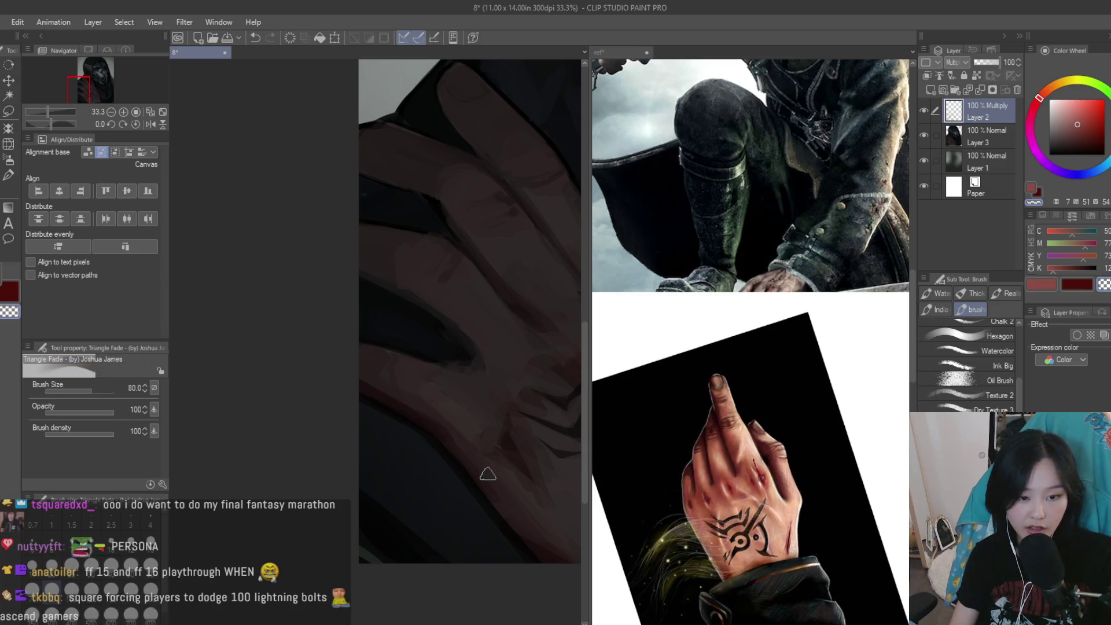
key("c")
scroll(370, 371, "down", 1)
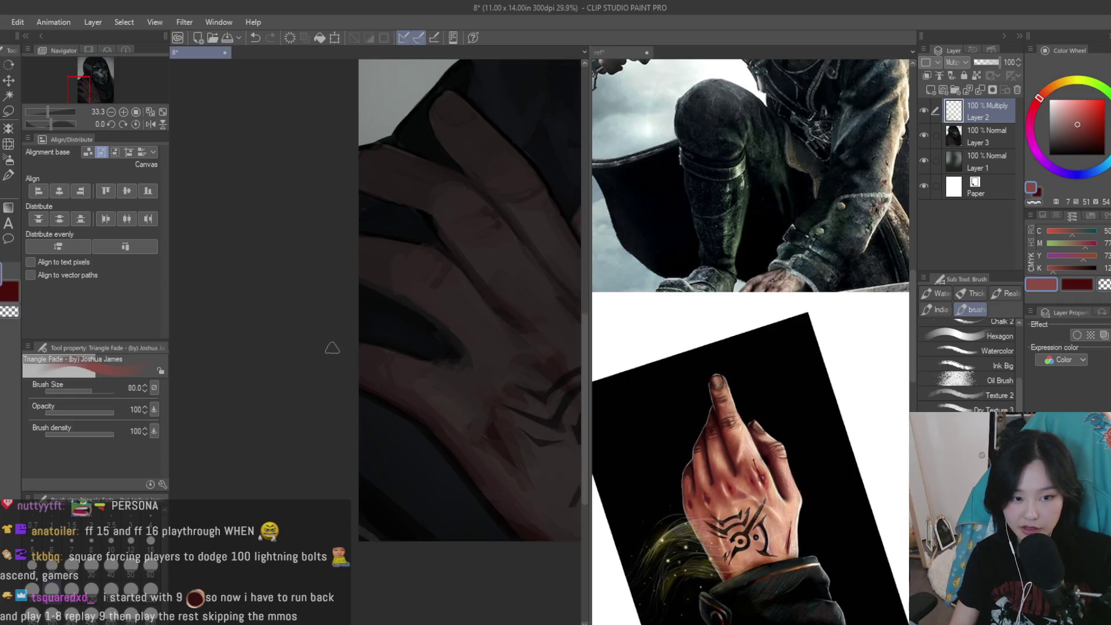
key("c")
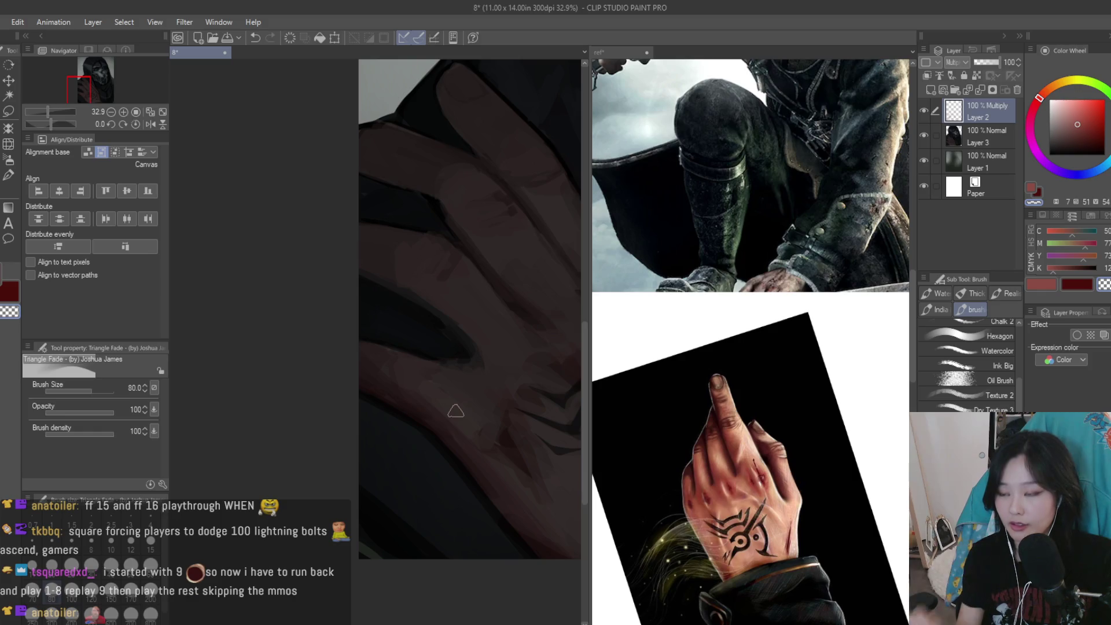
key("c")
scroll(422, 315, "up", 3)
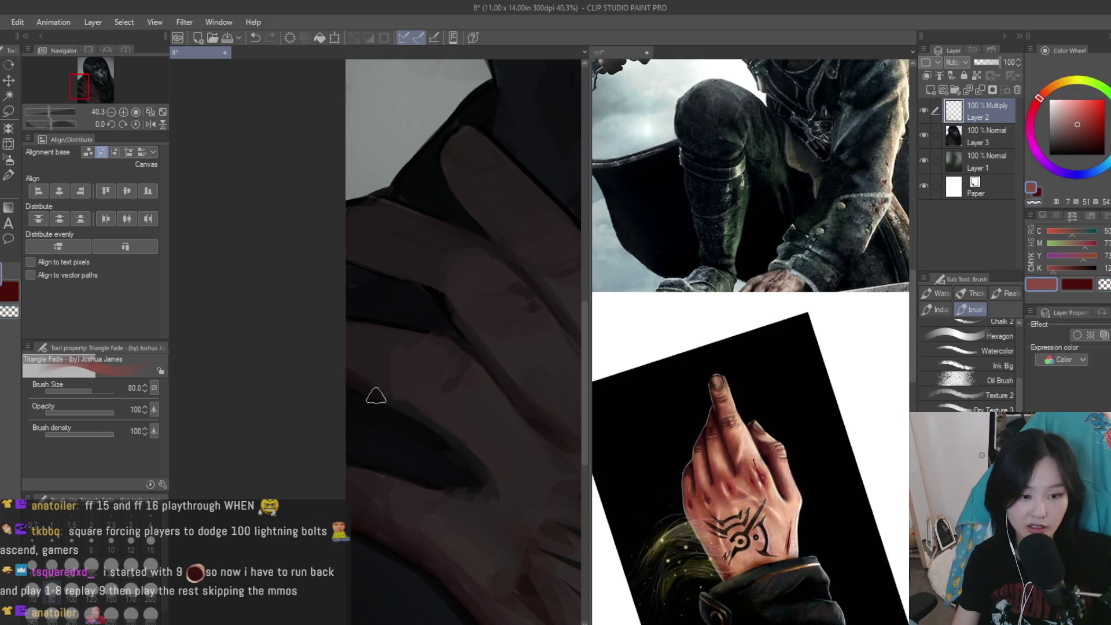
key("c")
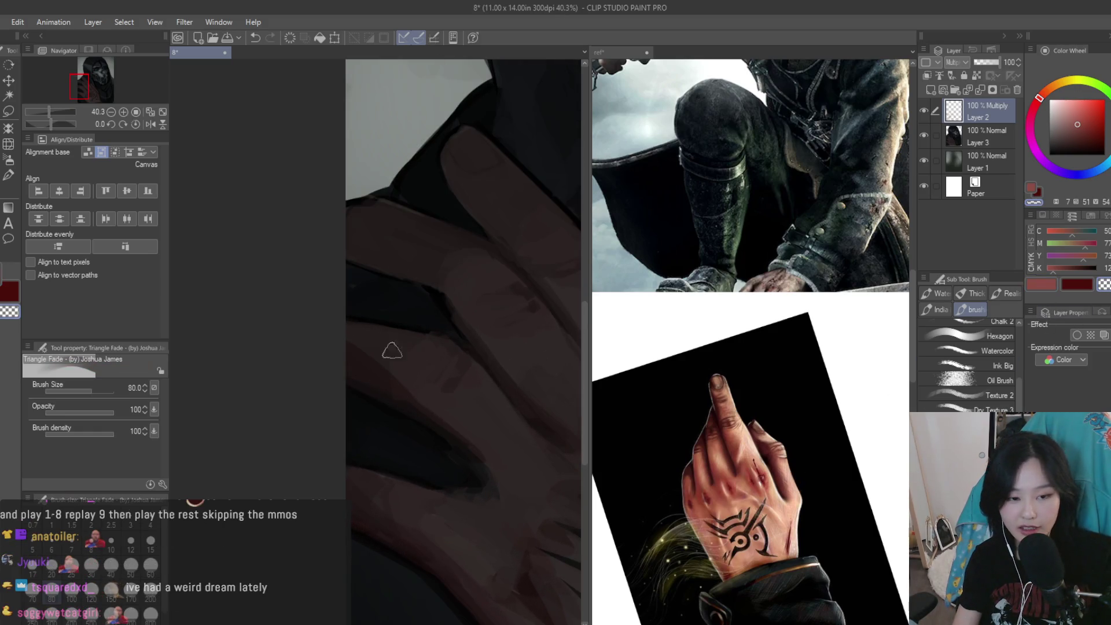
left_click(1043, 283)
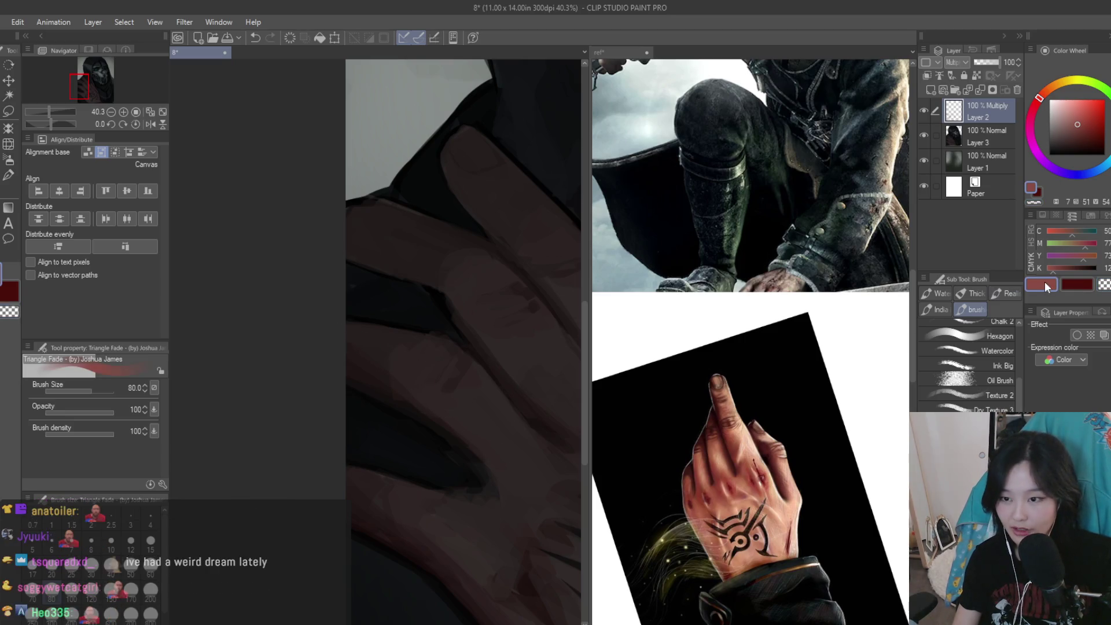
Refine the hand's red stains further with more erase-and-repaint passes
scroll(427, 453, "down", 5)
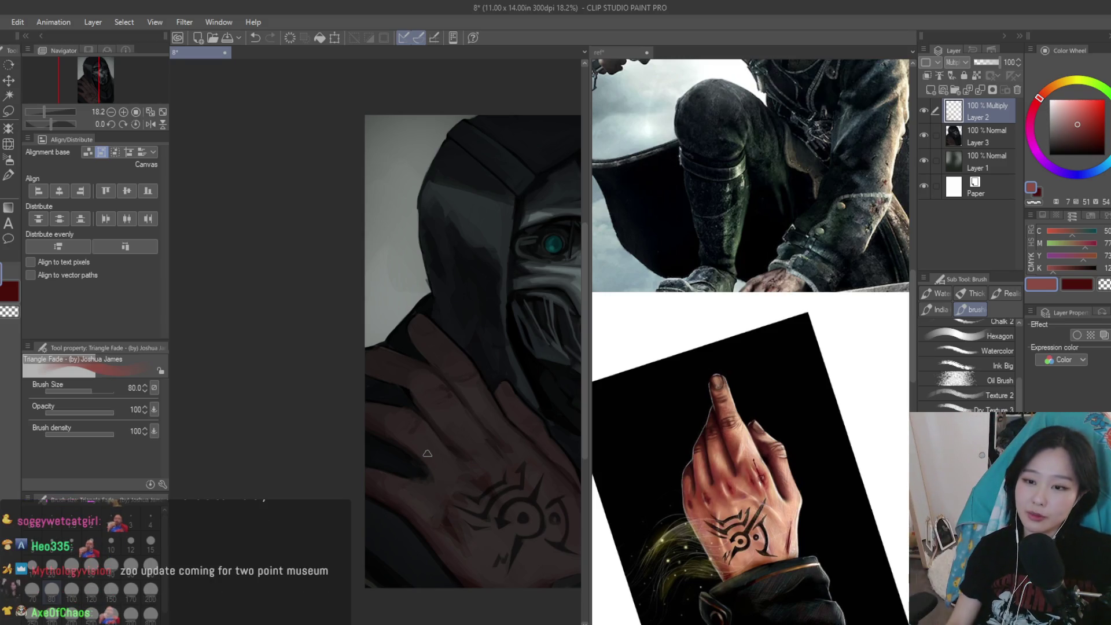
scroll(427, 454, "up", 2)
scroll(385, 340, "up", 2)
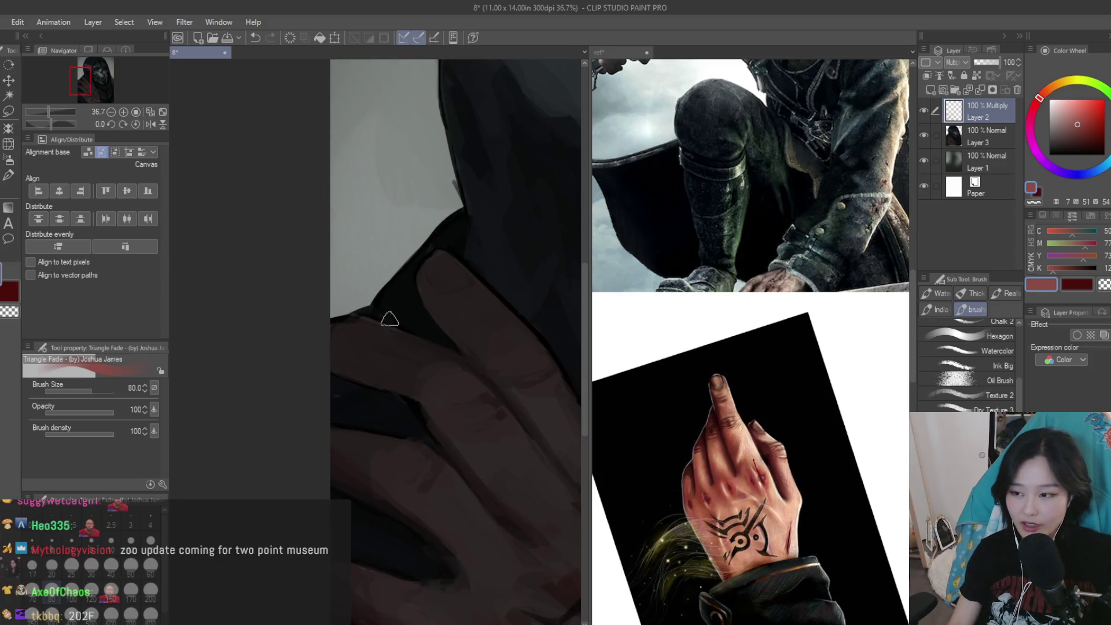
scroll(388, 319, "up", 1)
key("c")
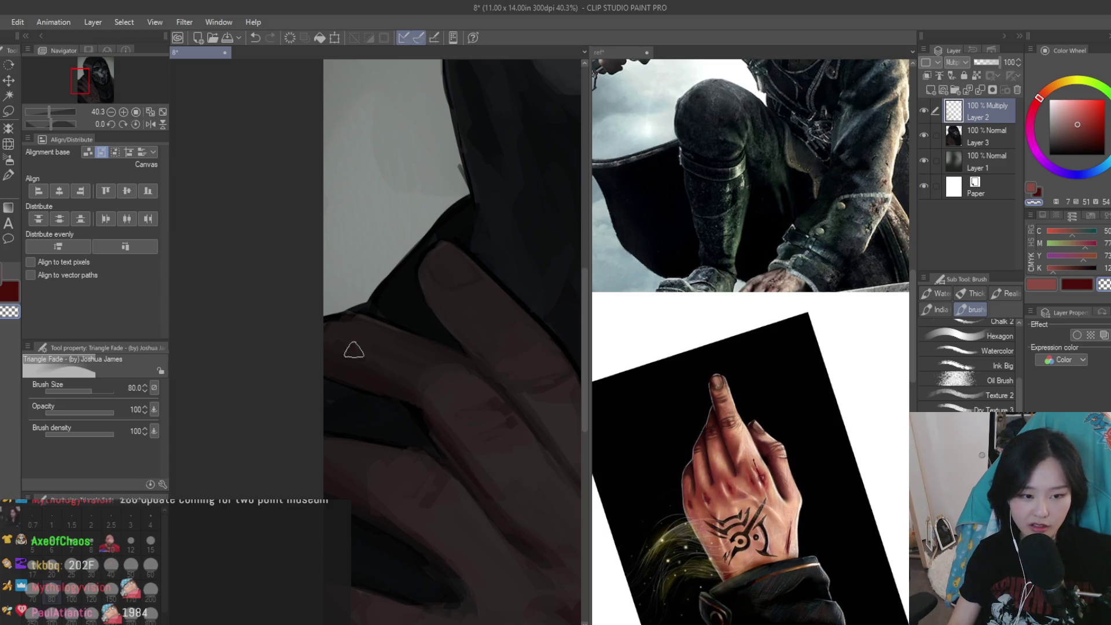
scroll(348, 345, "down", 2)
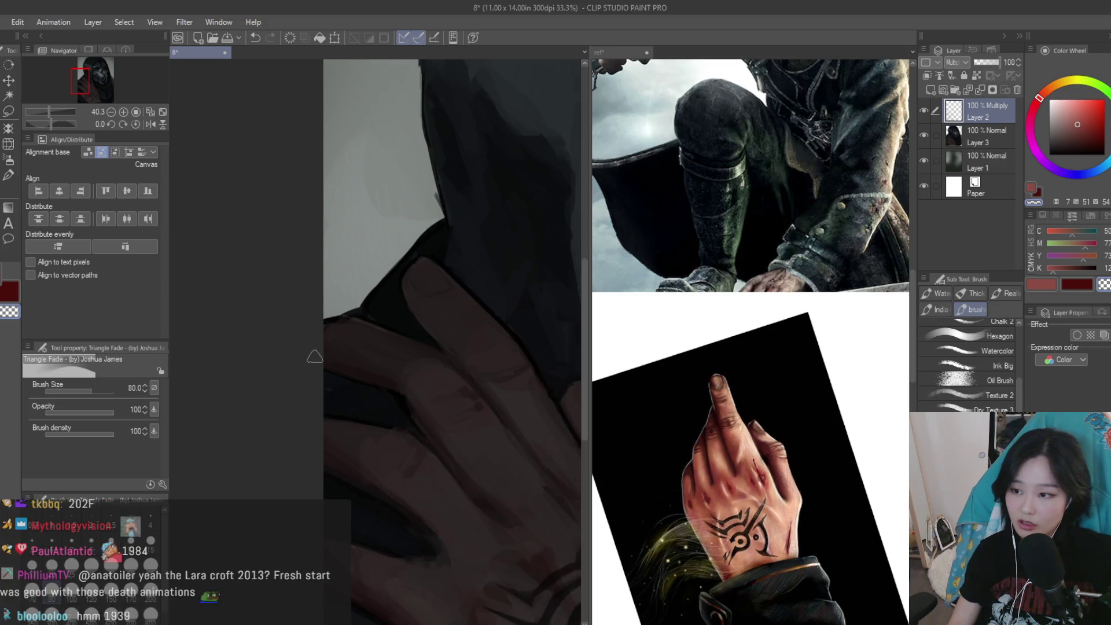
scroll(315, 352, "down", 2)
left_click(1041, 285)
scroll(432, 386, "up", 2)
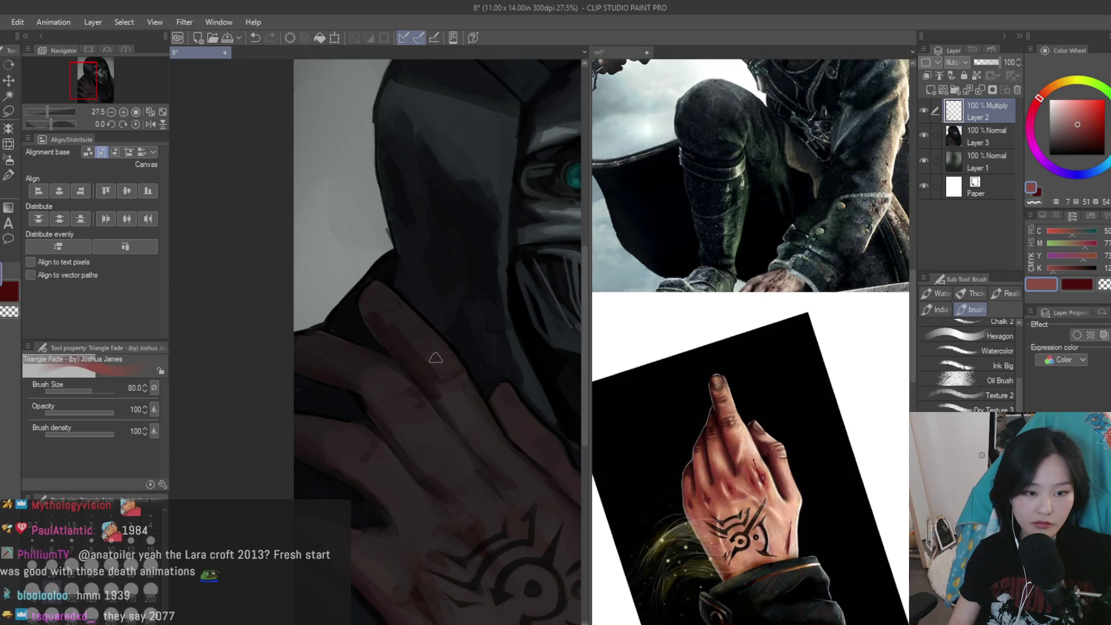
key("c")
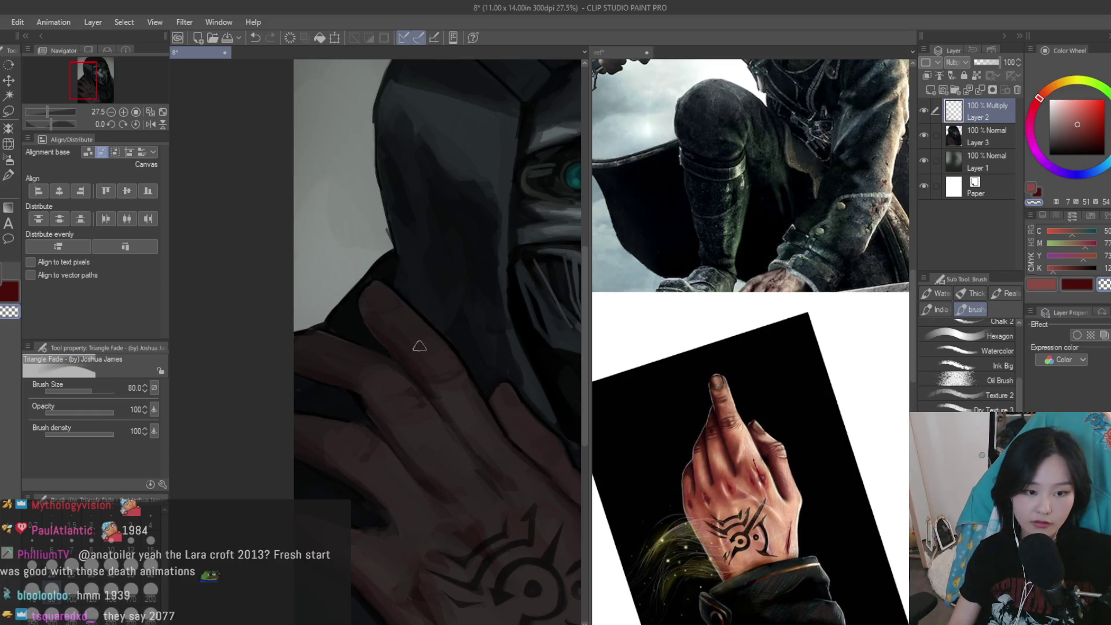
scroll(420, 348, "down", 2)
scroll(420, 348, "down", 1)
left_click(1041, 285)
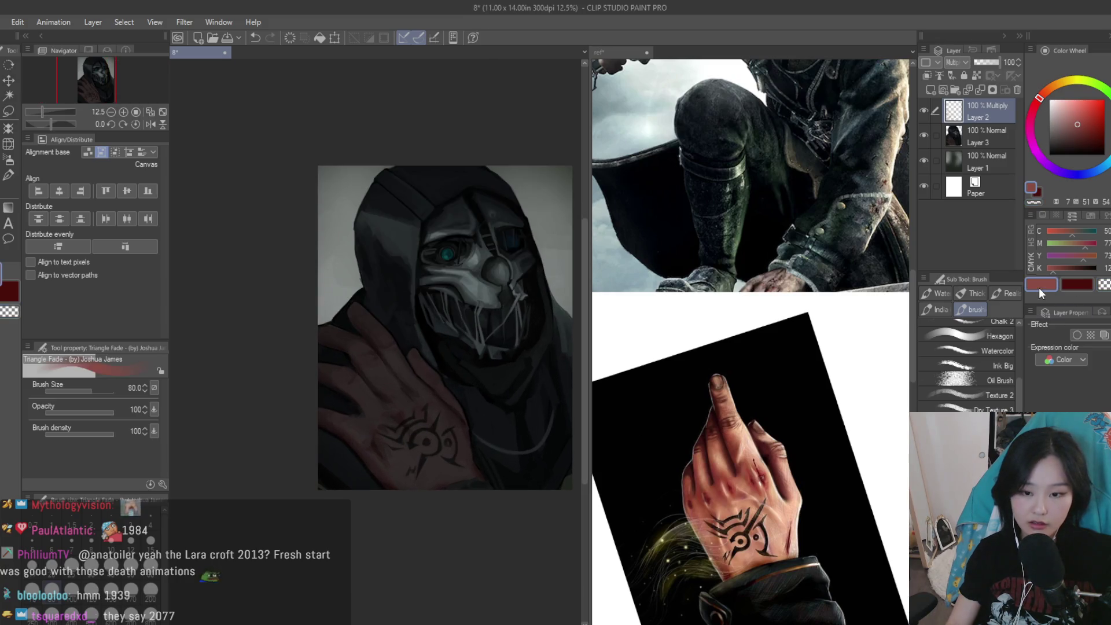
scroll(653, 453, "down", 3)
scroll(695, 417, "down", 2)
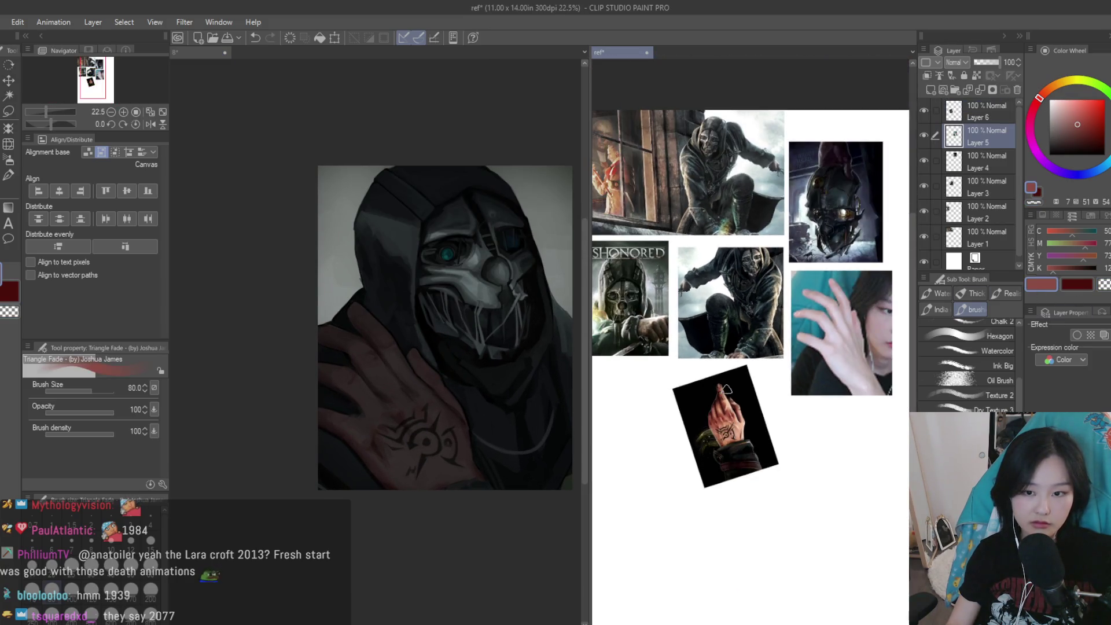
Return to the painting document 8 and delete the red Multiply layer
left_click(478, 457)
scroll(488, 430, "down", 1)
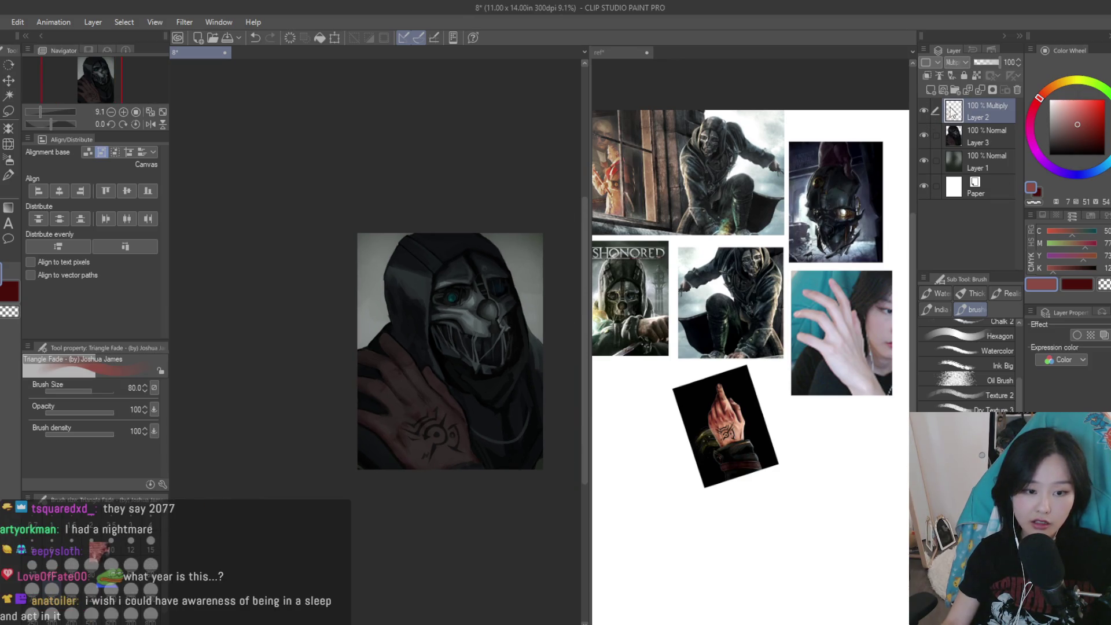
left_click(1018, 90)
Push the hand's fingers upward with Liquify at brush size 1000
left_click(8, 143)
scroll(383, 406, "up", 1)
key("bracketright")
key("bracketright")
key("bracketright")
key("bracketright")
key("bracketright")
key("bracketright")
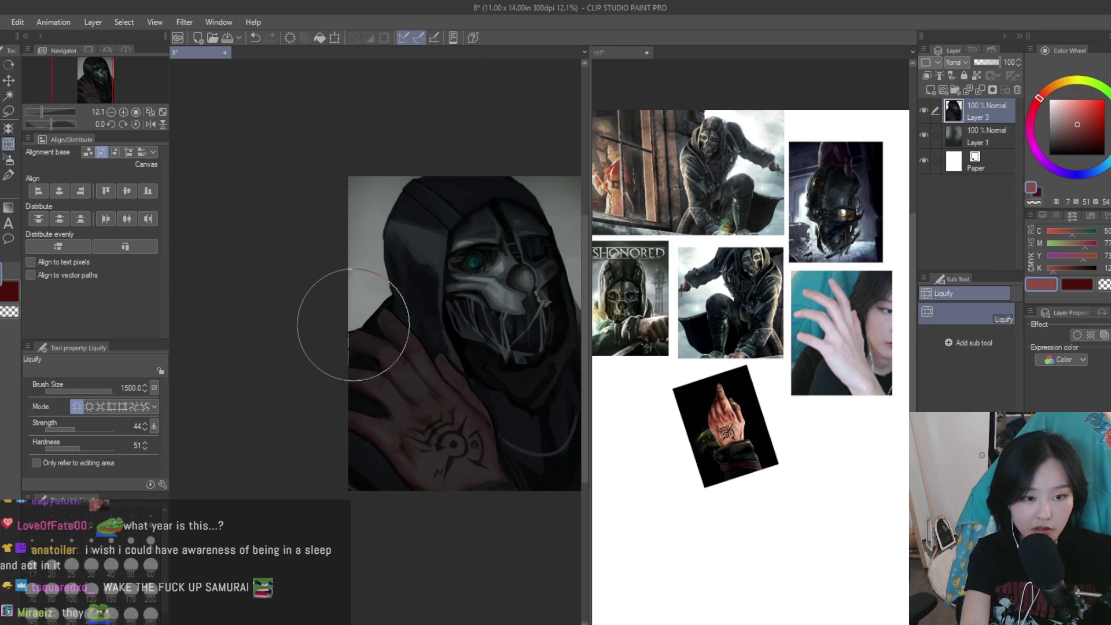
key("bracketleft")
key("bracketleft")
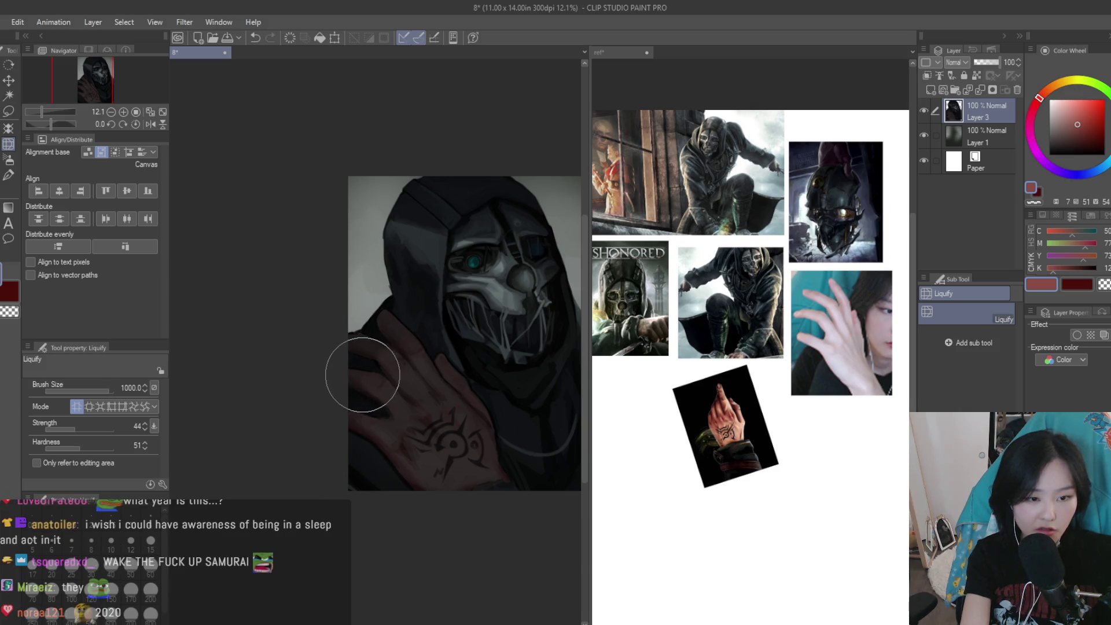
left_click_drag(338, 390, 360, 350)
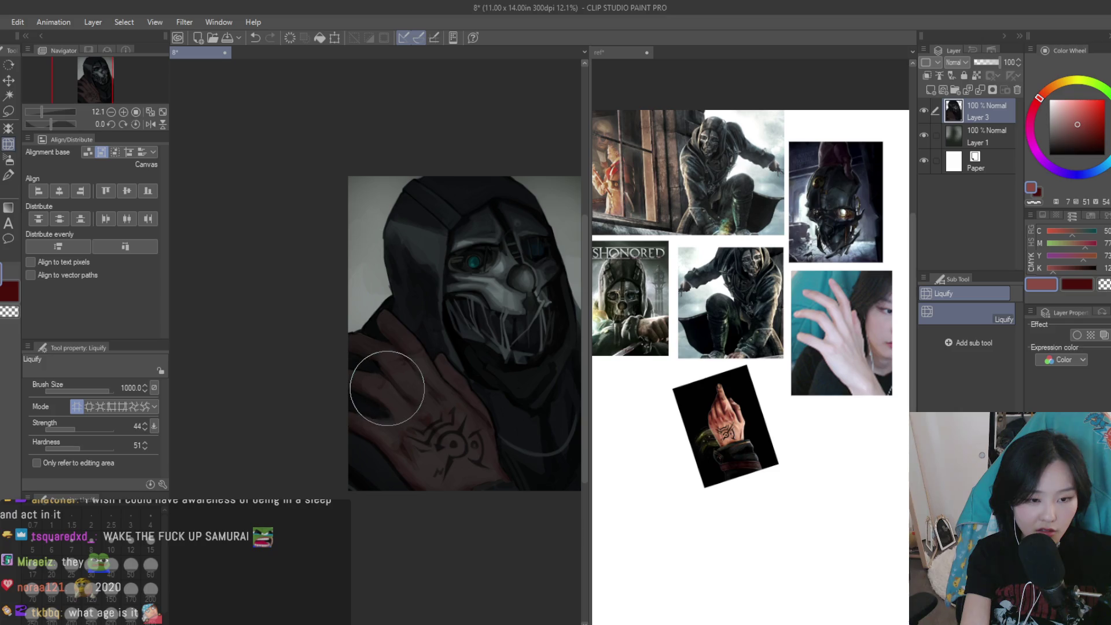